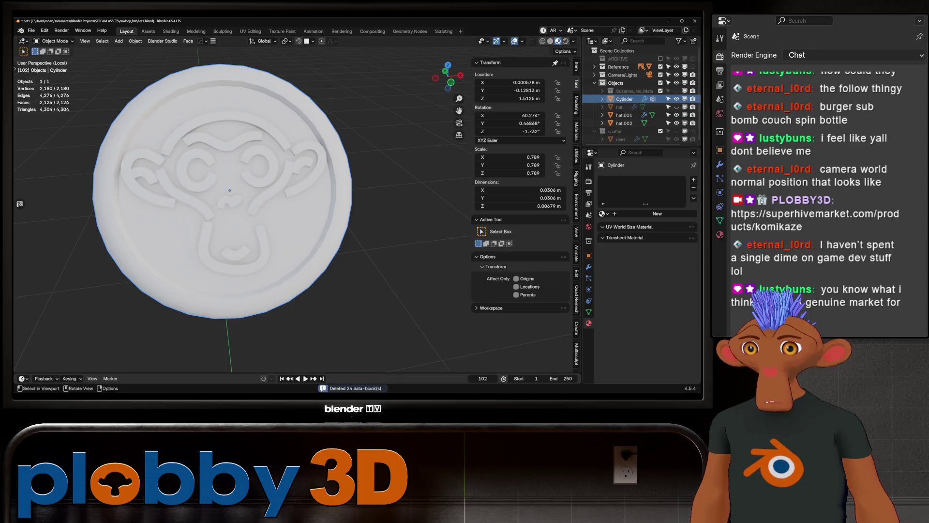
Step: Save the file and leave local view so the whole hat is visible
{"action": "key", "text": "ctrl+s"}
{"action": "middle_click_drag", "start_coordinate": [230, 190], "coordinate": [286, 194]}
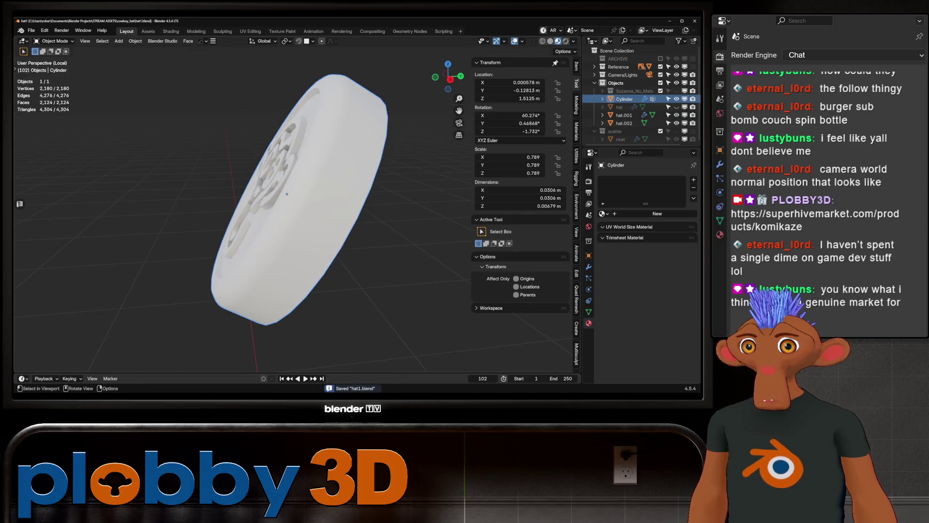
{"action": "key", "text": "slash"}
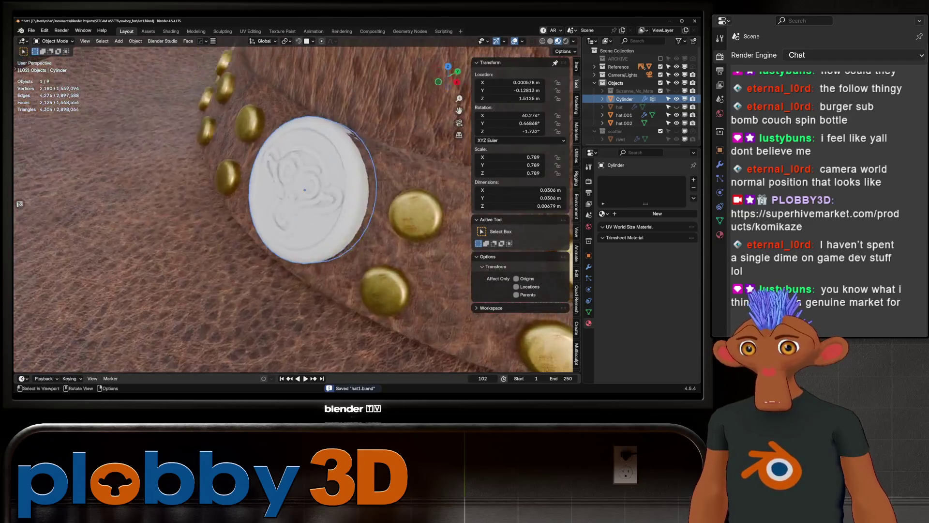
{"action": "mouse_move", "coordinate": [287, 194]}
{"action": "middle_mouse_down"}
{"action": "mouse_move", "coordinate": [279, 200]}
{"action": "mouse_move", "coordinate": [296, 188]}
{"action": "middle_mouse_up"}
{"action": "scroll", "coordinate": [280, 199], "scroll_direction": "up", "scroll_amount": 5}
{"action": "scroll", "coordinate": [285, 196], "scroll_direction": "down", "scroll_amount": 8}
{"action": "scroll", "coordinate": [296, 188], "scroll_direction": "up", "scroll_amount": 7}
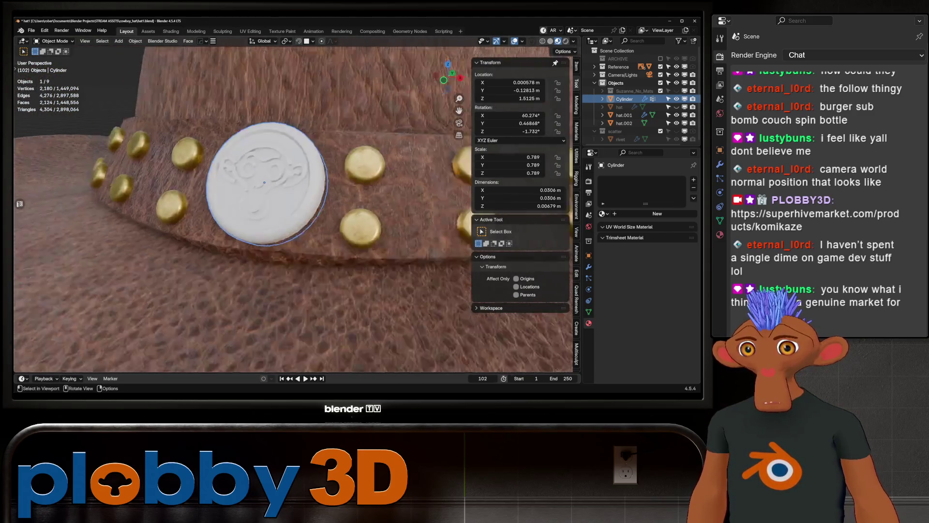
Step: Assign C_Brass_Corroded to the coin, then enter Edit Mode with nothing selected
{"action": "left_click", "coordinate": [602, 214]}
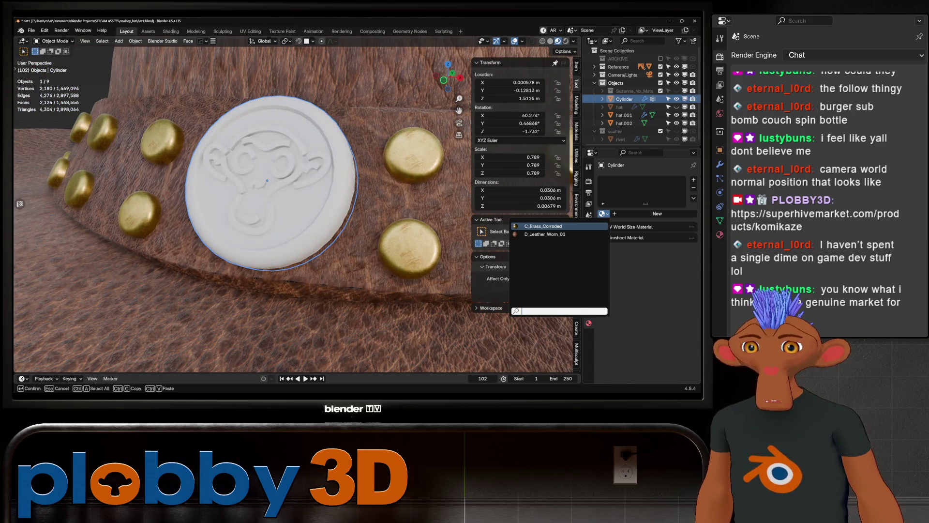
{"action": "left_click", "coordinate": [542, 226]}
{"action": "scroll", "coordinate": [271, 193], "scroll_direction": "down", "scroll_amount": 8}
{"action": "scroll", "coordinate": [261, 184], "scroll_direction": "up", "scroll_amount": 5}
{"action": "mouse_move", "coordinate": [271, 194]}
{"action": "middle_mouse_down"}
{"action": "mouse_move", "coordinate": [261, 184]}
{"action": "mouse_move", "coordinate": [267, 239]}
{"action": "mouse_move", "coordinate": [245, 212]}
{"action": "middle_mouse_up"}
{"action": "scroll", "coordinate": [260, 185], "scroll_direction": "up", "scroll_amount": 10}
{"action": "scroll", "coordinate": [267, 240], "scroll_direction": "up", "scroll_amount": 3}
{"action": "scroll", "coordinate": [268, 240], "scroll_direction": "down", "scroll_amount": 4}
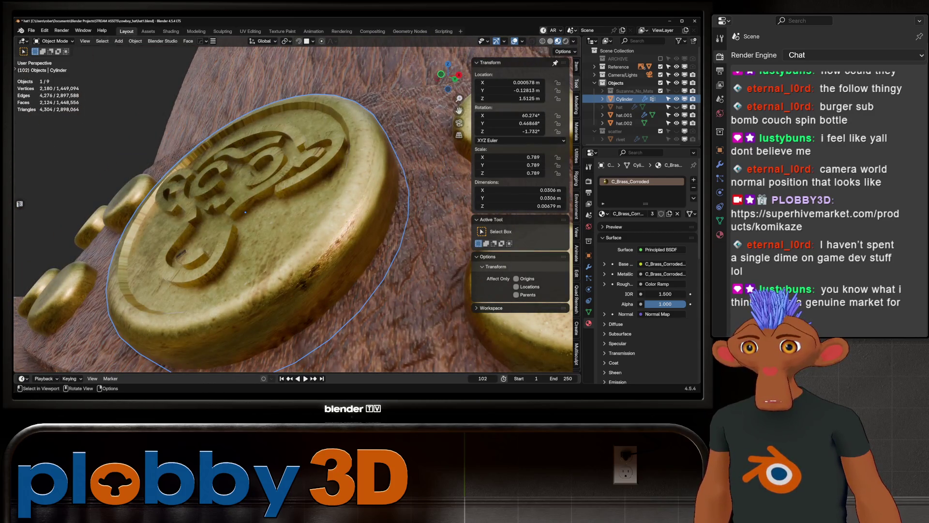
{"action": "key", "text": "Tab"}
{"action": "key", "text": "alt+a"}
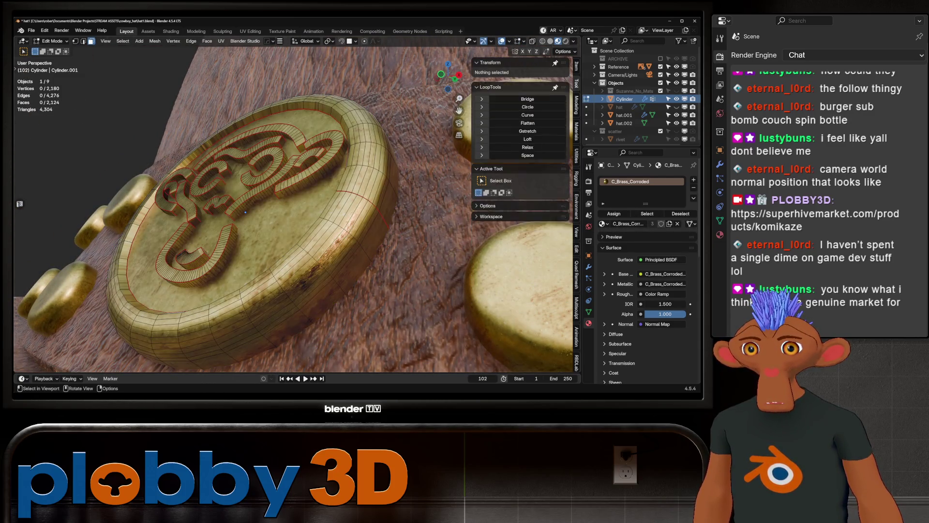
Step: Shrink the coin's top face slightly inward with Alt+S
{"action": "left_click", "coordinate": [257, 265]}
{"action": "key", "text": "alt+s"}
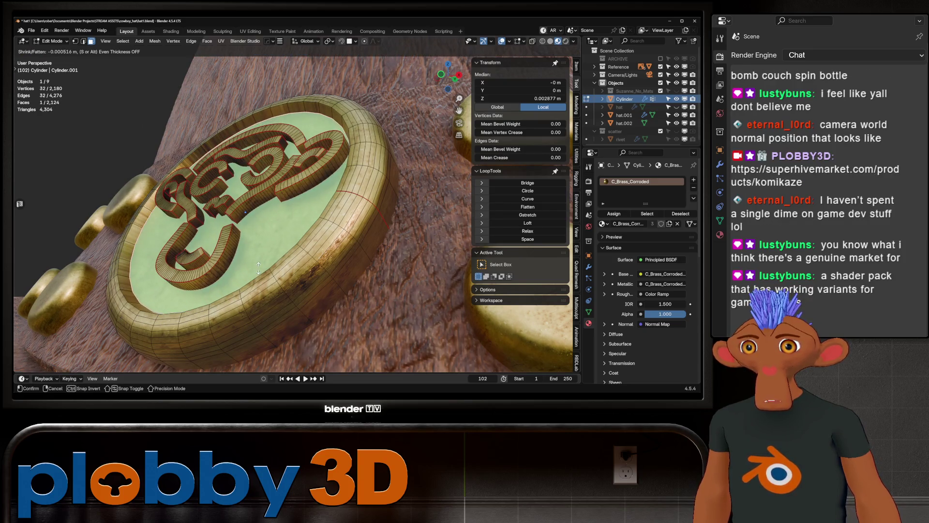
{"action": "left_click", "coordinate": [259, 267]}
{"action": "key", "text": "Tab"}
{"action": "mouse_move", "coordinate": [258, 268]}
{"action": "middle_mouse_down"}
{"action": "mouse_move", "coordinate": [257, 227]}
{"action": "mouse_move", "coordinate": [310, 193]}
{"action": "mouse_move", "coordinate": [290, 209]}
{"action": "middle_mouse_up"}
{"action": "key", "text": "shift"}
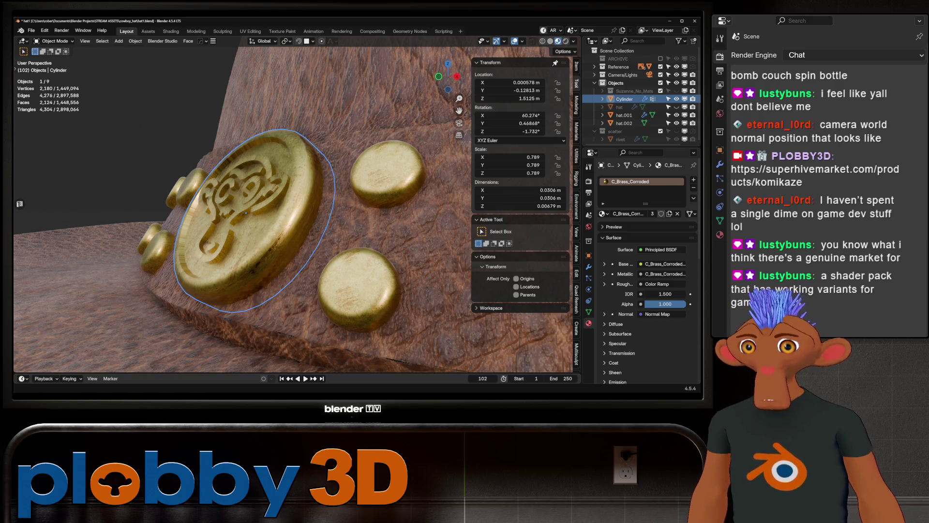
Step: Unwrap all the coin's geometry with Angle Based unwrapping and view it rendered
{"action": "key", "text": "Tab"}
{"action": "scroll", "coordinate": [245, 212], "scroll_direction": "up", "scroll_amount": 4}
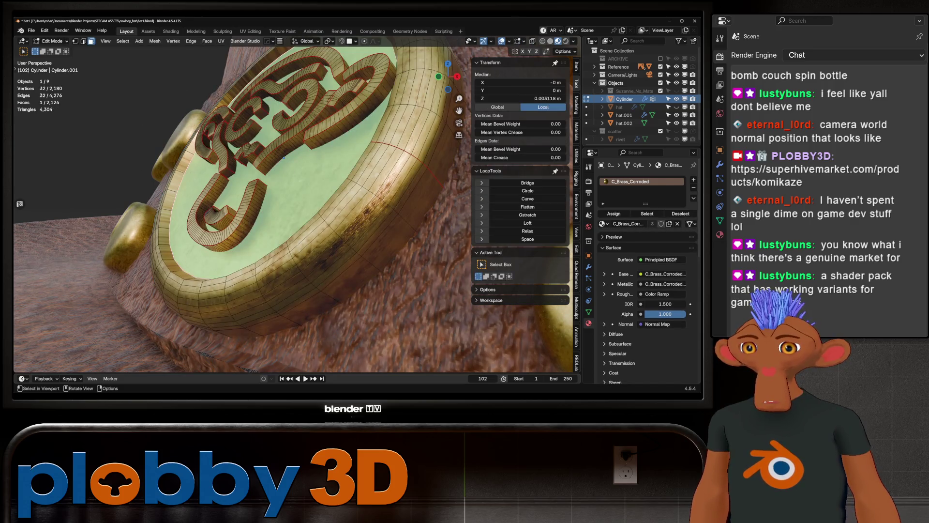
{"action": "key", "text": "a"}
{"action": "key", "text": "u"}
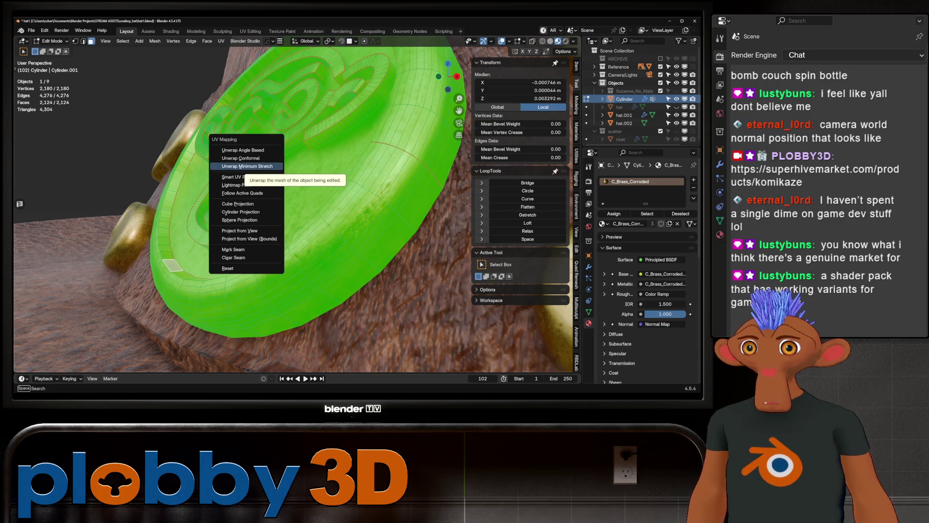
{"action": "left_click", "coordinate": [242, 150]}
{"action": "key", "text": "Tab"}
{"action": "mouse_move", "coordinate": [290, 208]}
{"action": "middle_mouse_down"}
{"action": "mouse_move", "coordinate": [252, 217]}
{"action": "mouse_move", "coordinate": [227, 216]}
{"action": "mouse_move", "coordinate": [220, 204]}
{"action": "middle_mouse_up"}
{"action": "scroll", "coordinate": [252, 218], "scroll_direction": "up", "scroll_amount": 4}
{"action": "scroll", "coordinate": [231, 220], "scroll_direction": "up", "scroll_amount": 3}
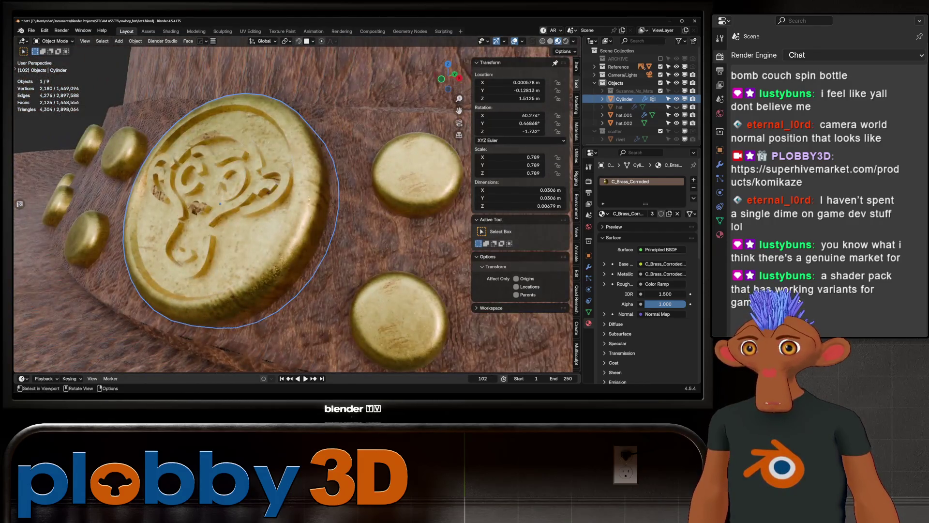
{"action": "left_click", "coordinate": [565, 41]}
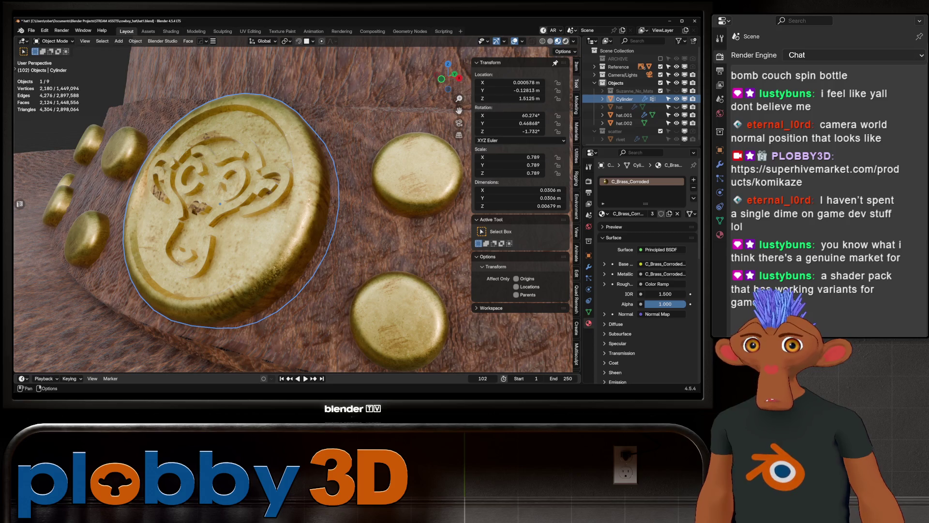
{"action": "scroll", "coordinate": [220, 204], "scroll_direction": "down", "scroll_amount": 3}
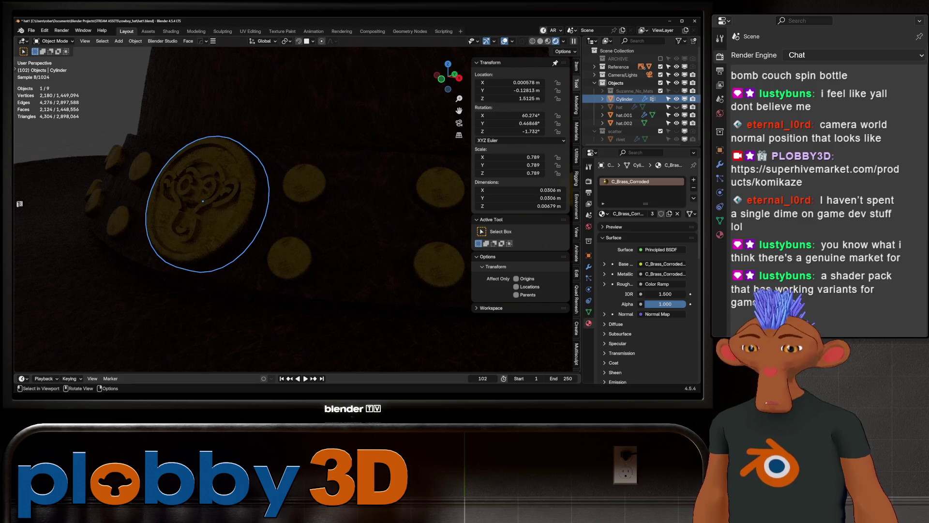
Step: Add an area light and raise it vertically to about 2.11 m
{"action": "scroll", "coordinate": [203, 193], "scroll_direction": "down", "scroll_amount": 5}
{"action": "key", "text": "shift+a"}
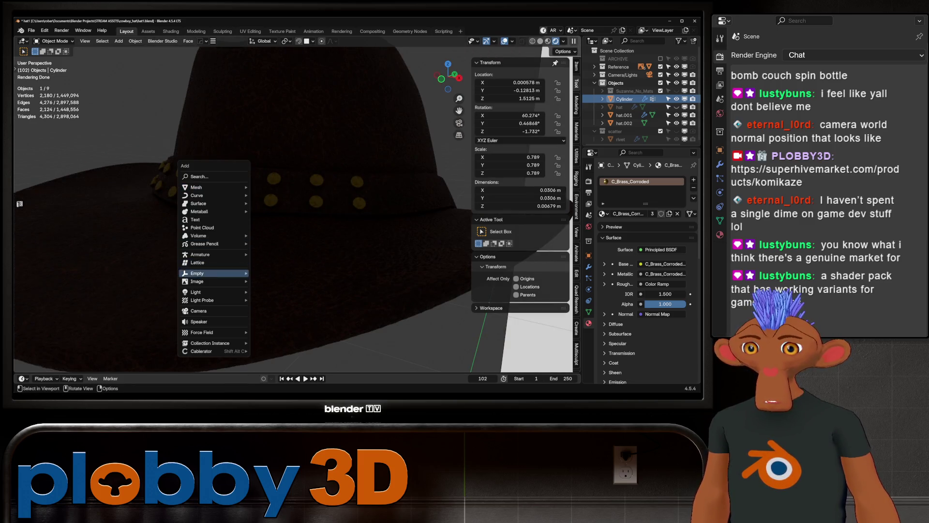
{"action": "mouse_move", "coordinate": [213, 292]}
{"action": "left_click", "coordinate": [268, 318]}
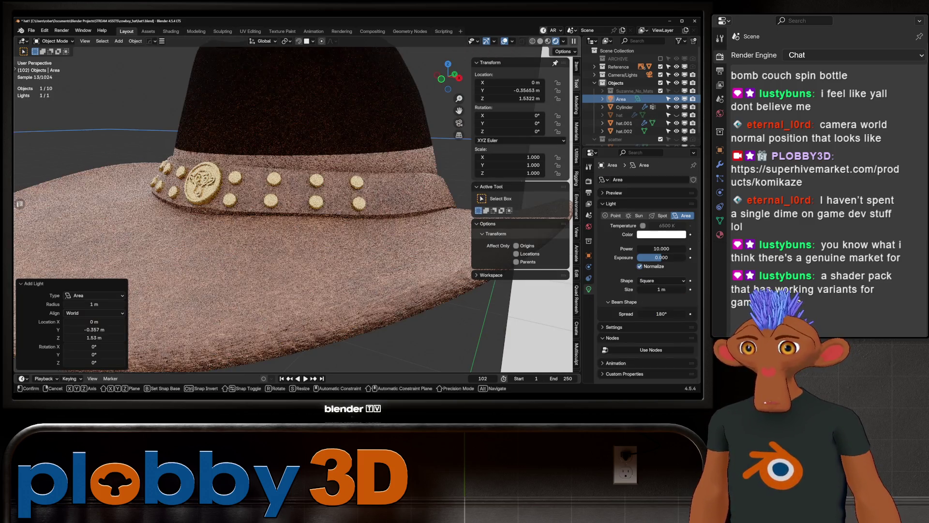
{"action": "key", "text": "g"}
{"action": "key", "text": "z"}
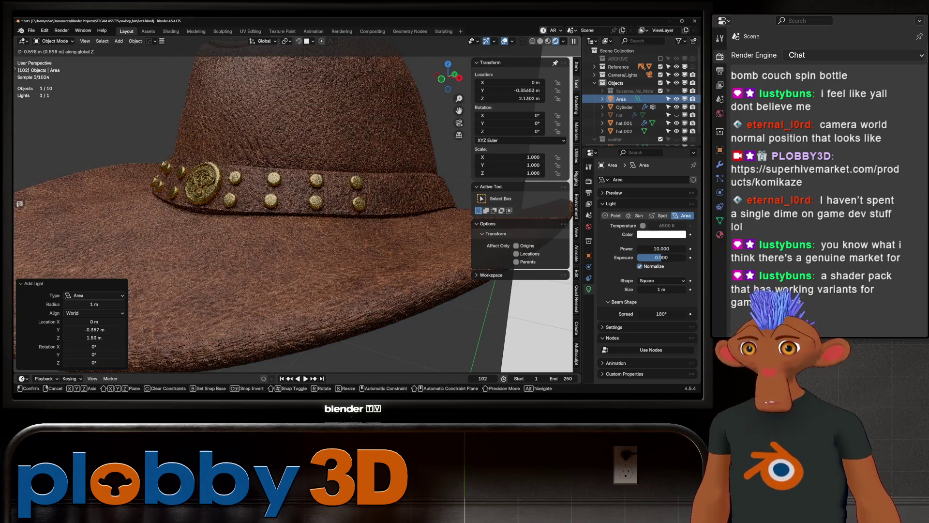
{"action": "left_click", "coordinate": [270, 213]}
Step: Tilt the light slightly about X, then reselect and frame the coin
{"action": "key", "text": "r"}
{"action": "key", "text": "x"}
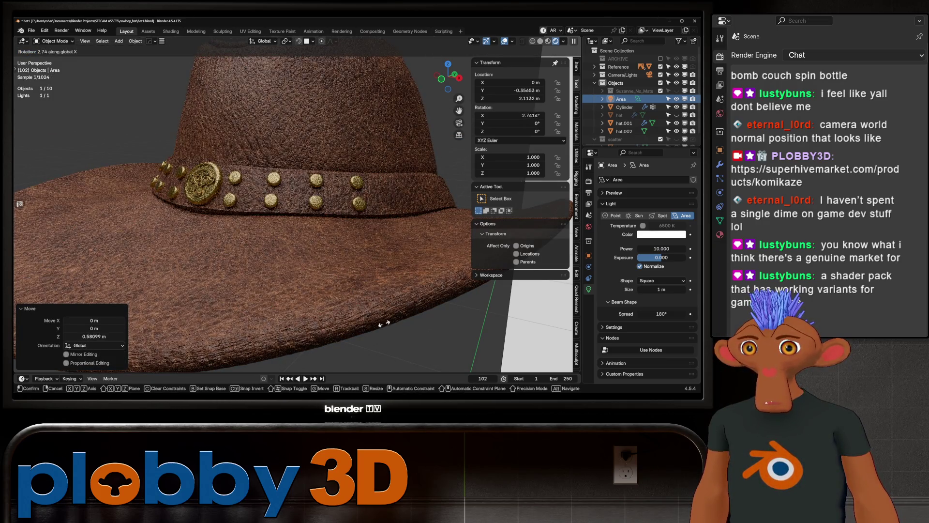
{"action": "key", "text": "Return"}
{"action": "left_click", "coordinate": [202, 180]}
{"action": "key", "text": "KP_Decimal"}
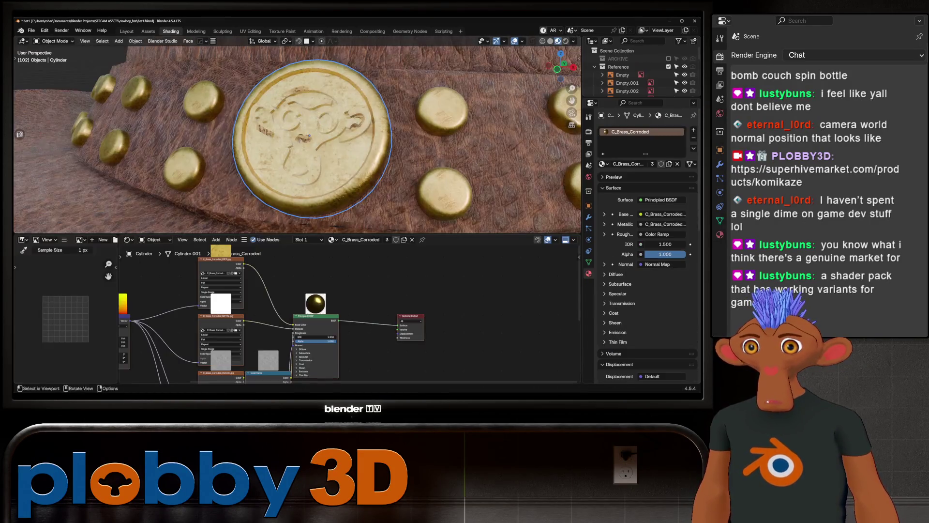
Step: Check the coin in rendered shading in the Shading workspace, then move to UV Editing
{"action": "key", "text": "ctrl+Page_Down"}
{"action": "key", "text": "ctrl+Page_Down"}
{"action": "key", "text": "z"}
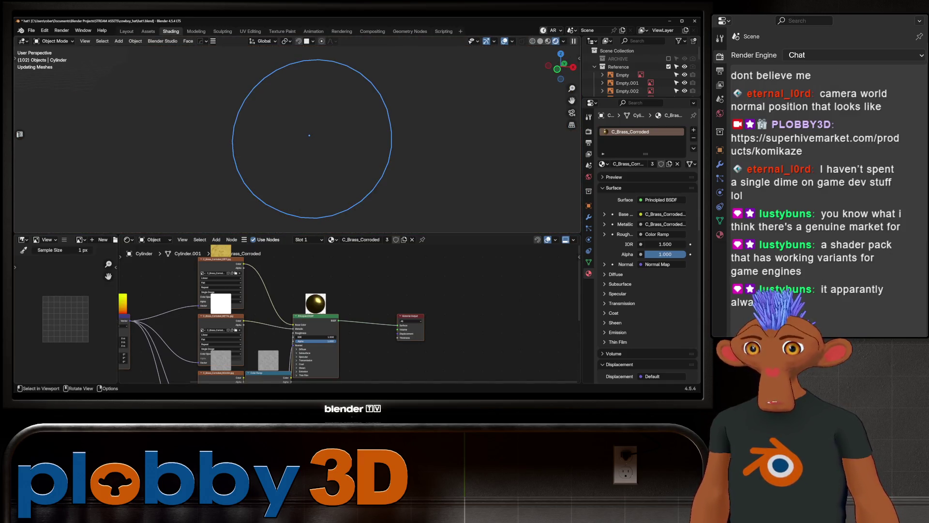
{"action": "mouse_move", "coordinate": [309, 135]}
{"action": "middle_mouse_down"}
{"action": "mouse_move", "coordinate": [271, 145]}
{"action": "mouse_move", "coordinate": [300, 137]}
{"action": "middle_mouse_up"}
{"action": "middle_click_drag", "start_coordinate": [252, 310], "coordinate": [382, 261]}
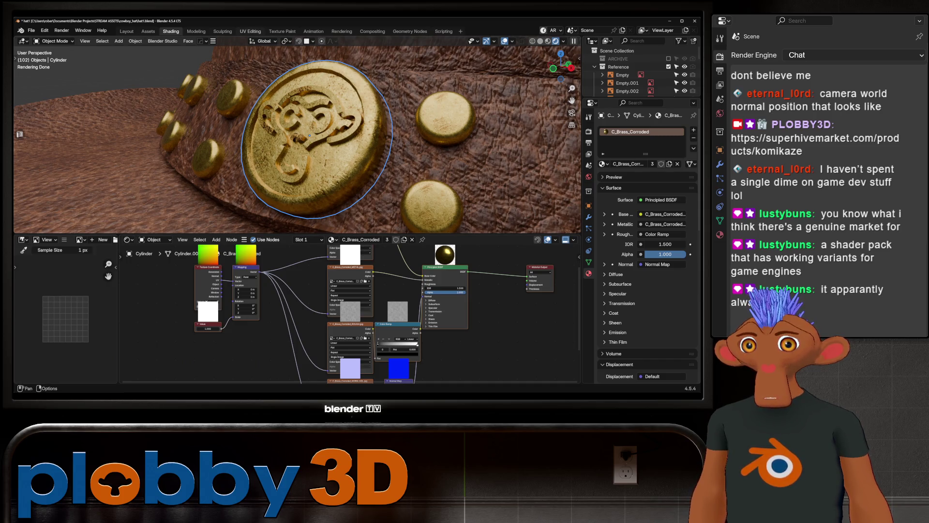
{"action": "key", "text": "ctrl+Page_Down"}
{"action": "key", "text": "ctrl+Page_Down"}
{"action": "key", "text": "ctrl+Page_Down"}
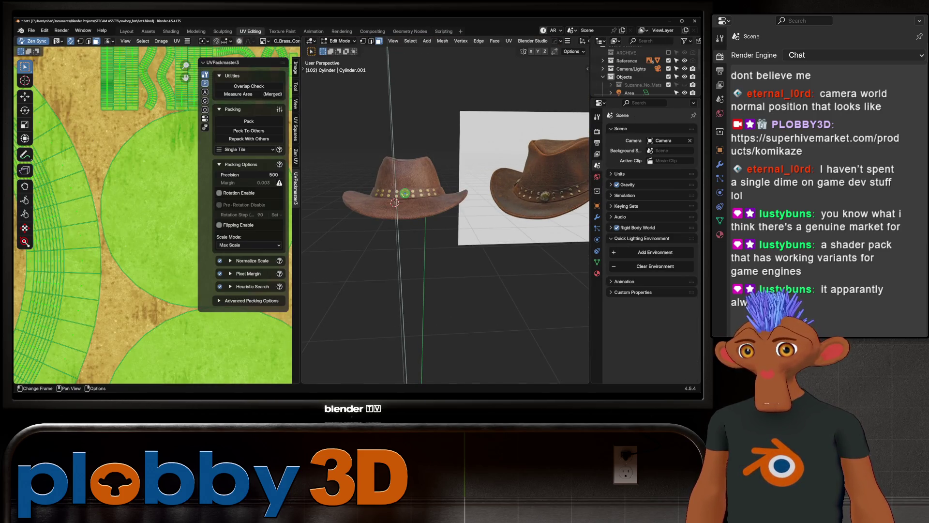
Step: Rotate the coin's UV islands 90° and repack them in the texture space
{"action": "key", "text": "KP_Decimal"}
{"action": "key", "text": "Home"}
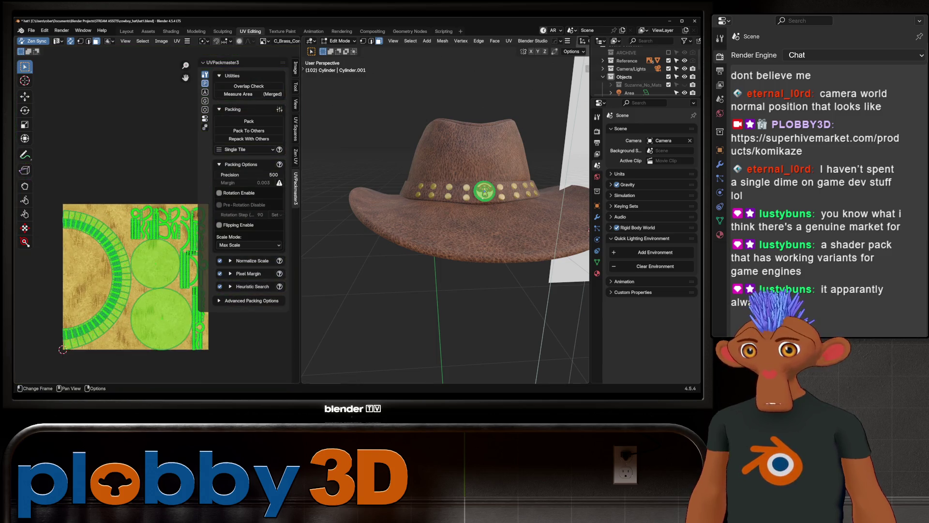
{"action": "scroll", "coordinate": [177, 324], "scroll_direction": "up", "scroll_amount": 2}
{"action": "scroll", "coordinate": [491, 193], "scroll_direction": "up", "scroll_amount": 6}
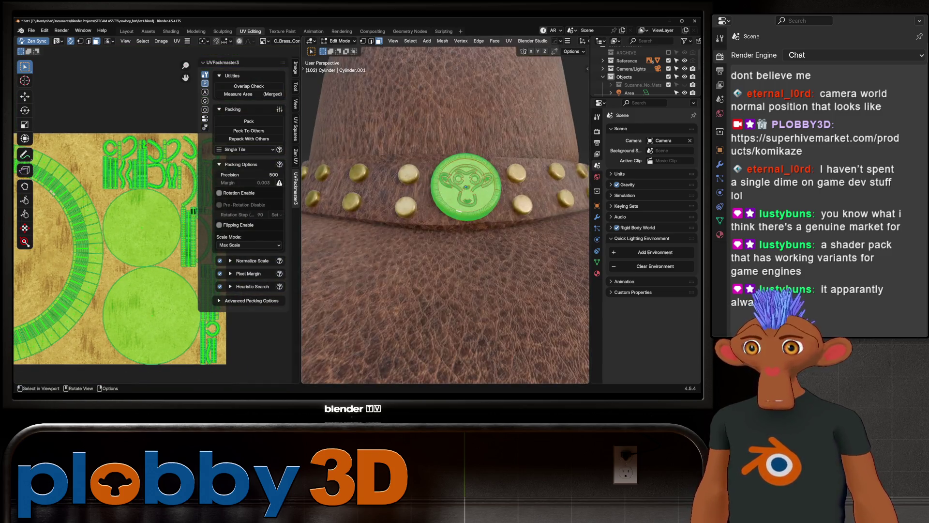
{"action": "scroll", "coordinate": [491, 193], "scroll_direction": "up", "scroll_amount": 1}
{"action": "type", "text": "r90"}
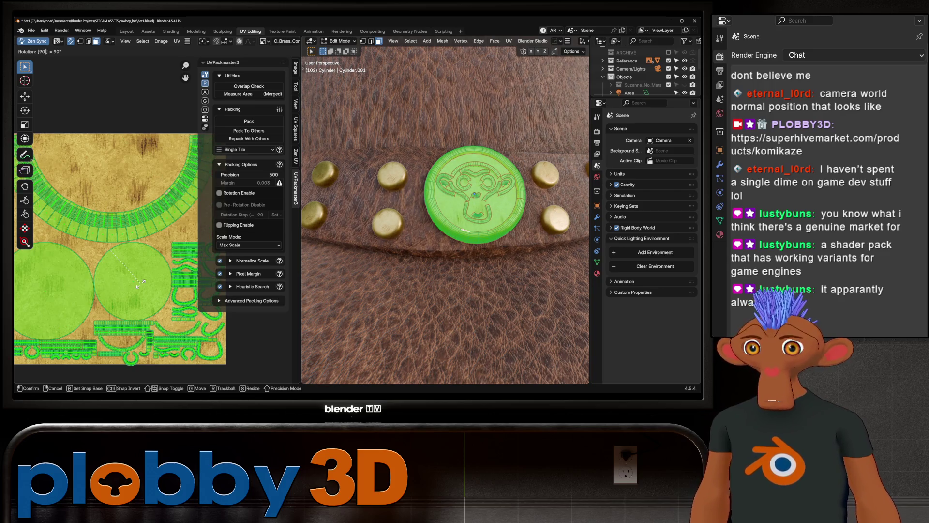
{"action": "key", "text": "Return"}
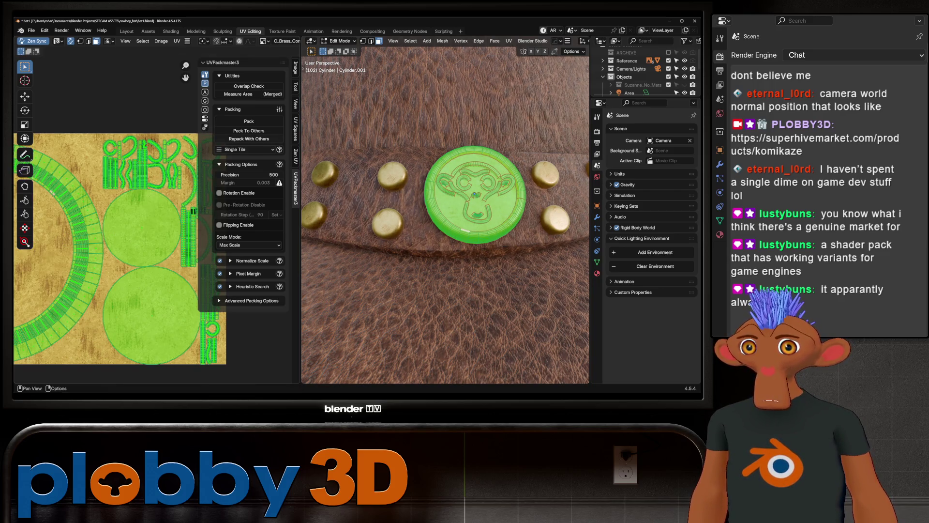
{"action": "left_click", "coordinate": [249, 121]}
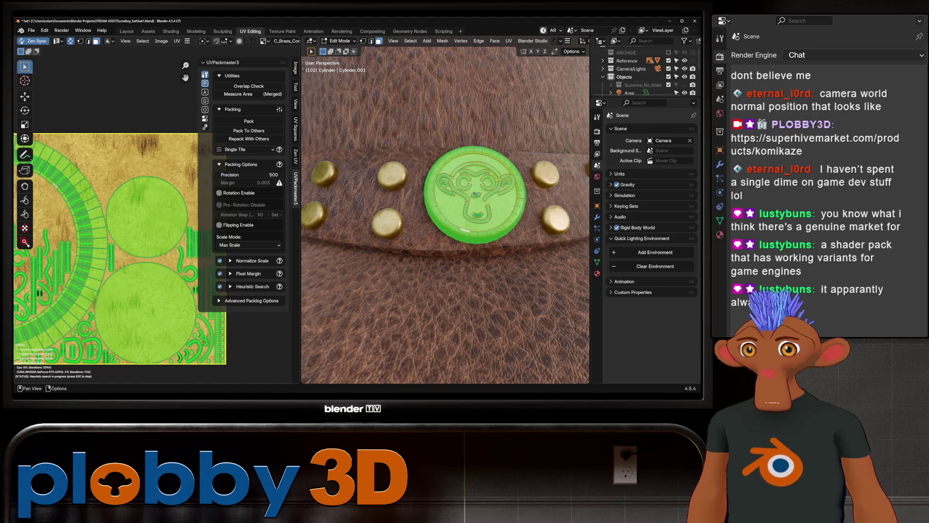
Step: Return to Object Mode, inspect the monkey relief, and go to the Shading workspace
{"action": "key", "text": "Tab"}
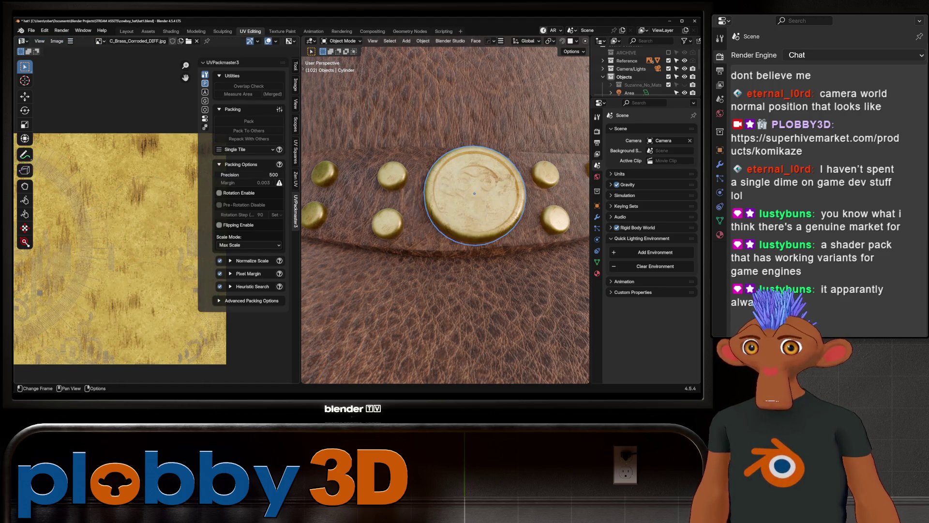
{"action": "mouse_move", "coordinate": [445, 217]}
{"action": "middle_mouse_down"}
{"action": "mouse_move", "coordinate": [445, 194]}
{"action": "mouse_move", "coordinate": [420, 194]}
{"action": "middle_mouse_up"}
{"action": "scroll", "coordinate": [446, 213], "scroll_direction": "up", "scroll_amount": 10}
{"action": "scroll", "coordinate": [435, 206], "scroll_direction": "down", "scroll_amount": 6}
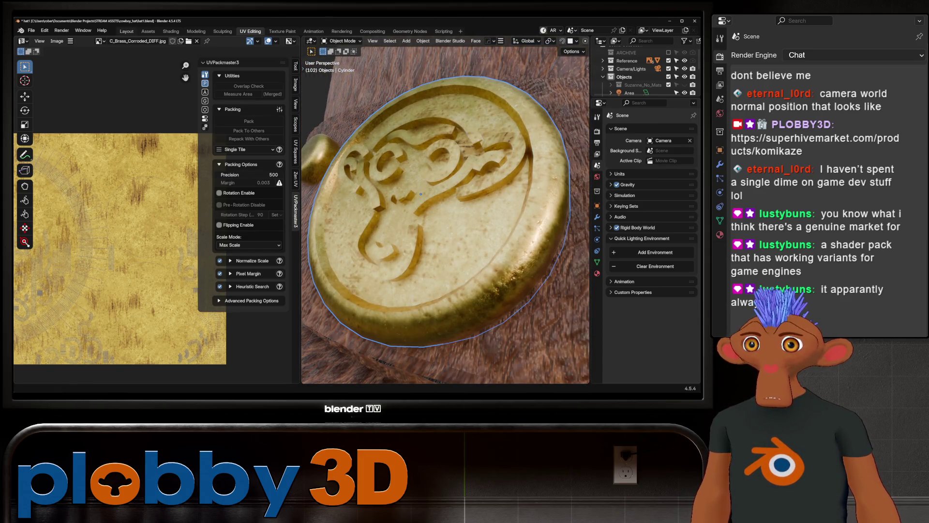
{"action": "left_click", "coordinate": [171, 31]}
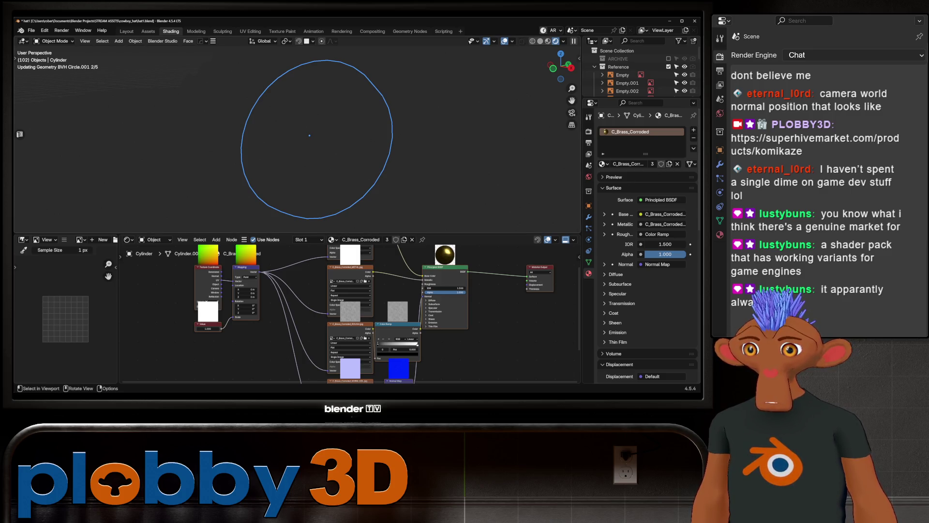
Step: Shift the Principled BSDF and Material Output nodes right to make room
{"action": "scroll", "coordinate": [297, 138], "scroll_direction": "up", "scroll_amount": 6}
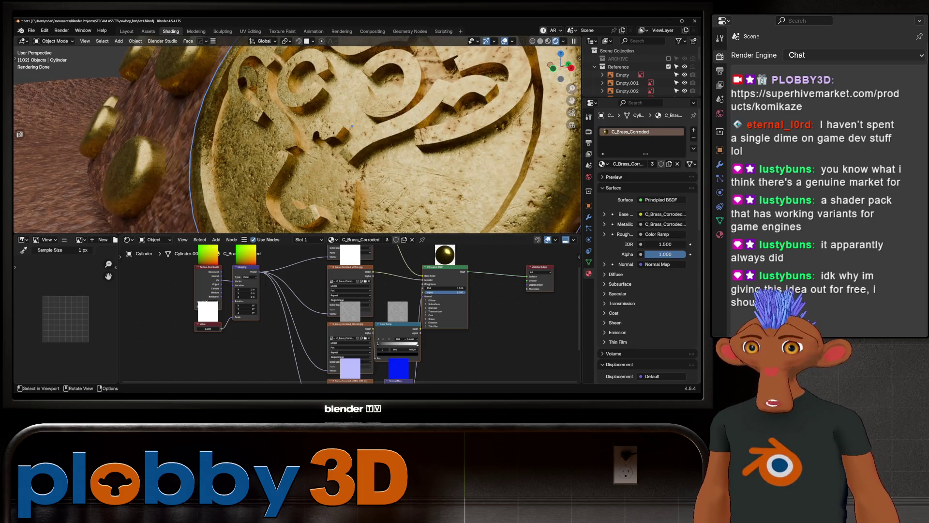
{"action": "middle_click_drag", "start_coordinate": [351, 126], "coordinate": [272, 165]}
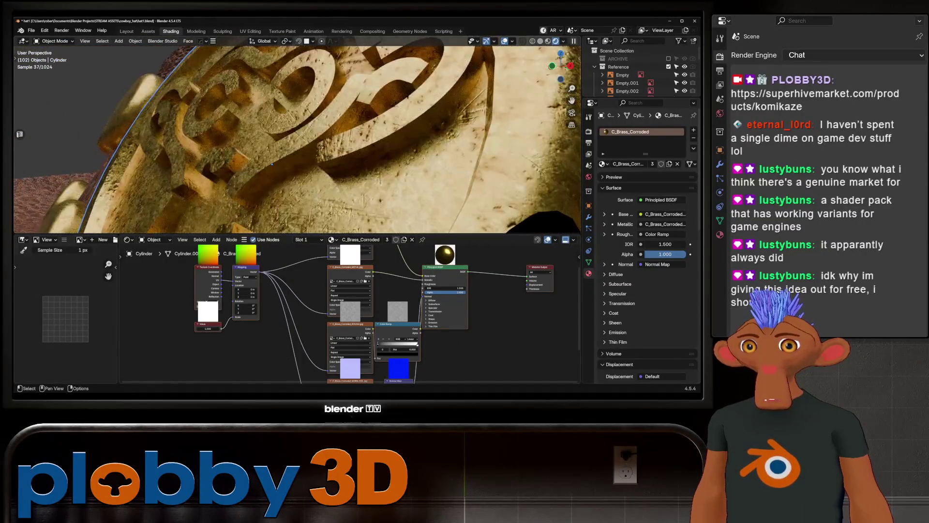
{"action": "middle_click_drag", "start_coordinate": [348, 315], "coordinate": [222, 310]}
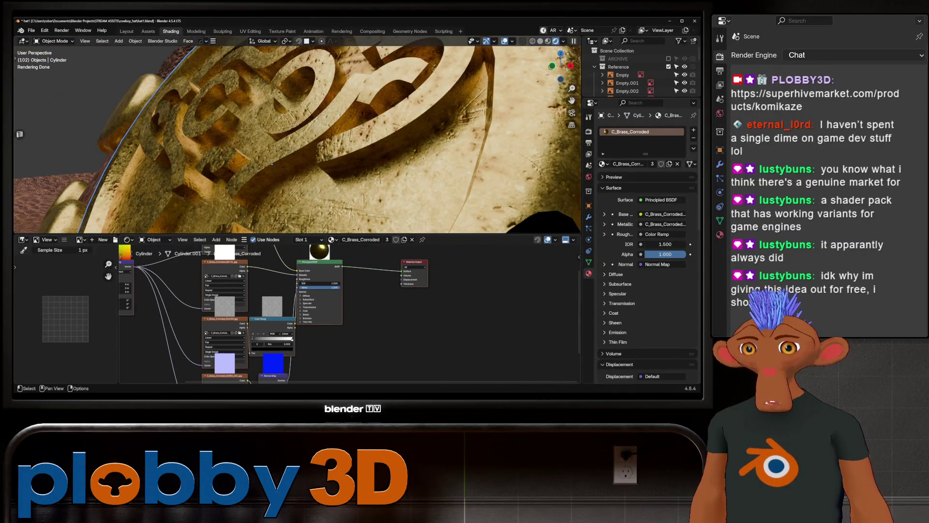
{"action": "left_click_drag", "start_coordinate": [315, 271], "coordinate": [349, 276]}
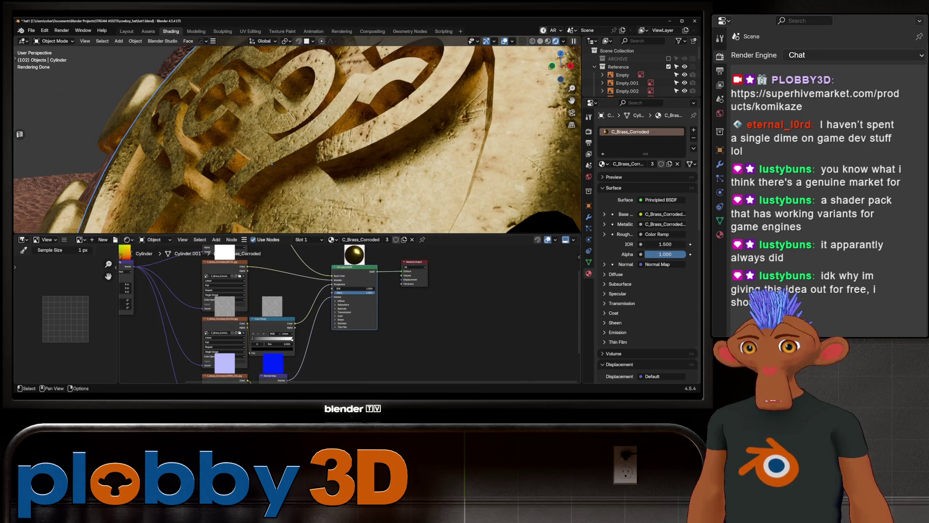
{"action": "left_click_drag", "start_coordinate": [414, 262], "coordinate": [509, 272]}
{"action": "left_click_drag", "start_coordinate": [355, 267], "coordinate": [421, 264]}
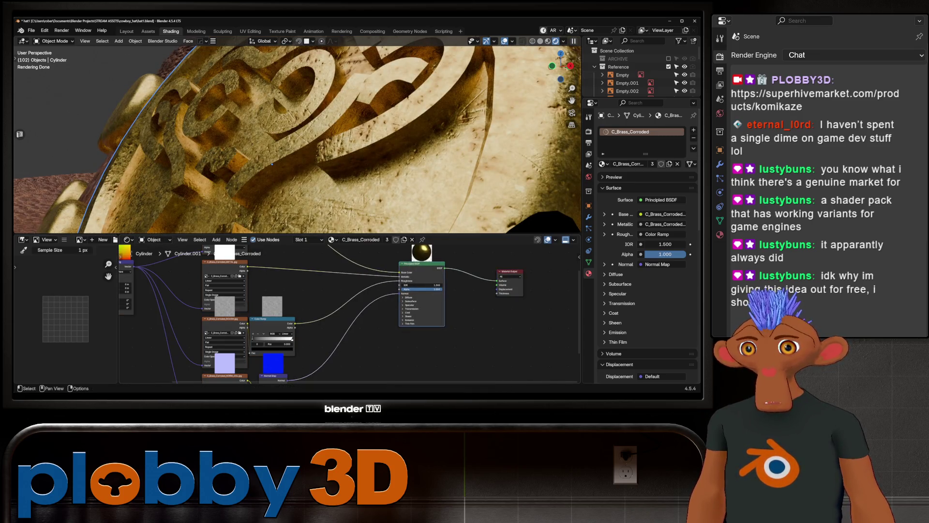
Step: Insert a Bevel node into the link feeding the Principled BSDF Normal
{"action": "key", "text": "shift+a"}
{"action": "type", "text": "beve"}
{"action": "key", "text": "Return"}
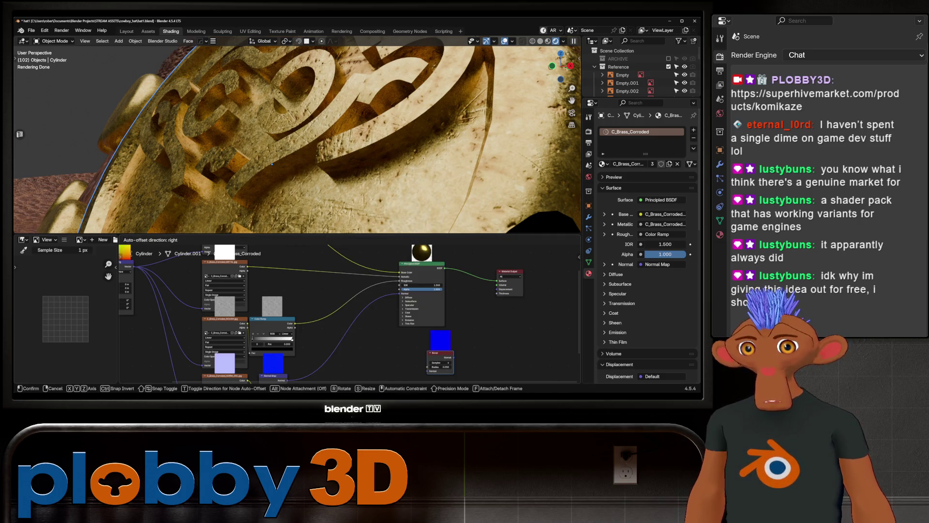
{"action": "left_click", "coordinate": [315, 341]}
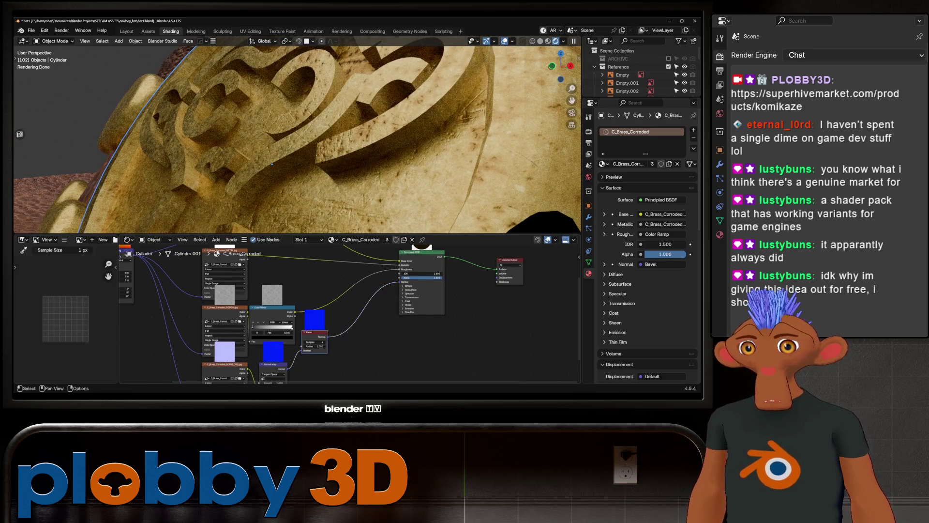
{"action": "left_click_drag", "start_coordinate": [315, 341], "coordinate": [339, 343]}
Step: Set the Bevel to 16 samples and a final radius of 0.001
{"action": "left_click", "coordinate": [349, 344]}
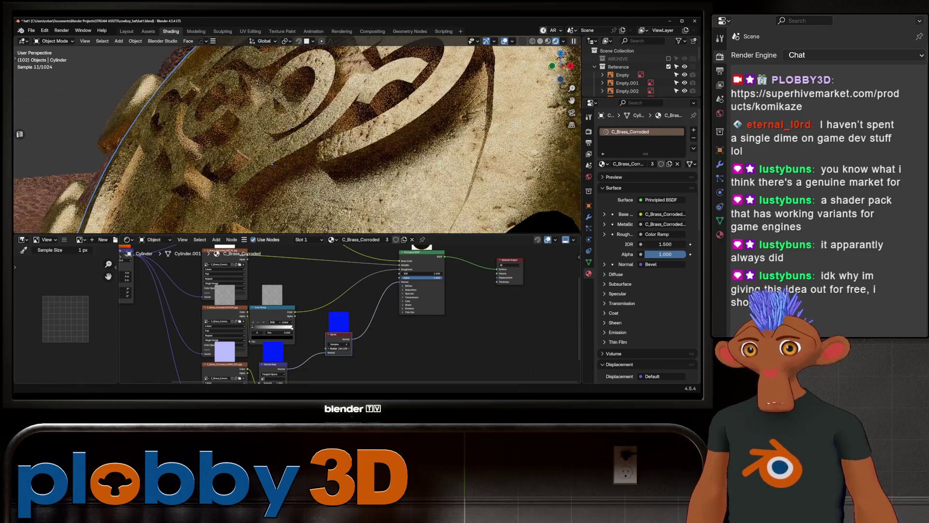
{"action": "left_click", "coordinate": [350, 344]}
{"action": "type", "text": "16"}
{"action": "key", "text": "Return"}
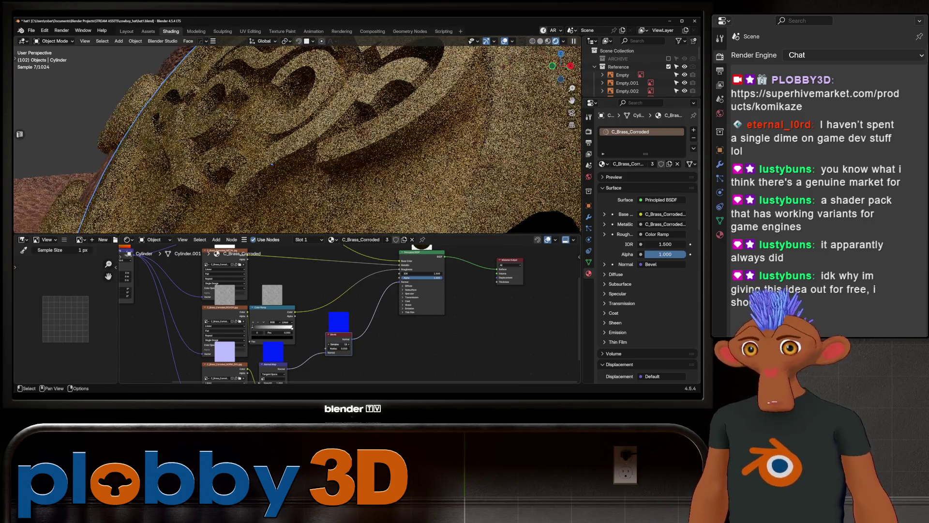
{"action": "left_click", "coordinate": [339, 348]}
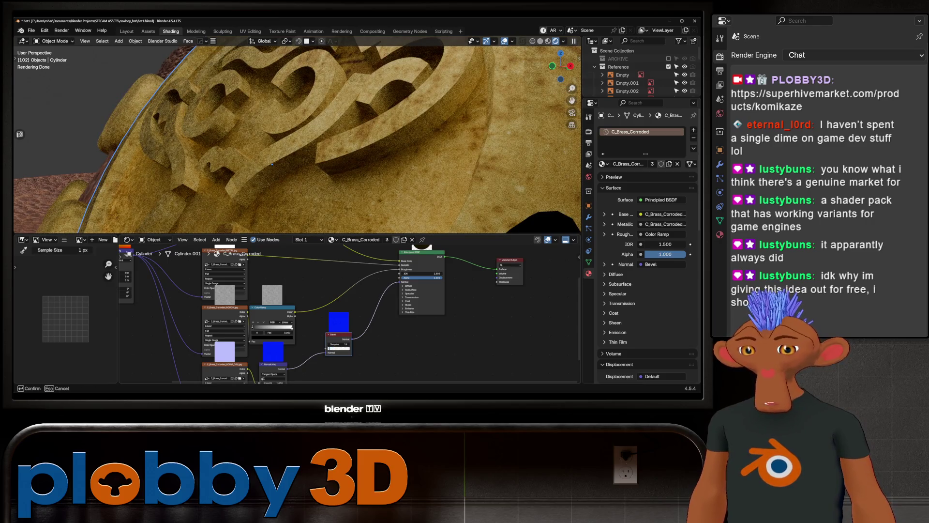
{"action": "key", "text": "Return"}
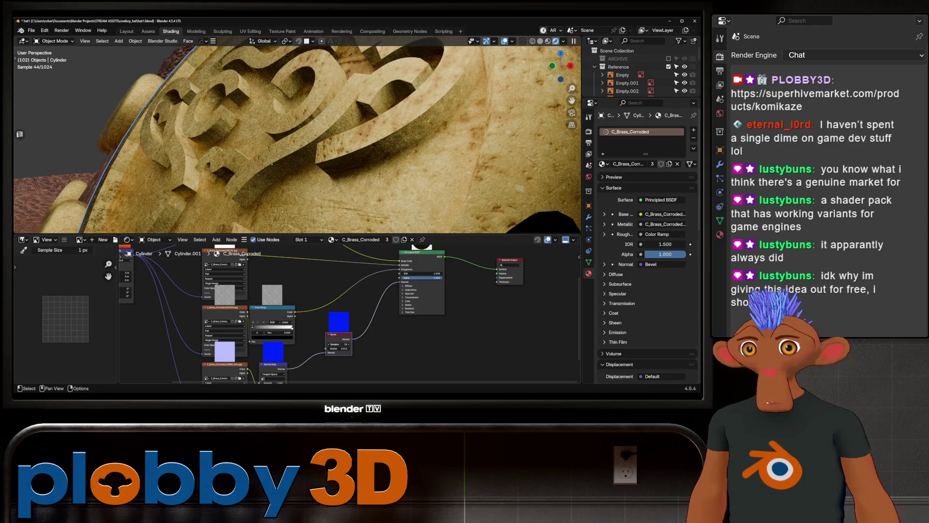
{"action": "left_click", "coordinate": [339, 348]}
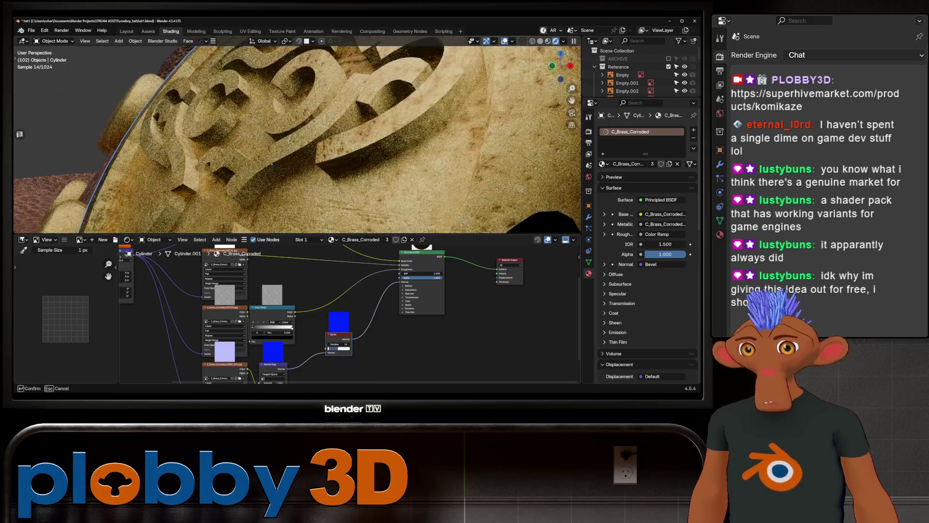
{"action": "key", "text": "Return"}
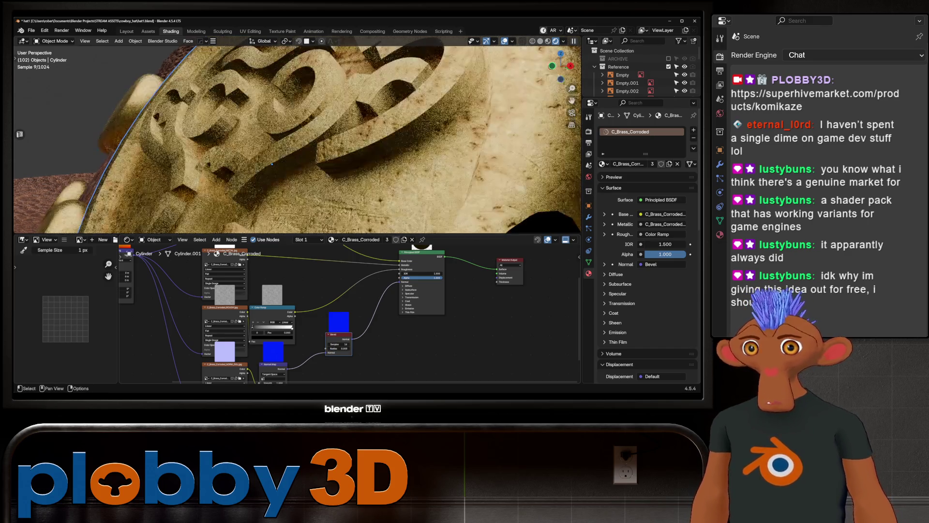
{"action": "left_click", "coordinate": [339, 348]}
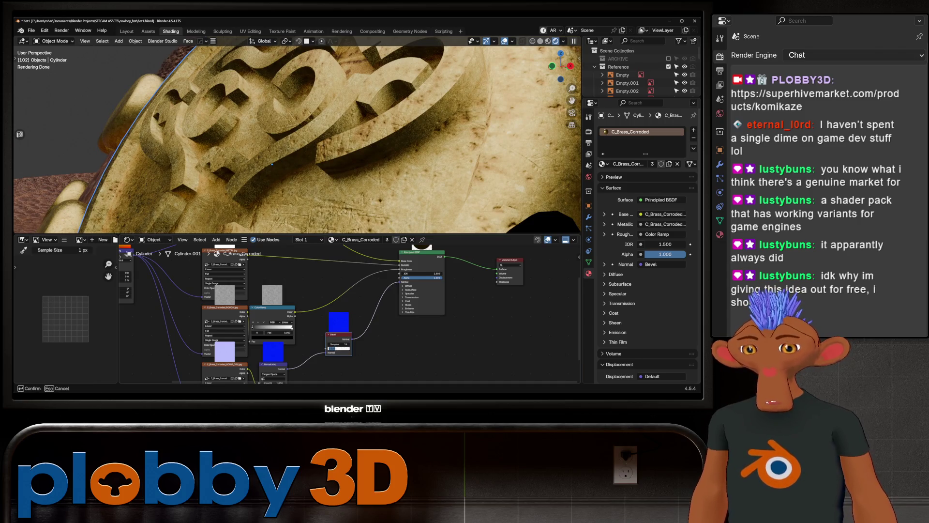
{"action": "key", "text": "Return"}
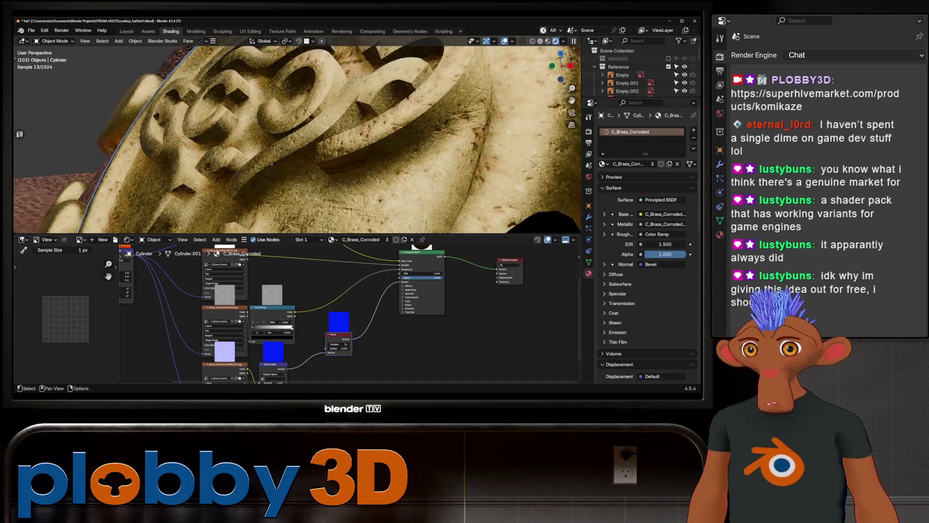
{"action": "left_click", "coordinate": [339, 348]}
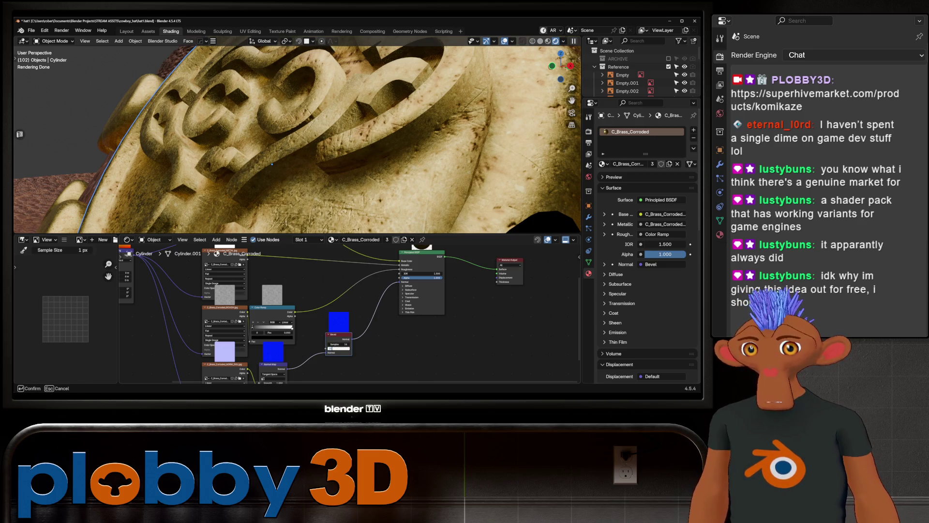
{"action": "key", "text": "Return"}
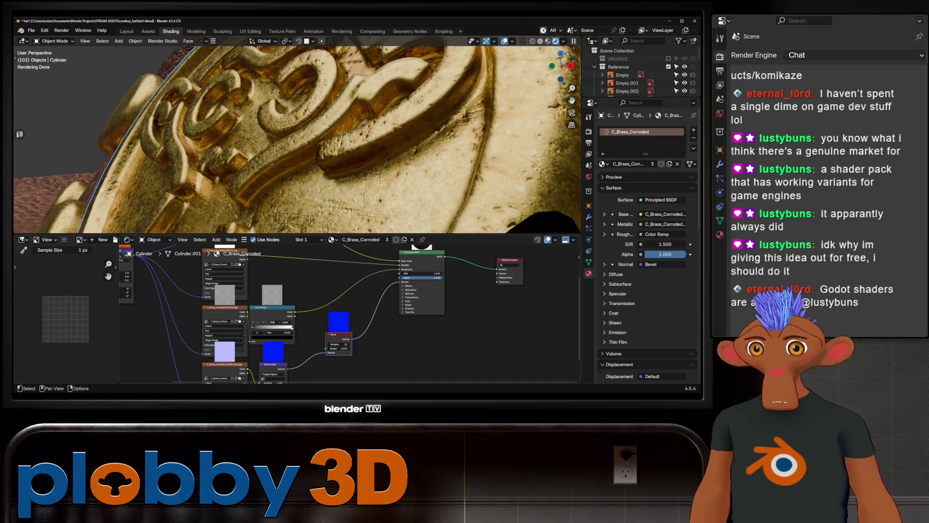
Step: Orbit and zoom around the hat to inspect the beveled brass coin
{"action": "mouse_move", "coordinate": [272, 164]}
{"action": "middle_mouse_down"}
{"action": "mouse_move", "coordinate": [309, 157]}
{"action": "mouse_move", "coordinate": [284, 162]}
{"action": "middle_mouse_up"}
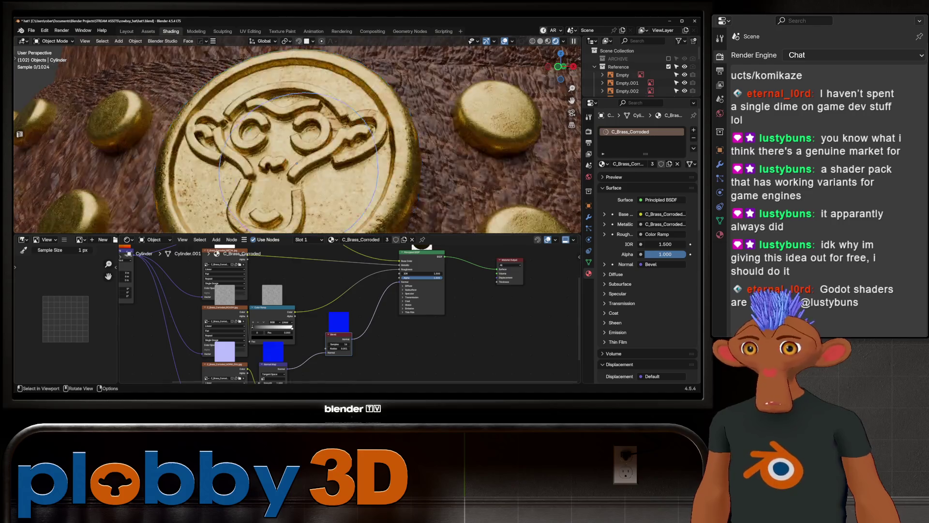
{"action": "scroll", "coordinate": [284, 161], "scroll_direction": "down", "scroll_amount": 5}
{"action": "scroll", "coordinate": [283, 161], "scroll_direction": "up", "scroll_amount": 5}
{"action": "mouse_move", "coordinate": [284, 161]}
{"action": "middle_mouse_down"}
{"action": "mouse_move", "coordinate": [331, 104]}
{"action": "mouse_move", "coordinate": [324, 126]}
{"action": "mouse_move", "coordinate": [307, 115]}
{"action": "mouse_move", "coordinate": [334, 117]}
{"action": "mouse_move", "coordinate": [252, 134]}
{"action": "middle_mouse_up"}
{"action": "scroll", "coordinate": [324, 126], "scroll_direction": "down", "scroll_amount": 6}
{"action": "scroll", "coordinate": [322, 131], "scroll_direction": "down", "scroll_amount": 3}
{"action": "scroll", "coordinate": [299, 114], "scroll_direction": "up", "scroll_amount": 6}
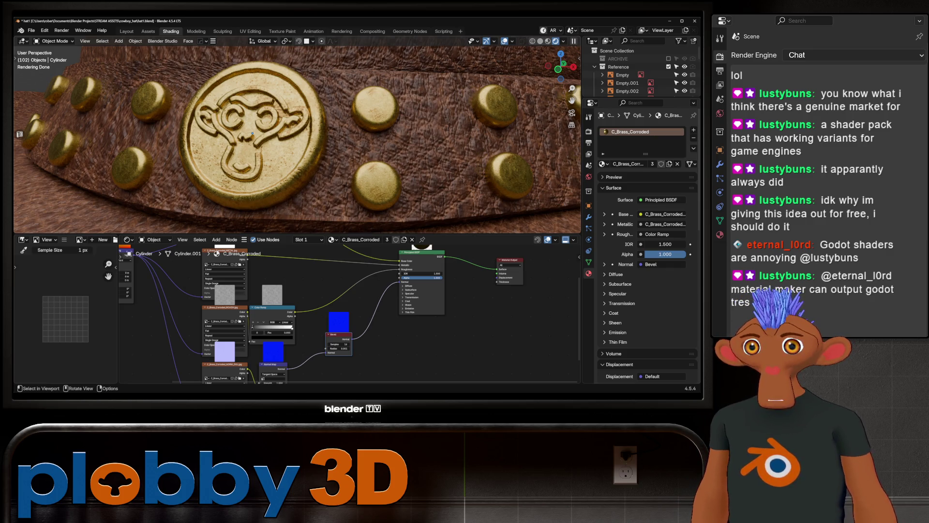
{"action": "scroll", "coordinate": [252, 133], "scroll_direction": "down", "scroll_amount": 10}
{"action": "middle_click_drag", "start_coordinate": [252, 133], "coordinate": [218, 134]}
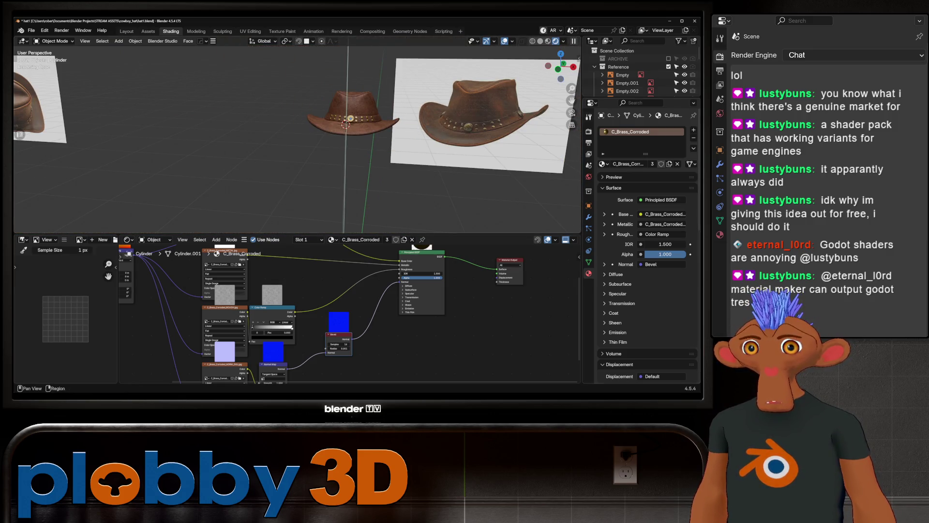
{"action": "scroll", "coordinate": [346, 124], "scroll_direction": "up", "scroll_amount": 8}
{"action": "scroll", "coordinate": [297, 134], "scroll_direction": "down", "scroll_amount": 8}
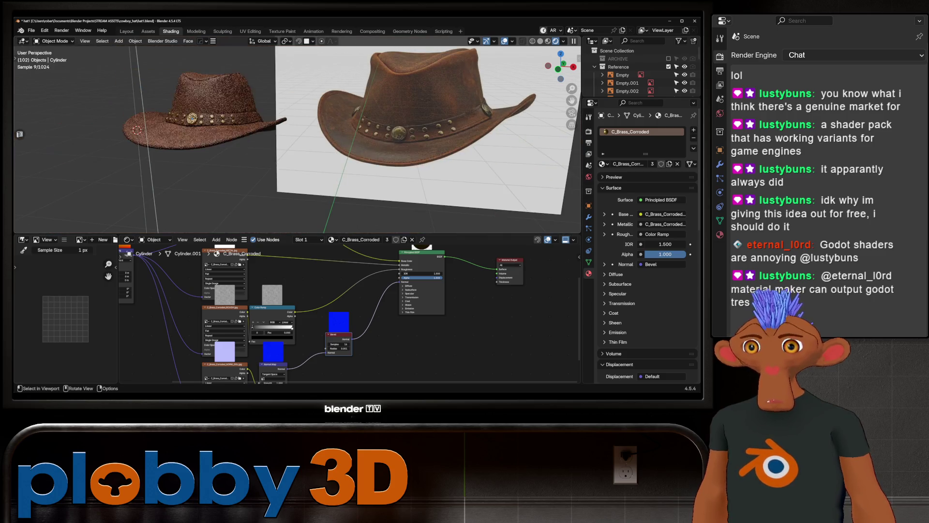
{"action": "middle_click_drag", "start_coordinate": [297, 134], "coordinate": [297, 116]}
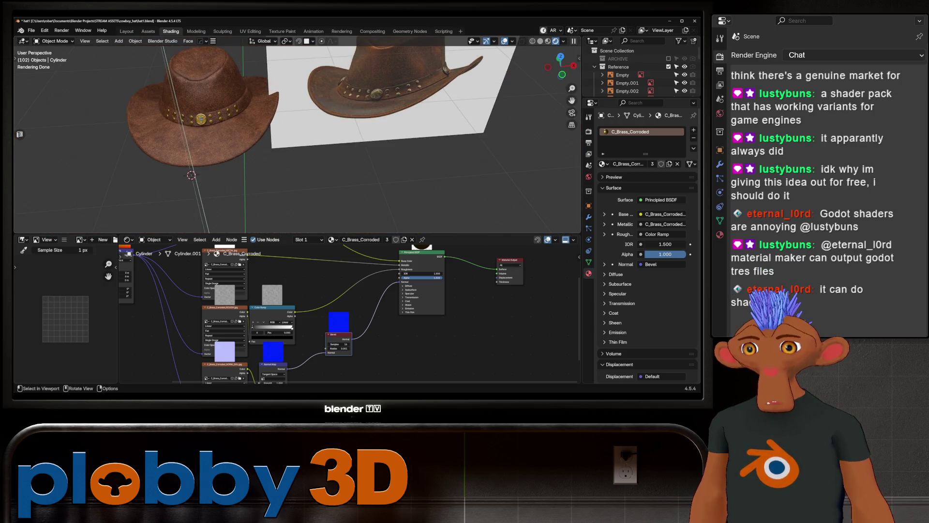
{"action": "scroll", "coordinate": [297, 134], "scroll_direction": "up", "scroll_amount": 8}
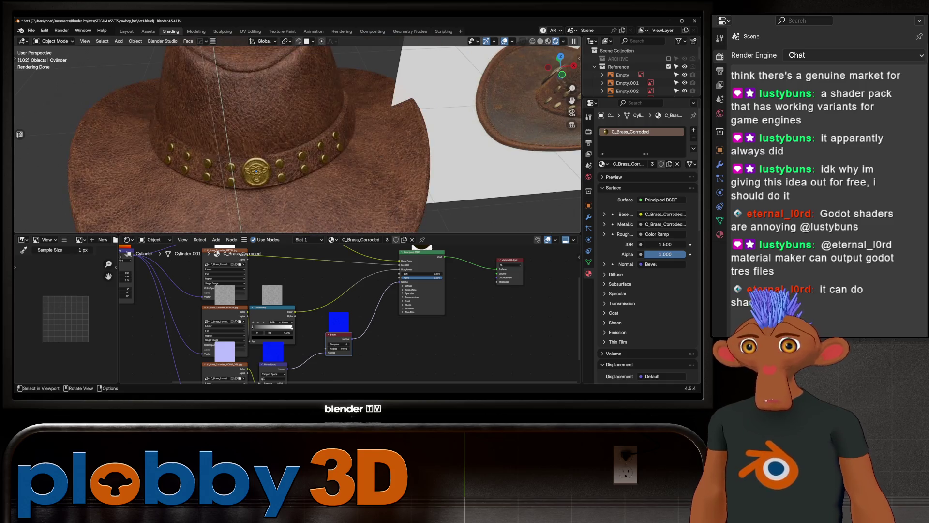
{"action": "mouse_move", "coordinate": [297, 134]}
{"action": "middle_mouse_down"}
{"action": "mouse_move", "coordinate": [271, 126]}
{"action": "mouse_move", "coordinate": [310, 116]}
{"action": "mouse_move", "coordinate": [387, 123]}
{"action": "middle_mouse_up"}
Step: Nudge the brass coin slightly along its local Y axis
{"action": "key", "text": "g"}
{"action": "key", "text": "z"}
{"action": "key", "text": "z"}
{"action": "key", "text": "y"}
{"action": "key", "text": "y"}
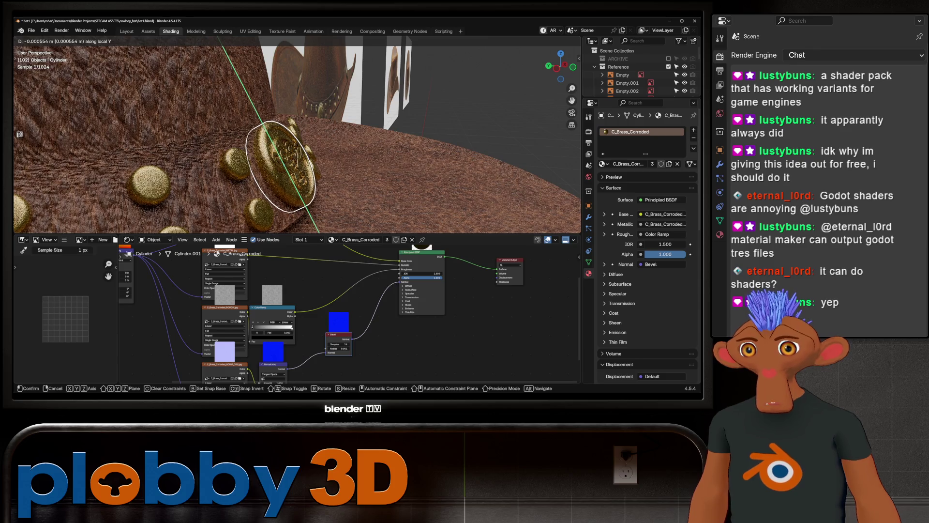
{"action": "key", "text": "Return"}
{"action": "key", "text": "KP_Decimal"}
{"action": "middle_click_drag", "start_coordinate": [291, 136], "coordinate": [338, 140]}
{"action": "key", "text": "KP_4"}
{"action": "key", "text": "KP_4"}
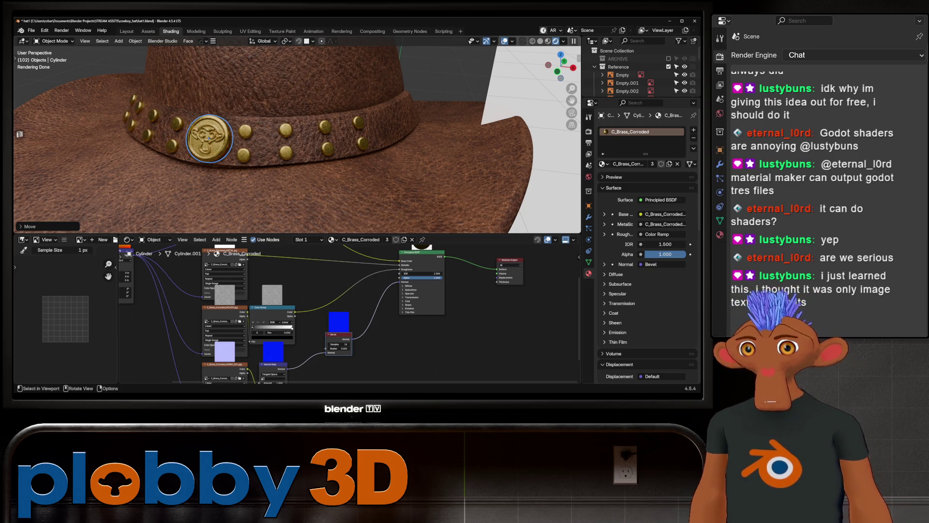
Step: Review the whole hat and reference image, then duplicate the brass coin
{"action": "key", "text": "Home"}
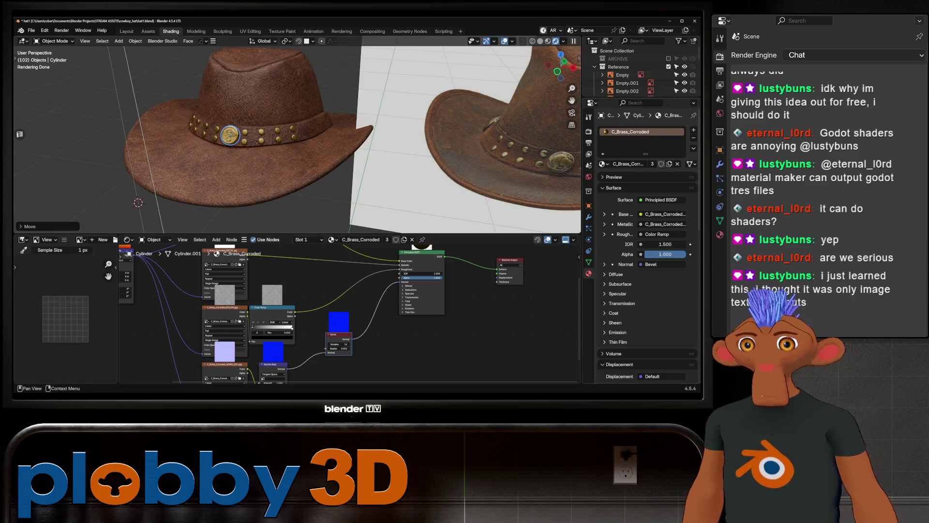
{"action": "scroll", "coordinate": [298, 140], "scroll_direction": "down", "scroll_amount": 6}
{"action": "scroll", "coordinate": [253, 124], "scroll_direction": "up", "scroll_amount": 8}
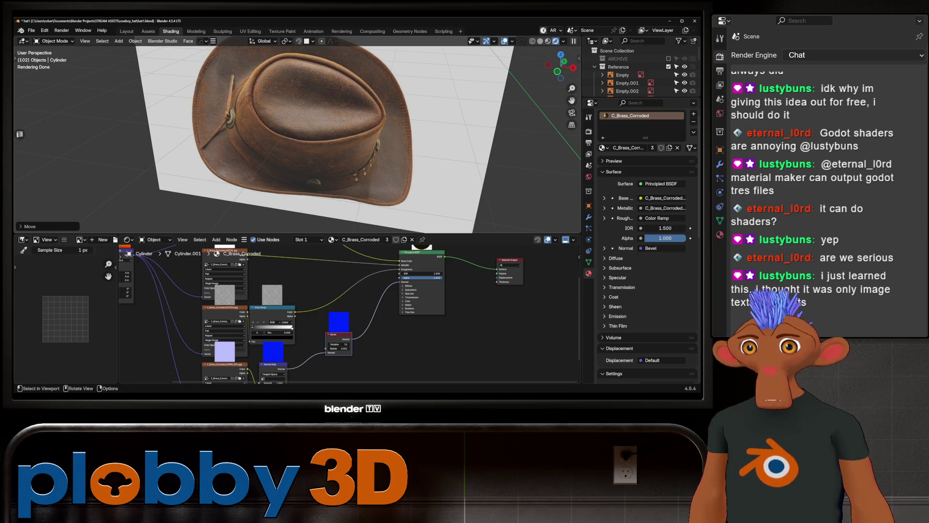
{"action": "scroll", "coordinate": [298, 136], "scroll_direction": "down", "scroll_amount": 5}
{"action": "middle_click_drag", "start_coordinate": [297, 136], "coordinate": [85, 176]}
{"action": "scroll", "coordinate": [85, 177], "scroll_direction": "up", "scroll_amount": 4}
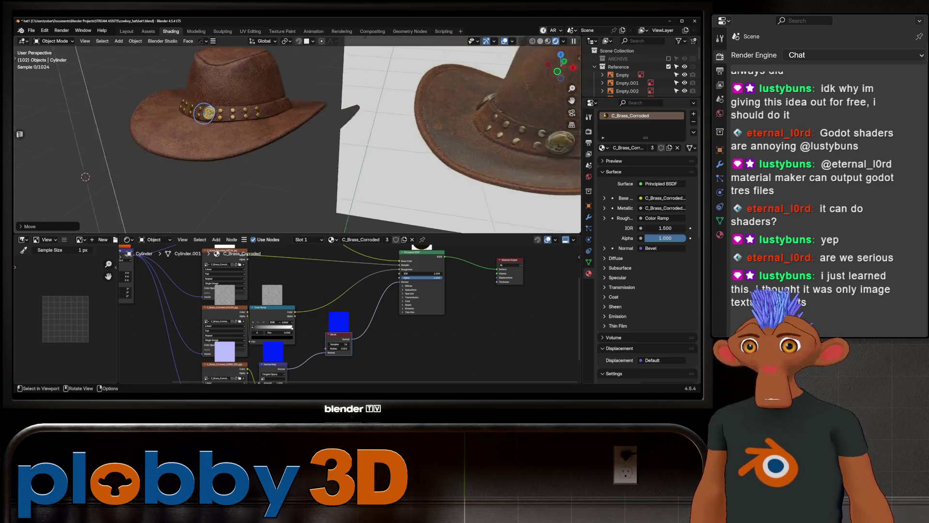
{"action": "scroll", "coordinate": [204, 112], "scroll_direction": "up", "scroll_amount": 6}
{"action": "key", "text": "shift+d"}
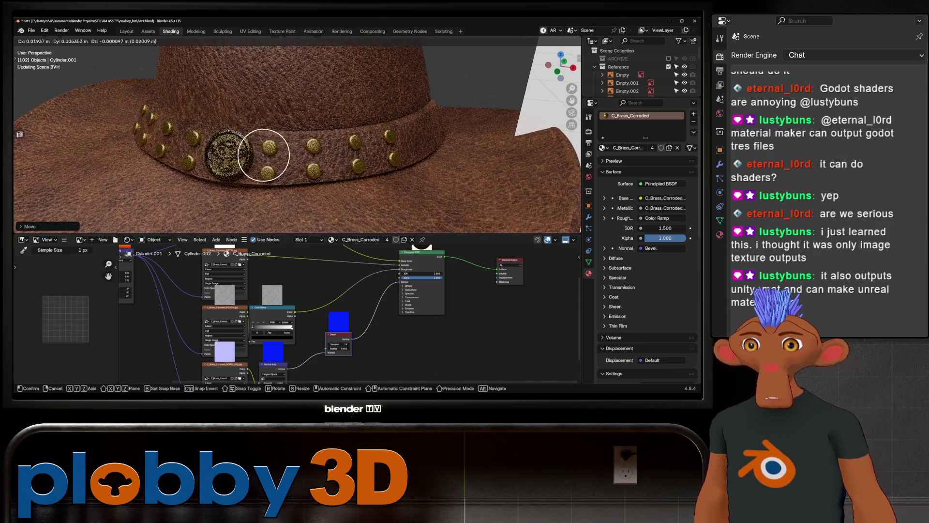
Step: Place the duplicated coin on the band and duplicate a stud into a new position
{"action": "left_click", "coordinate": [264, 154]}
{"action": "middle_click_drag", "start_coordinate": [263, 154], "coordinate": [338, 167]}
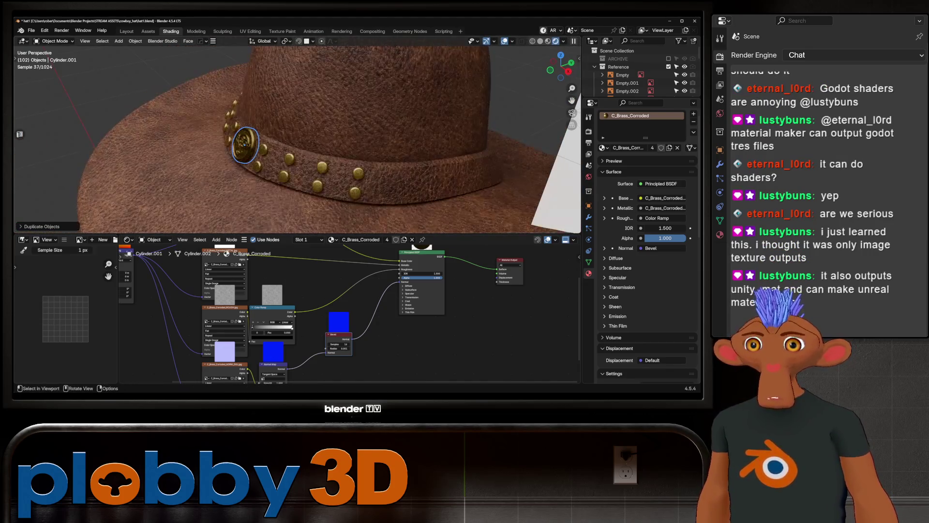
{"action": "scroll", "coordinate": [298, 136], "scroll_direction": "down", "scroll_amount": 3}
{"action": "key", "text": "KP_3"}
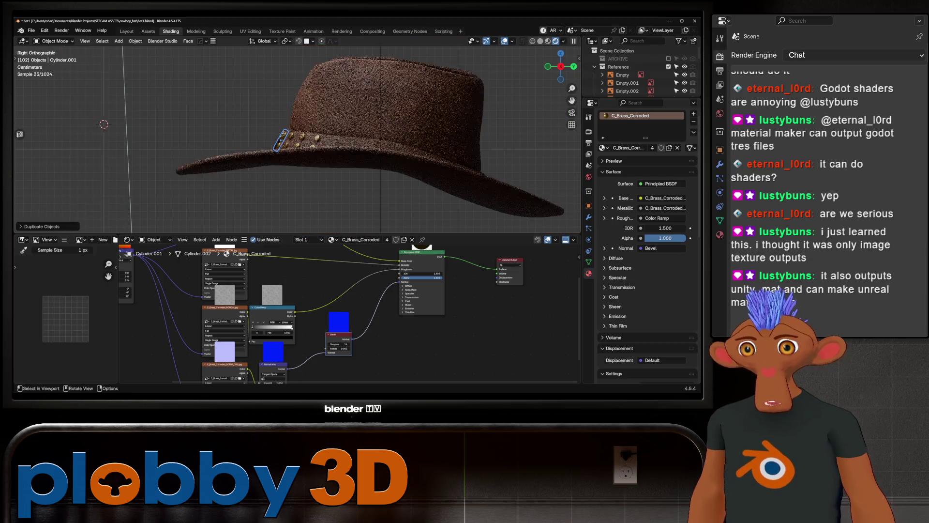
{"action": "key", "text": "shift+d"}
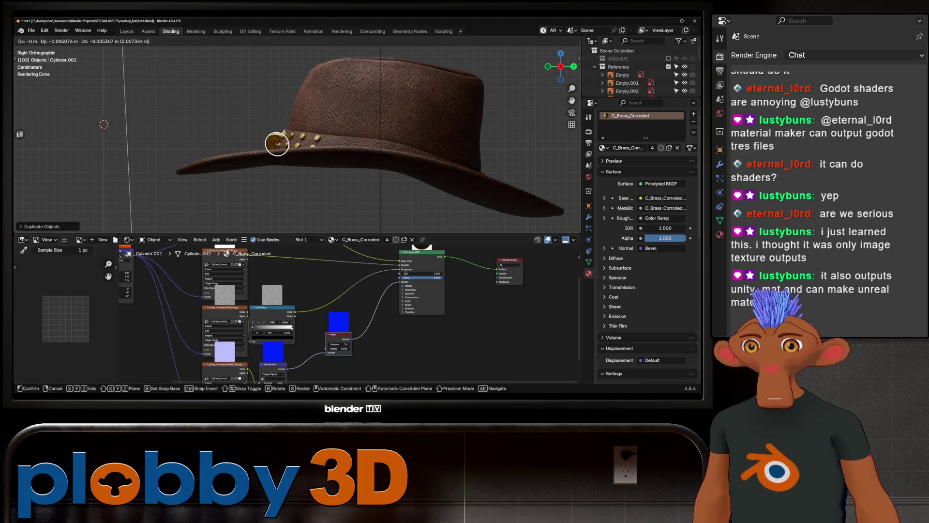
{"action": "left_click", "coordinate": [391, 149]}
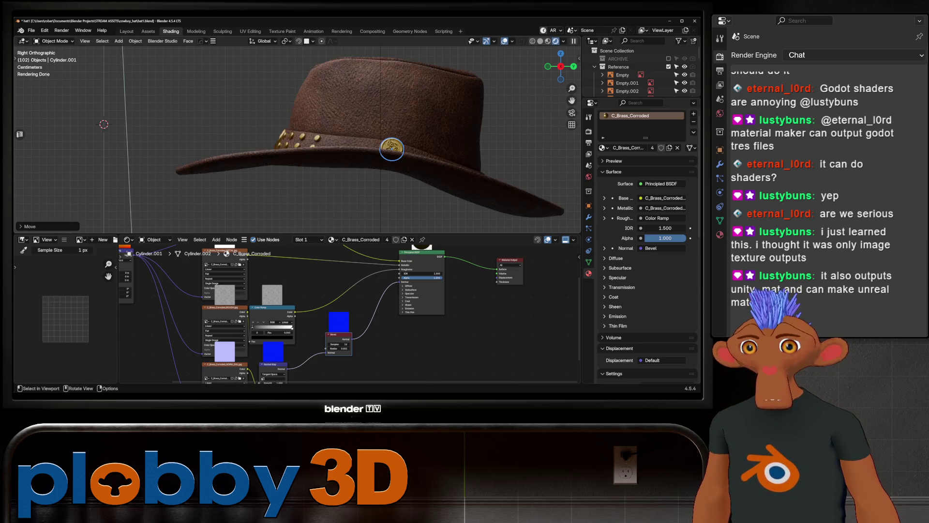
Step: Reposition the brass coin on the band from the right-side orthographic view
{"action": "middle_click_drag", "start_coordinate": [392, 149], "coordinate": [108, 52]}
{"action": "scroll", "coordinate": [108, 52], "scroll_direction": "up", "scroll_amount": 3}
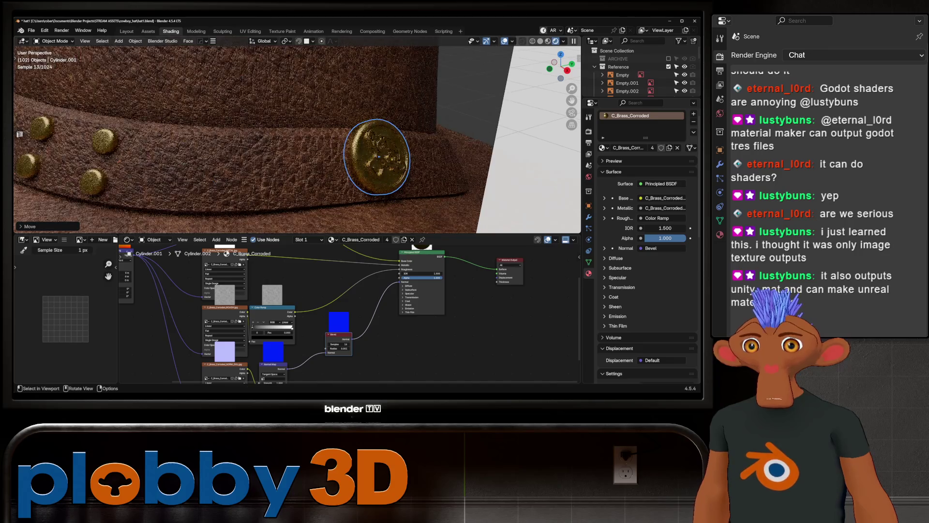
{"action": "key", "text": "g"}
{"action": "key", "text": "y"}
{"action": "key", "text": "y"}
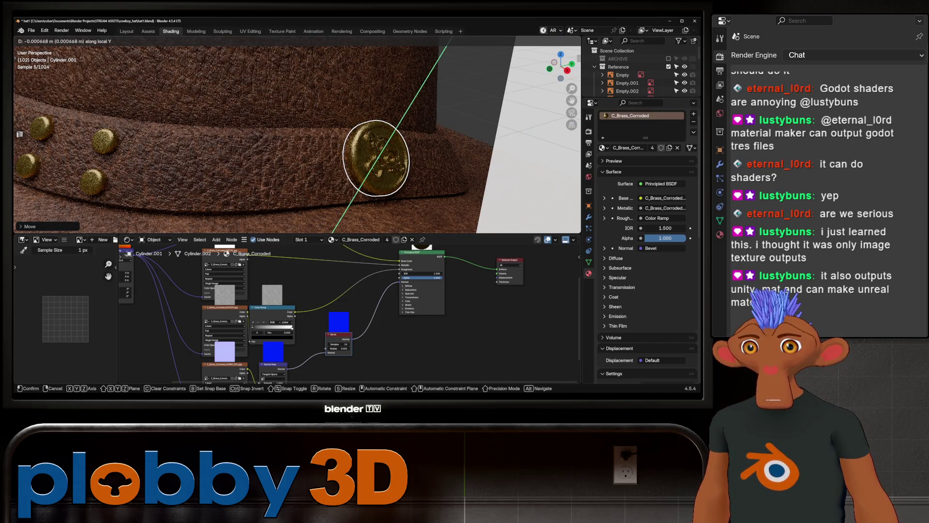
{"action": "key", "text": "Escape"}
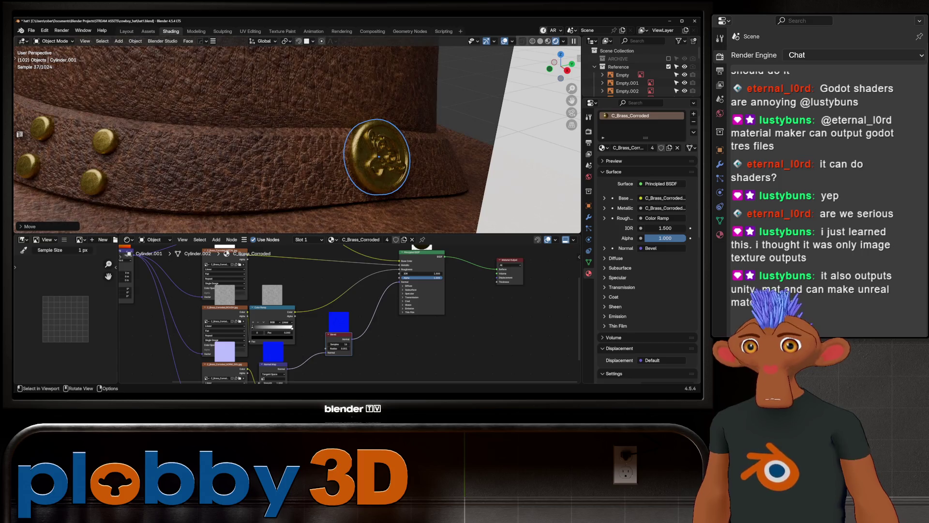
{"action": "key", "text": "KP_3"}
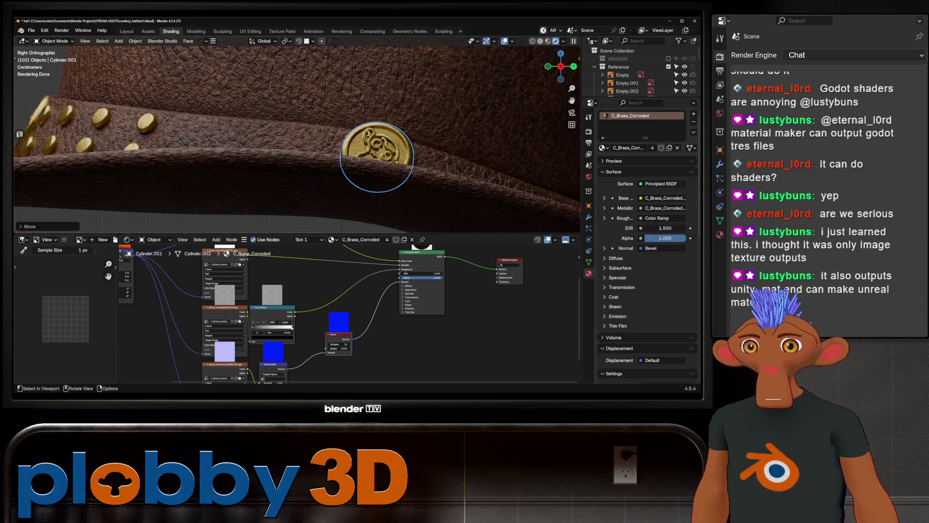
{"action": "key", "text": "g"}
{"action": "key", "text": "Return"}
Step: Scale two of the band studs down to a smaller size
{"action": "middle_click_drag", "start_coordinate": [375, 159], "coordinate": [339, 160]}
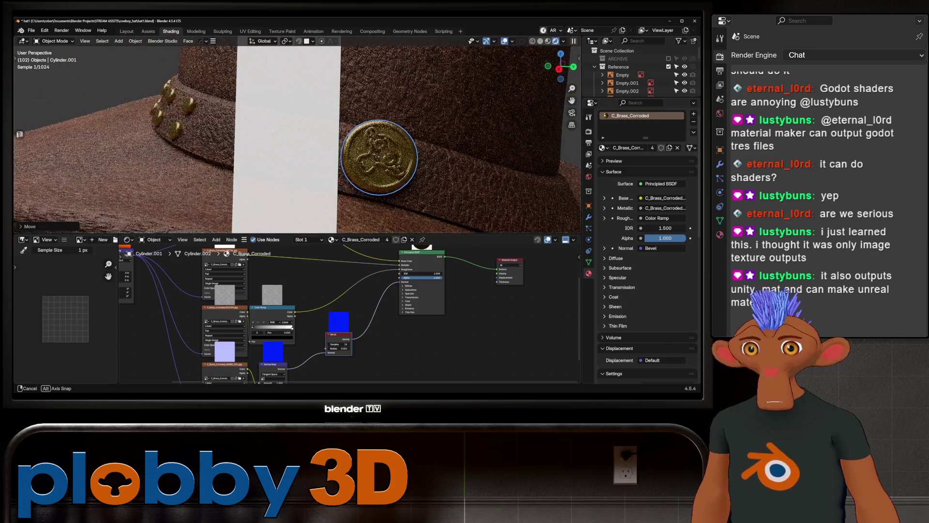
{"action": "mouse_move", "coordinate": [281, 168]}
{"action": "middle_mouse_down"}
{"action": "mouse_move", "coordinate": [334, 169]}
{"action": "mouse_move", "coordinate": [300, 160]}
{"action": "middle_mouse_up"}
{"action": "key", "text": "s"}
{"action": "left_click", "coordinate": [337, 169]}
{"action": "left_click", "coordinate": [284, 154]}
{"action": "key", "text": "s"}
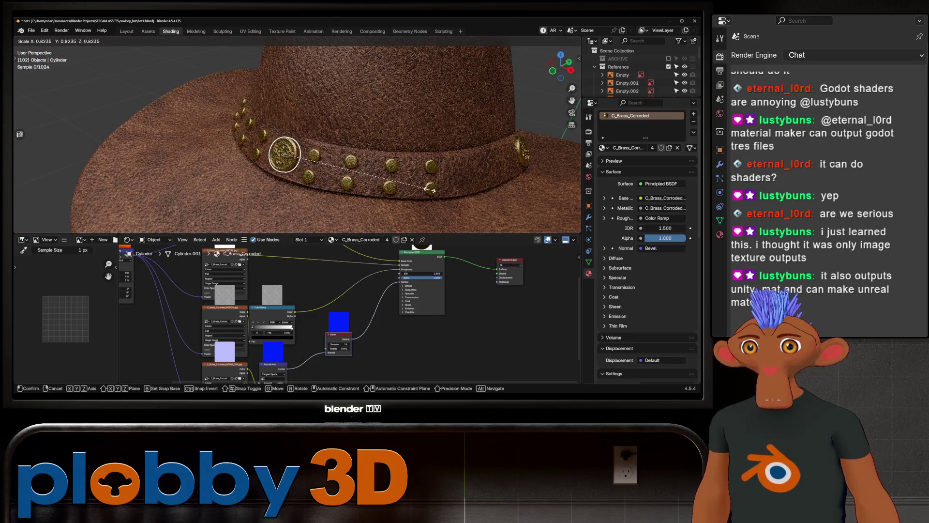
{"action": "left_click", "coordinate": [513, 195]}
Step: Rotate the brass emblem coin around its local Z axis to sit on the band's side
{"action": "mouse_move", "coordinate": [513, 195]}
{"action": "middle_mouse_down"}
{"action": "mouse_move", "coordinate": [431, 191]}
{"action": "mouse_move", "coordinate": [457, 127]}
{"action": "middle_mouse_up"}
{"action": "left_click", "coordinate": [456, 126]}
{"action": "key", "text": "r"}
{"action": "key", "text": "y"}
{"action": "key", "text": "y"}
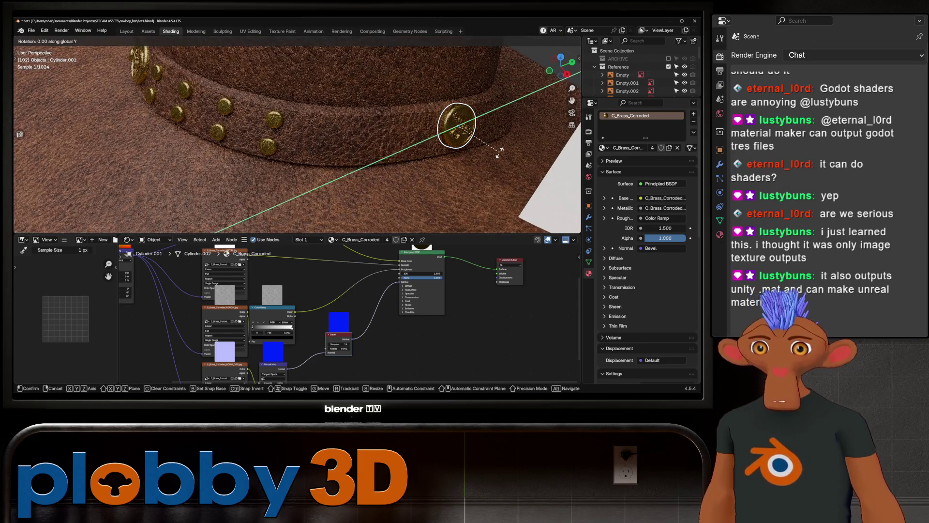
{"action": "key", "text": "z"}
{"action": "key", "text": "z"}
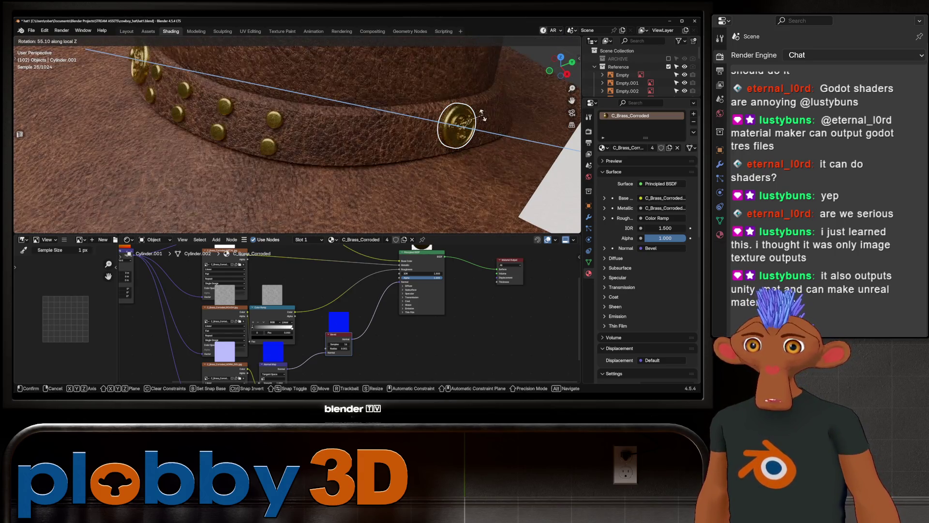
{"action": "left_click", "coordinate": [491, 118]}
{"action": "mouse_move", "coordinate": [490, 118]}
{"action": "middle_mouse_down"}
{"action": "mouse_move", "coordinate": [426, 121]}
{"action": "mouse_move", "coordinate": [465, 110]}
{"action": "mouse_move", "coordinate": [508, 115]}
{"action": "middle_mouse_up"}
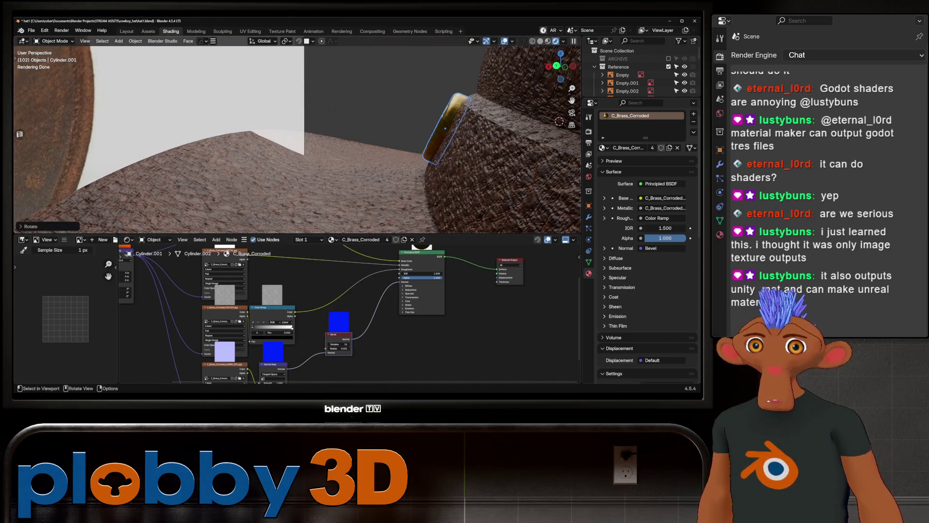
Step: Slide the coin along its local Y axis to set its depth, then duplicate it in place
{"action": "key", "text": "g"}
{"action": "key", "text": "y"}
{"action": "key", "text": "y"}
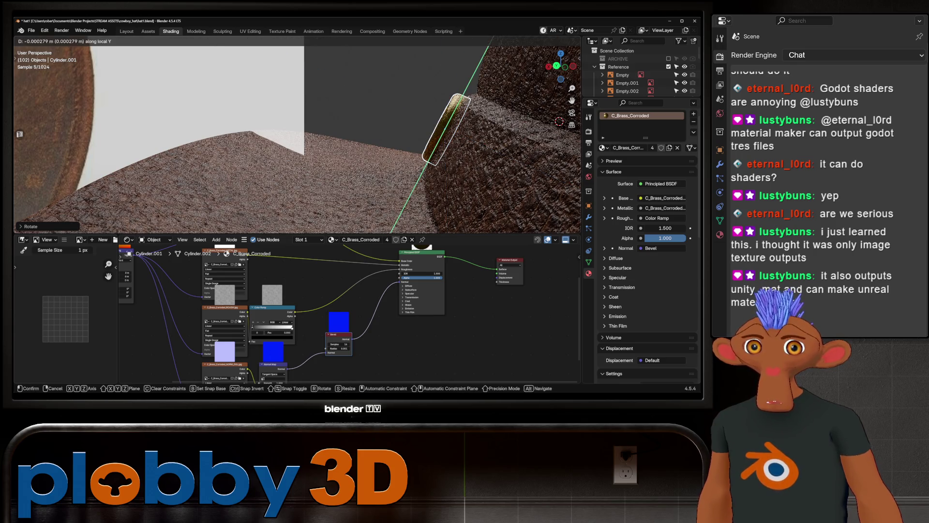
{"action": "key", "text": "Return"}
{"action": "mouse_move", "coordinate": [508, 116]}
{"action": "middle_mouse_down"}
{"action": "mouse_move", "coordinate": [416, 122]}
{"action": "mouse_move", "coordinate": [435, 97]}
{"action": "mouse_move", "coordinate": [457, 126]}
{"action": "mouse_move", "coordinate": [442, 118]}
{"action": "middle_mouse_up"}
{"action": "scroll", "coordinate": [416, 122], "scroll_direction": "down", "scroll_amount": 5}
{"action": "scroll", "coordinate": [416, 122], "scroll_direction": "up", "scroll_amount": 8}
{"action": "scroll", "coordinate": [453, 126], "scroll_direction": "down", "scroll_amount": 4}
{"action": "scroll", "coordinate": [455, 126], "scroll_direction": "up", "scroll_amount": 2}
{"action": "scroll", "coordinate": [457, 125], "scroll_direction": "up", "scroll_amount": 3}
{"action": "key", "text": "shift+d"}
{"action": "right_click", "coordinate": [422, 113]}
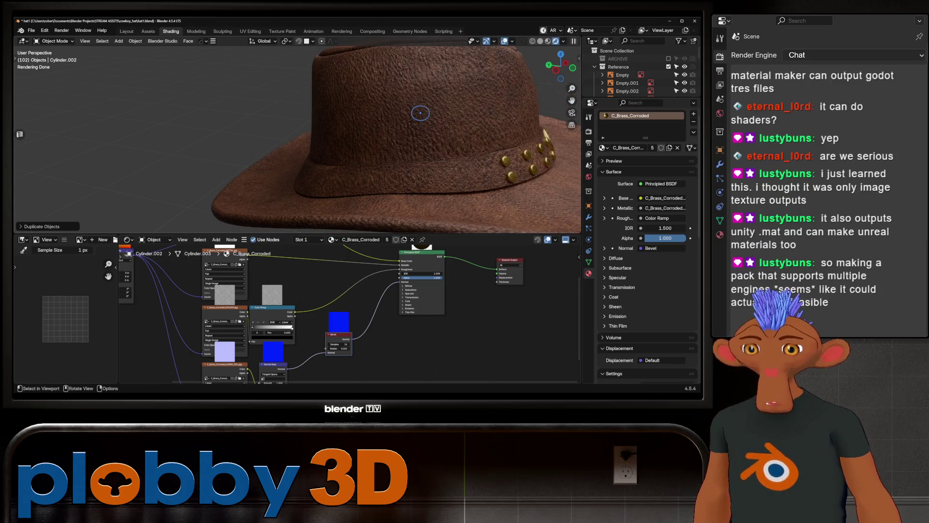
Step: Move the copied coin Cylinder.002 to the opposite side of the hat band
{"action": "key", "text": "g"}
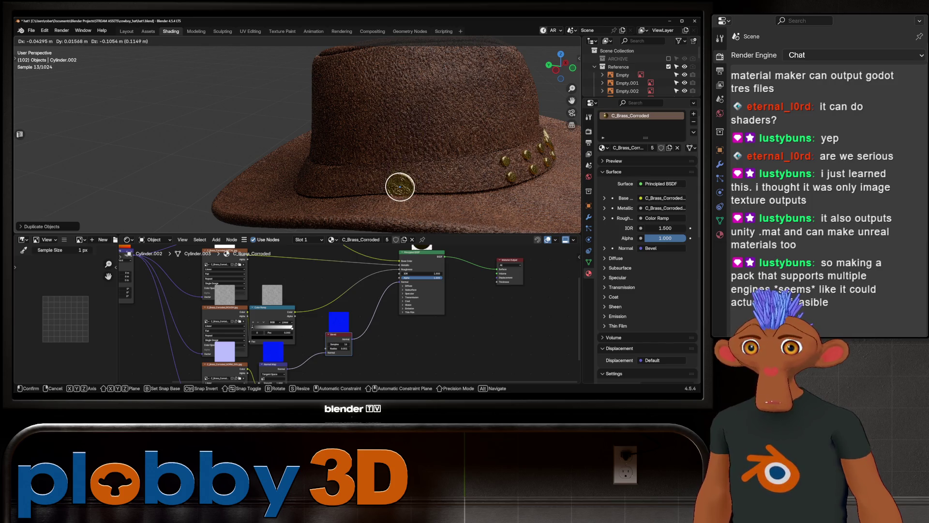
{"action": "left_click", "coordinate": [400, 187]}
{"action": "scroll", "coordinate": [399, 187], "scroll_direction": "up", "scroll_amount": 2}
{"action": "mouse_move", "coordinate": [400, 187]}
{"action": "middle_mouse_down"}
{"action": "mouse_move", "coordinate": [338, 141]}
{"action": "mouse_move", "coordinate": [310, 136]}
{"action": "mouse_move", "coordinate": [361, 122]}
{"action": "middle_mouse_up"}
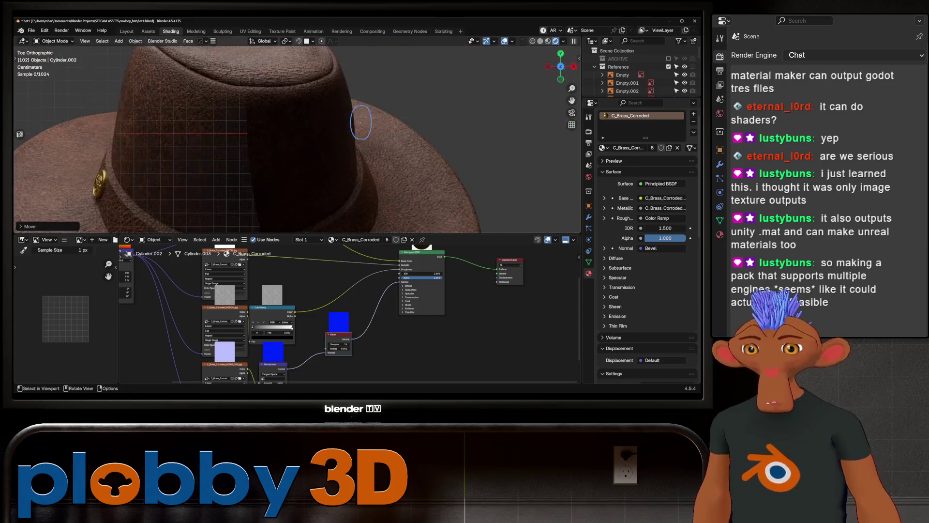
{"action": "scroll", "coordinate": [205, 137], "scroll_direction": "down", "scroll_amount": 4}
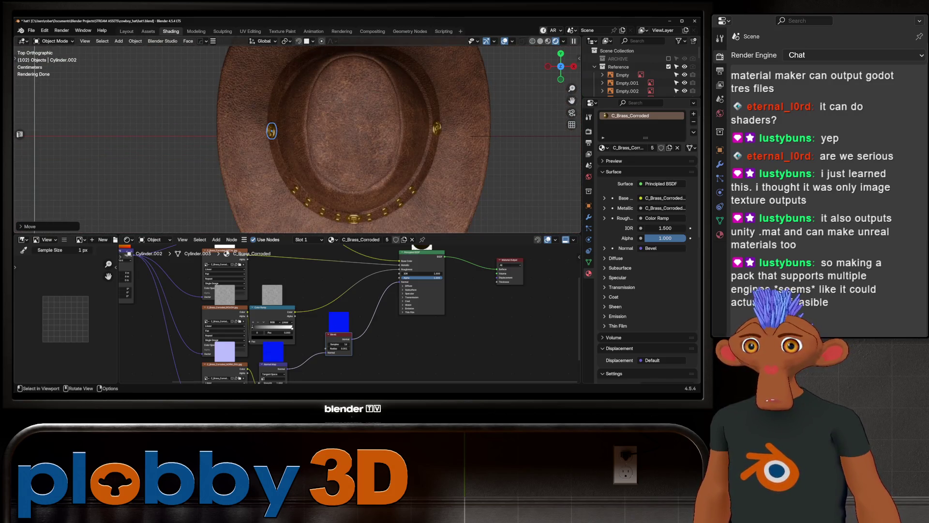
{"action": "middle_click_drag", "start_coordinate": [271, 160], "coordinate": [276, 165]}
{"action": "scroll", "coordinate": [275, 165], "scroll_direction": "up", "scroll_amount": 6}
Step: Turn the copied coin 180 degrees around its local Z axis
{"action": "key", "text": "r"}
{"action": "key", "text": "z"}
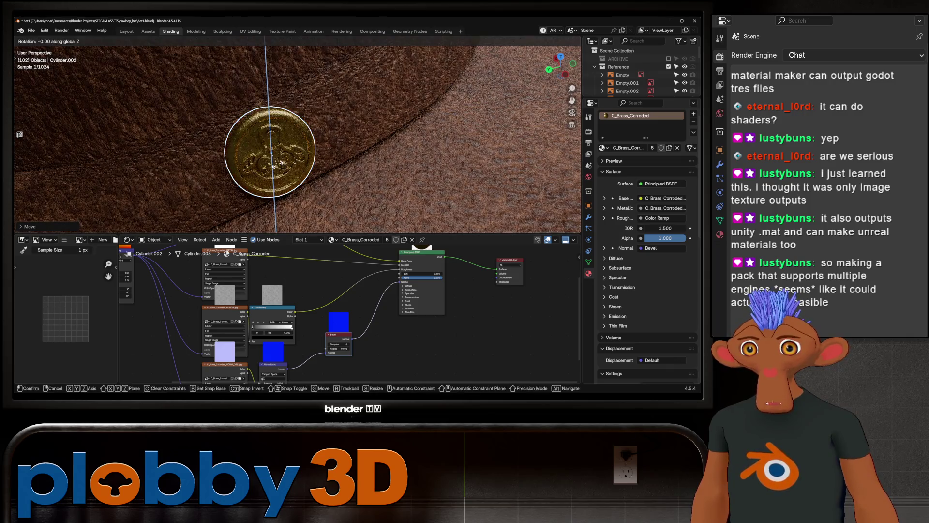
{"action": "key", "text": "z"}
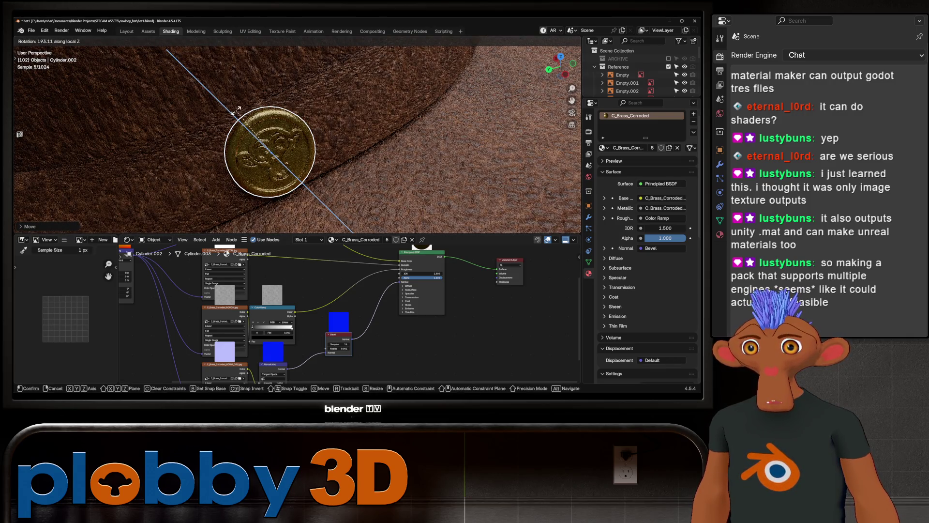
{"action": "left_click", "coordinate": [242, 110]}
{"action": "mouse_move", "coordinate": [242, 110]}
{"action": "middle_mouse_down"}
{"action": "mouse_move", "coordinate": [138, 116]}
{"action": "mouse_move", "coordinate": [213, 125]}
{"action": "middle_mouse_up"}
{"action": "scroll", "coordinate": [193, 114], "scroll_direction": "down", "scroll_amount": 4}
{"action": "scroll", "coordinate": [194, 113], "scroll_direction": "up", "scroll_amount": 5}
{"action": "scroll", "coordinate": [155, 121], "scroll_direction": "down", "scroll_amount": 5}
{"action": "scroll", "coordinate": [271, 116], "scroll_direction": "down", "scroll_amount": 5}
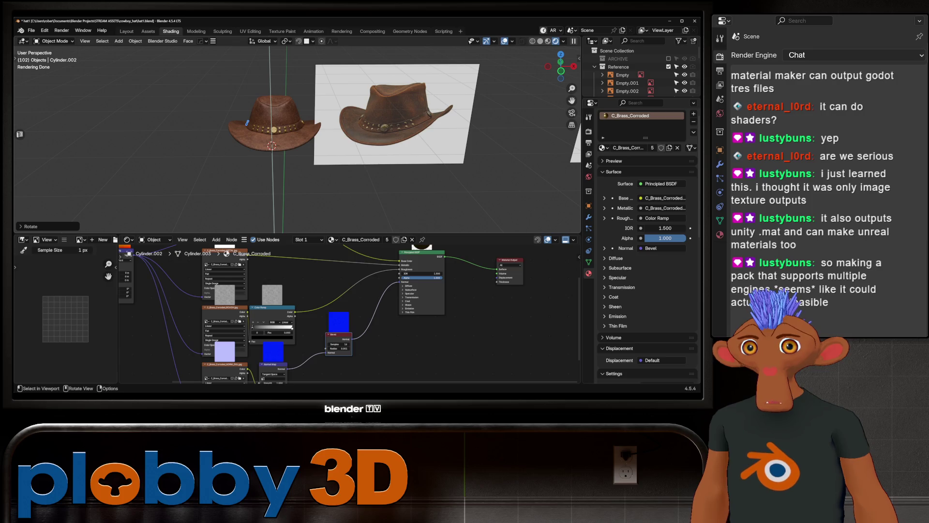
{"action": "scroll", "coordinate": [246, 122], "scroll_direction": "up", "scroll_amount": 3}
{"action": "mouse_move", "coordinate": [247, 123]}
{"action": "middle_mouse_down"}
{"action": "mouse_move", "coordinate": [227, 139]}
{"action": "mouse_move", "coordinate": [277, 141]}
{"action": "middle_mouse_up"}
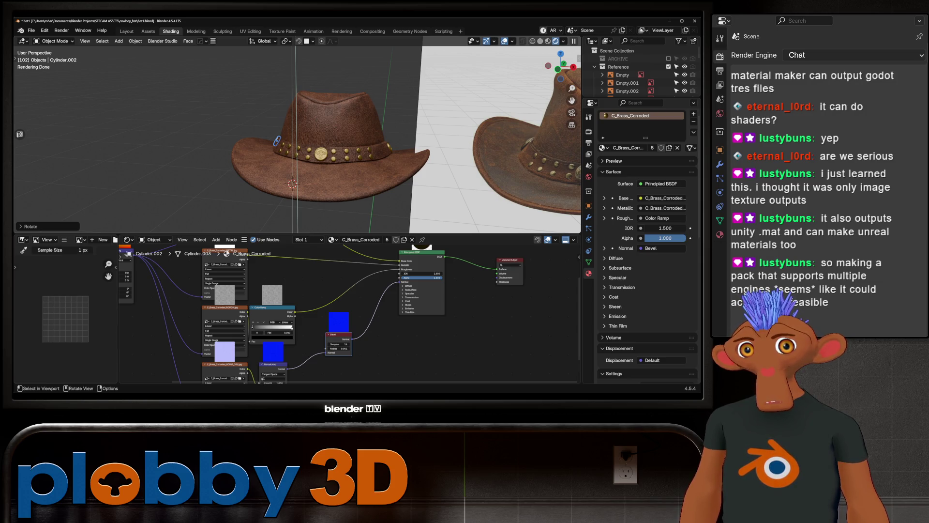
{"action": "scroll", "coordinate": [319, 140], "scroll_direction": "up", "scroll_amount": 8}
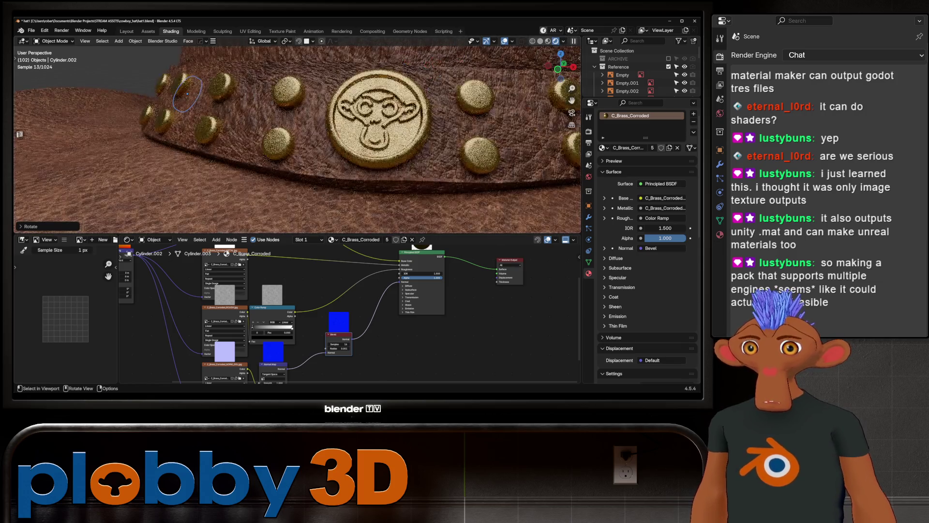
{"action": "middle_click_drag", "start_coordinate": [297, 135], "coordinate": [339, 146]}
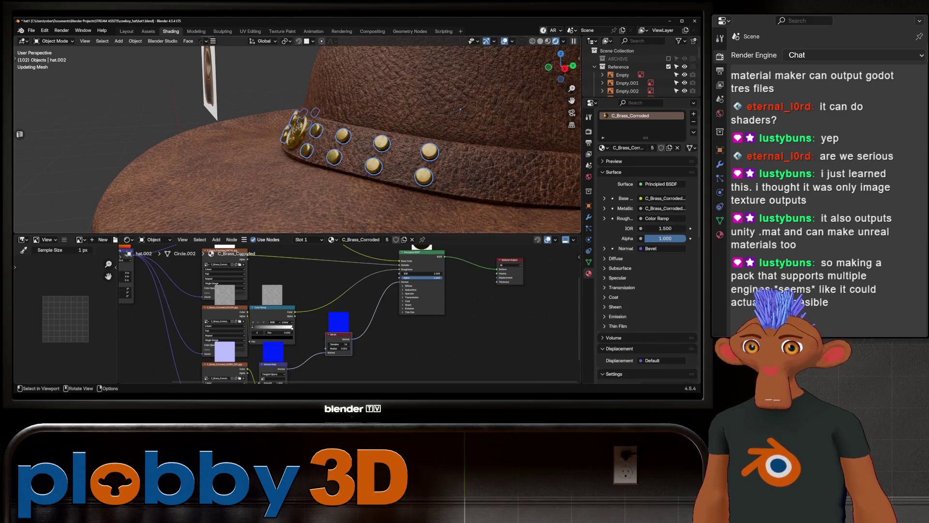
{"action": "key", "text": "g"}
{"action": "key", "text": "y"}
{"action": "key", "text": "Escape"}
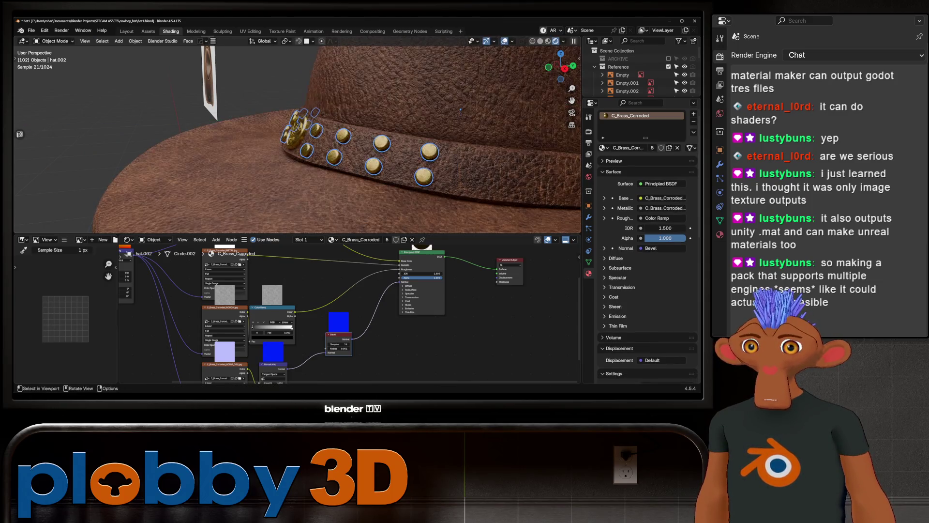
{"action": "key", "text": "Tab"}
{"action": "key", "text": "KP_Decimal"}
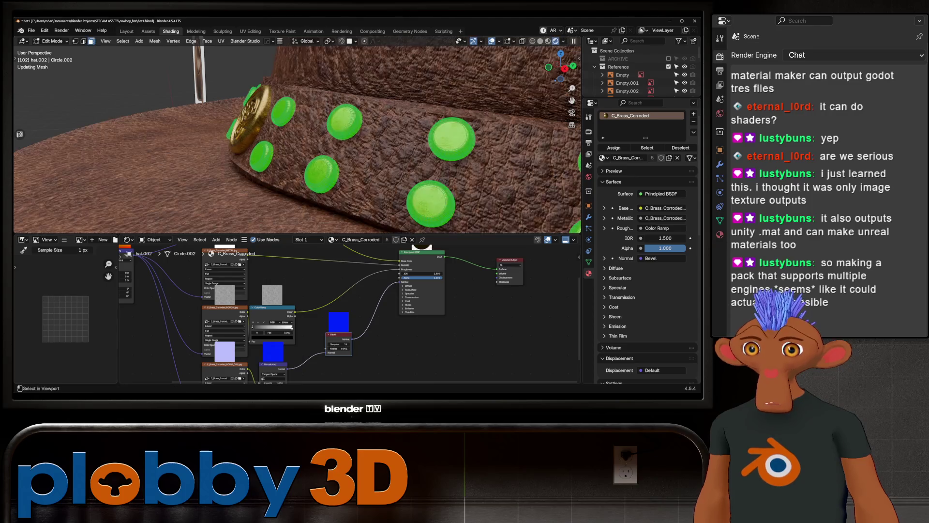
{"action": "middle_click_drag", "start_coordinate": [297, 135], "coordinate": [320, 142]}
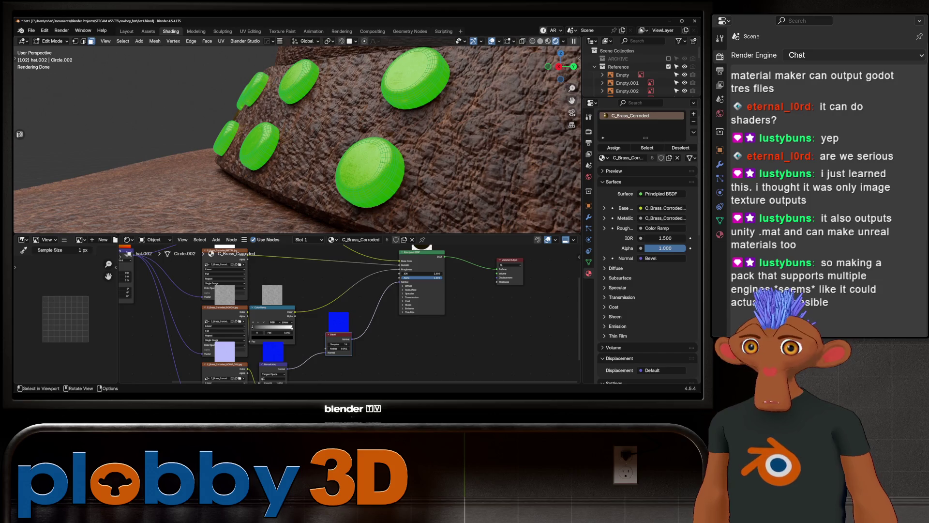
{"action": "mouse_move", "coordinate": [297, 136]}
{"action": "middle_mouse_down"}
{"action": "mouse_move", "coordinate": [319, 146]}
{"action": "mouse_move", "coordinate": [271, 131]}
{"action": "middle_mouse_up"}
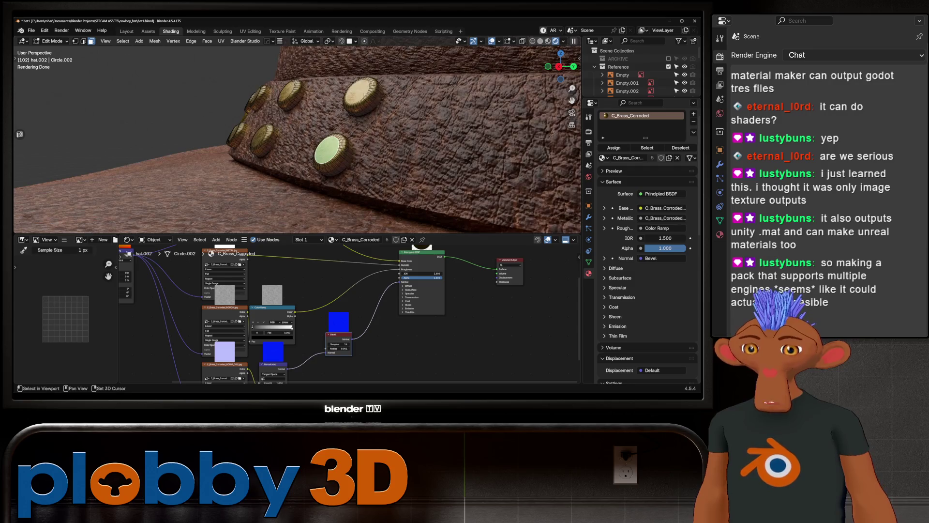
{"action": "key", "text": "shift+g"}
{"action": "left_click", "coordinate": [406, 156]}
{"action": "middle_click_drag", "start_coordinate": [406, 156], "coordinate": [484, 158]}
{"action": "key", "text": "ctrl+z"}
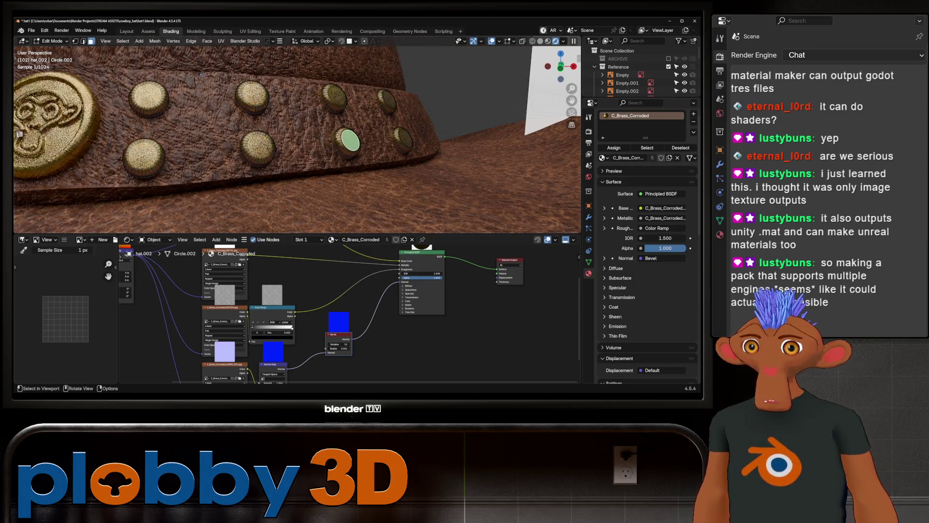
{"action": "key", "text": "shift+g"}
{"action": "left_click", "coordinate": [385, 111]}
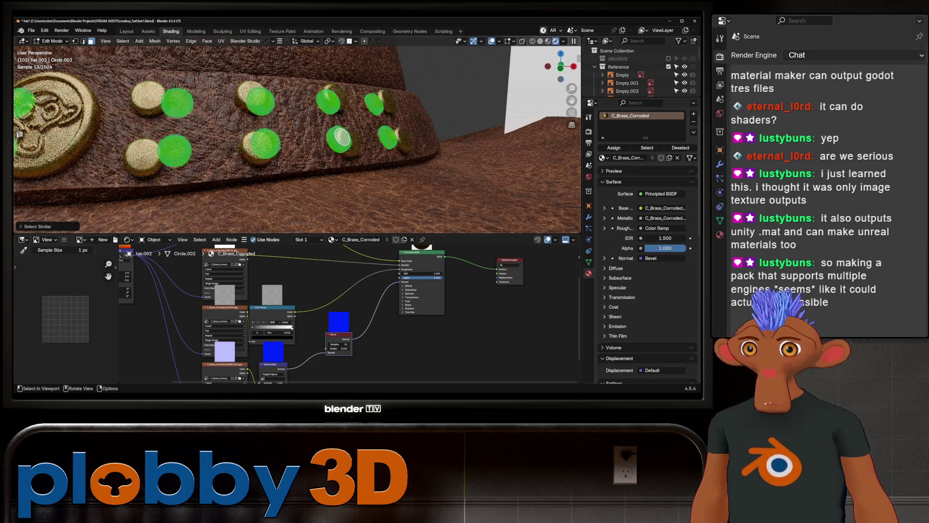
{"action": "middle_click_drag", "start_coordinate": [385, 111], "coordinate": [465, 112]}
{"action": "key", "text": "Tab"}
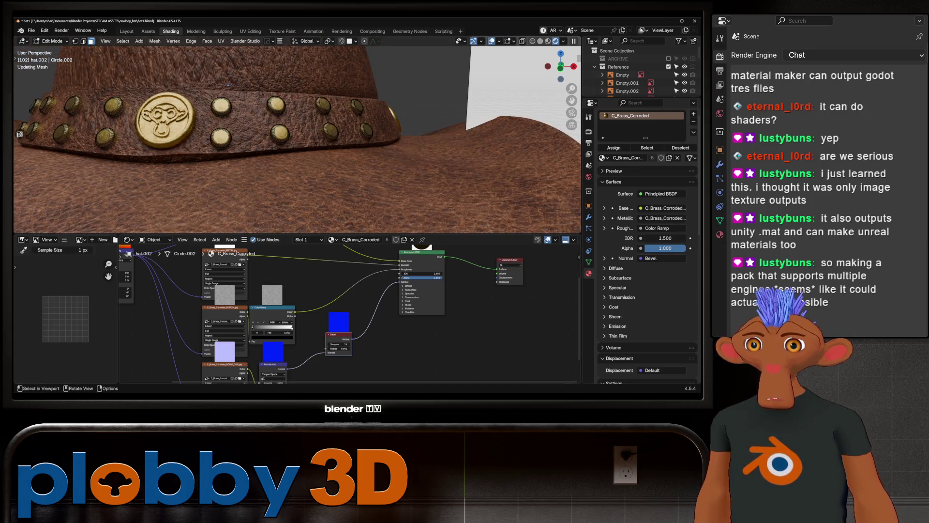
{"action": "scroll", "coordinate": [271, 102], "scroll_direction": "up", "scroll_amount": 5}
{"action": "mouse_move", "coordinate": [290, 106]}
{"action": "middle_mouse_down"}
{"action": "mouse_move", "coordinate": [350, 114]}
{"action": "mouse_move", "coordinate": [220, 83]}
{"action": "mouse_move", "coordinate": [201, 121]}
{"action": "middle_mouse_up"}
{"action": "scroll", "coordinate": [350, 114], "scroll_direction": "down", "scroll_amount": 5}
Step: Nudge the brass studs slightly outward along the band, checking from right and left views
{"action": "key", "text": "g"}
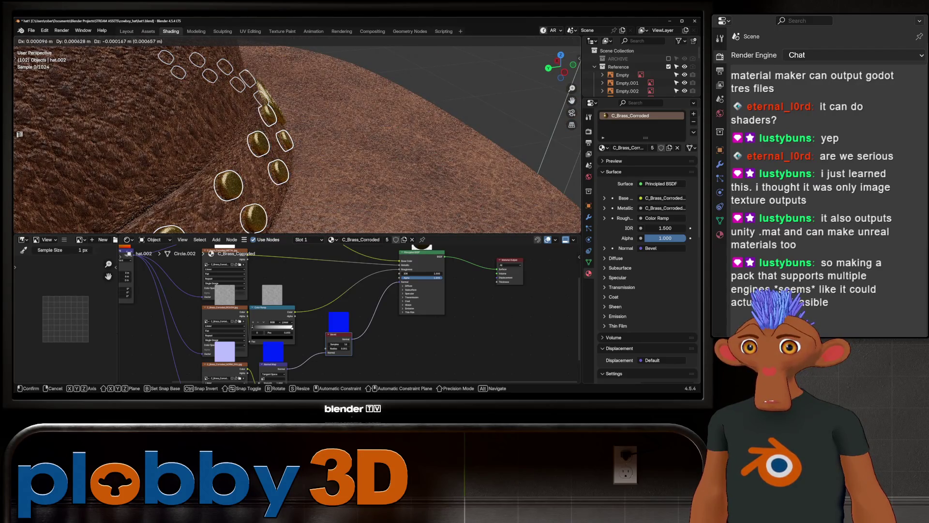
{"action": "key", "text": "Escape"}
{"action": "key", "text": "KP_3"}
{"action": "key", "text": "g"}
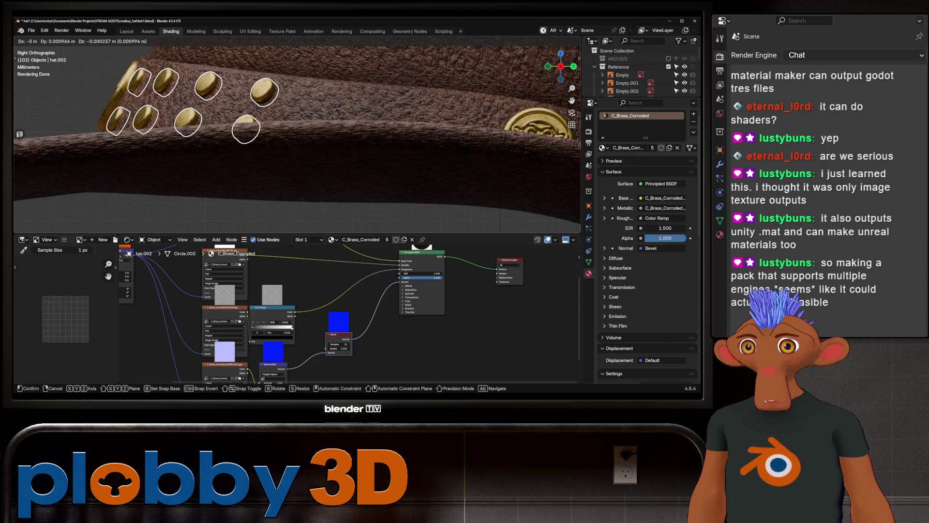
{"action": "key", "text": "Return"}
{"action": "middle_click_drag", "start_coordinate": [291, 145], "coordinate": [226, 109]}
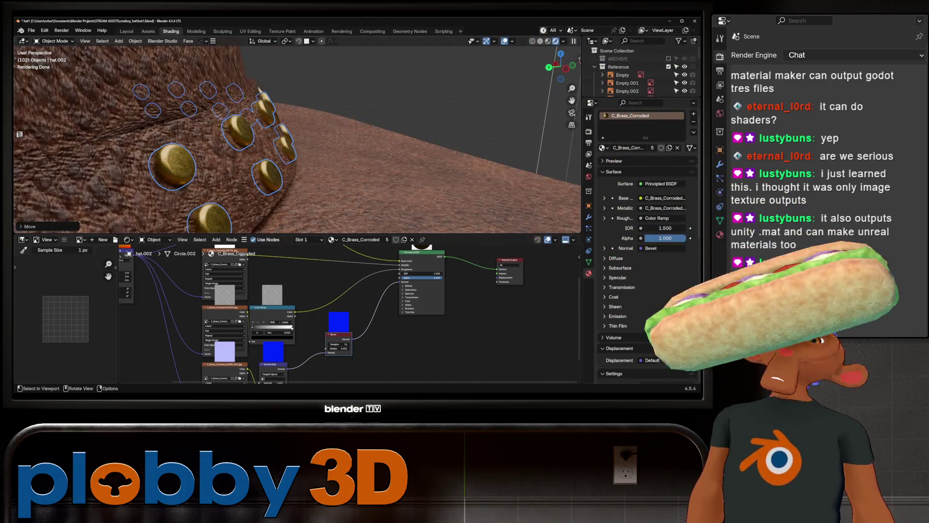
{"action": "key", "text": "ctrl+KP_3"}
{"action": "key", "text": "g"}
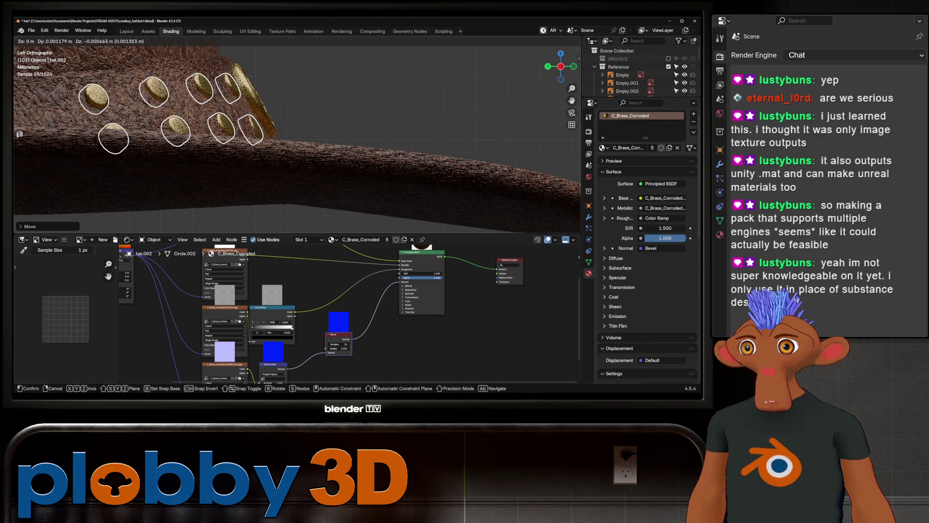
{"action": "key", "text": "Return"}
{"action": "mouse_move", "coordinate": [291, 136]}
{"action": "middle_mouse_down"}
{"action": "mouse_move", "coordinate": [271, 126]}
{"action": "mouse_move", "coordinate": [384, 97]}
{"action": "mouse_move", "coordinate": [235, 105]}
{"action": "mouse_move", "coordinate": [179, 126]}
{"action": "mouse_move", "coordinate": [291, 125]}
{"action": "middle_mouse_up"}
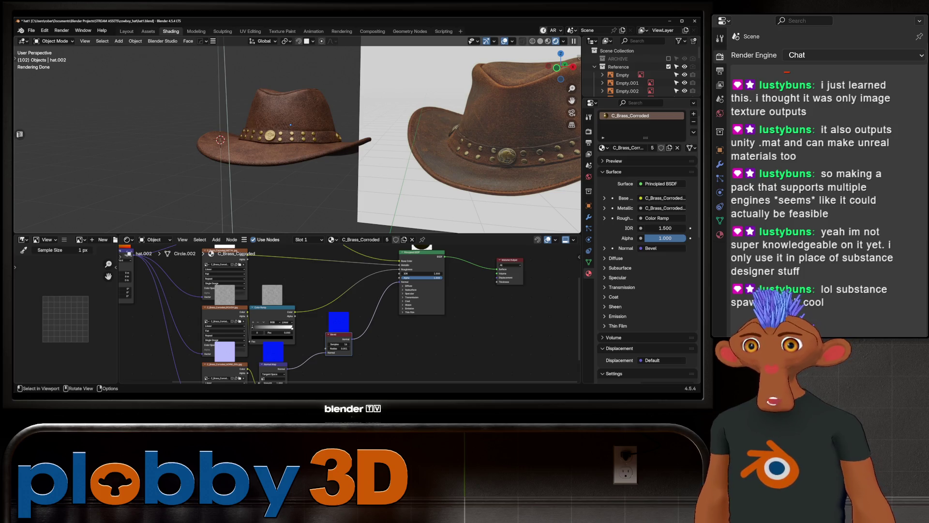
{"action": "scroll", "coordinate": [267, 132], "scroll_direction": "up", "scroll_amount": 8}
{"action": "scroll", "coordinate": [267, 131], "scroll_direction": "down", "scroll_amount": 6}
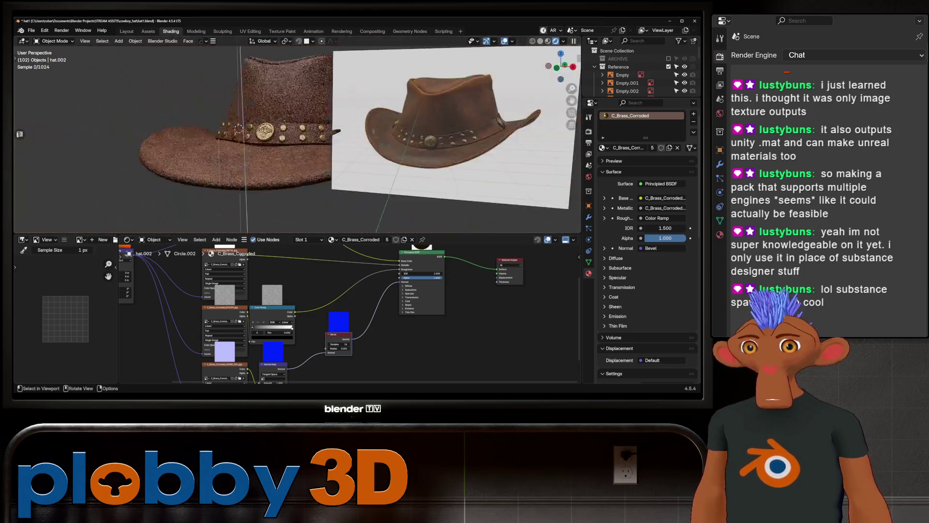
{"action": "mouse_move", "coordinate": [290, 140]}
{"action": "middle_mouse_down"}
{"action": "mouse_move", "coordinate": [324, 121]}
{"action": "mouse_move", "coordinate": [300, 159]}
{"action": "mouse_move", "coordinate": [290, 145]}
{"action": "middle_mouse_up"}
{"action": "scroll", "coordinate": [638, 72], "scroll_direction": "down", "scroll_amount": 5}
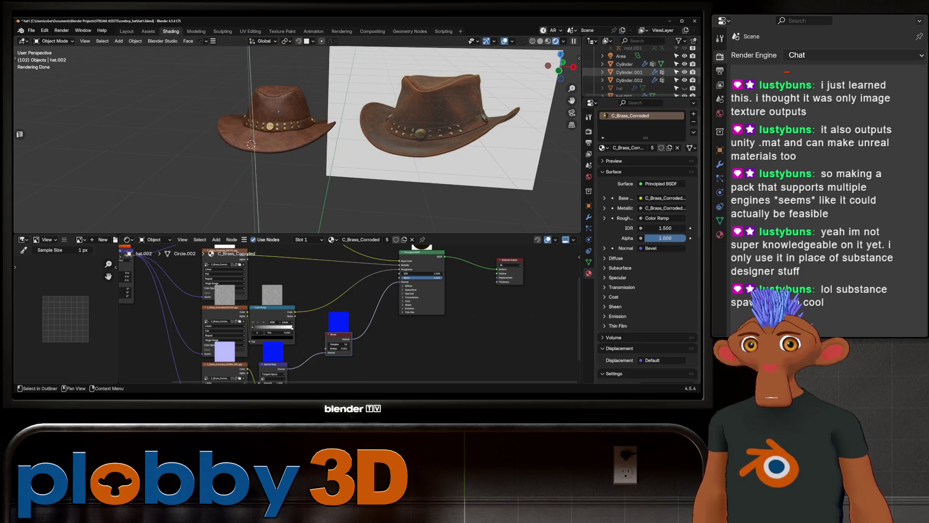
{"action": "scroll", "coordinate": [639, 72], "scroll_direction": "up", "scroll_amount": 3}
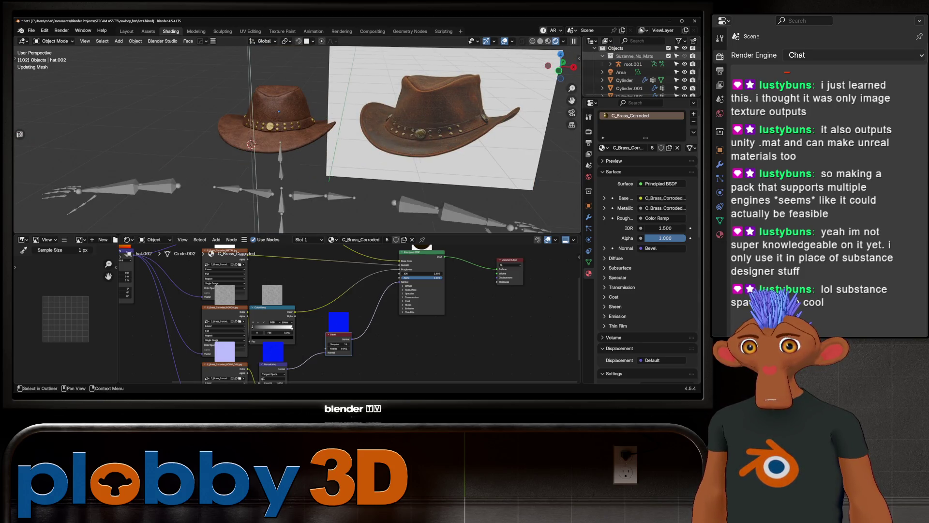
{"action": "left_click", "coordinate": [668, 56]}
{"action": "middle_click_drag", "start_coordinate": [310, 145], "coordinate": [368, 136]}
{"action": "middle_click_drag", "start_coordinate": [375, 103], "coordinate": [346, 107]}
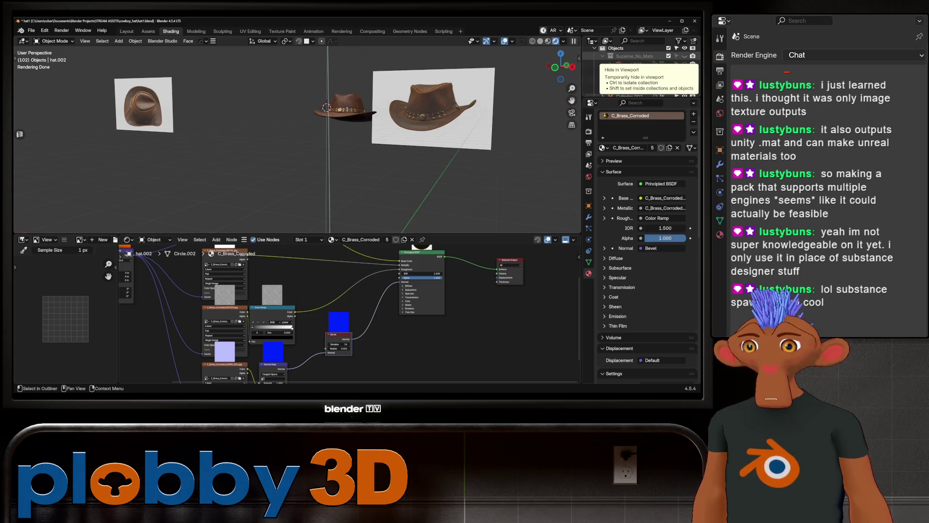
{"action": "scroll", "coordinate": [338, 109], "scroll_direction": "up", "scroll_amount": 10}
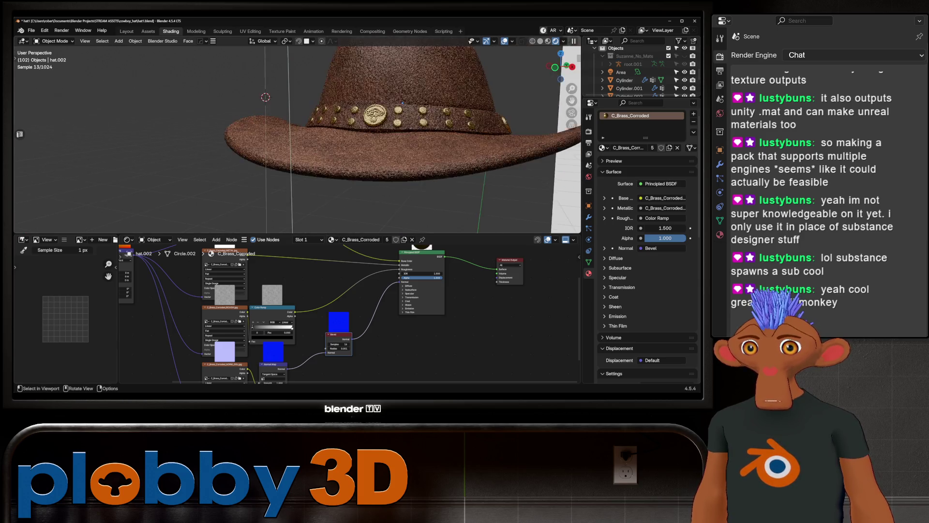
{"action": "scroll", "coordinate": [402, 96], "scroll_direction": "down", "scroll_amount": 10}
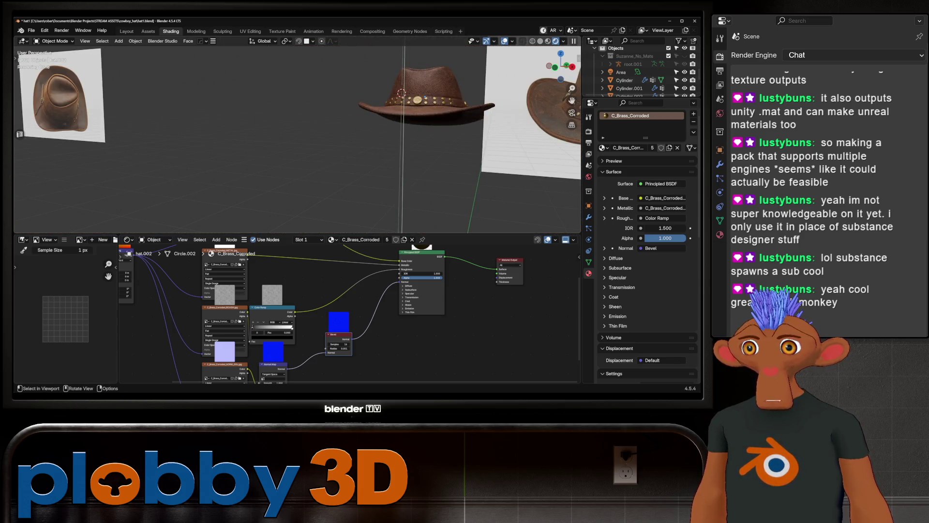
{"action": "mouse_move", "coordinate": [338, 145]}
{"action": "middle_mouse_down"}
{"action": "mouse_move", "coordinate": [160, 118]}
{"action": "mouse_move", "coordinate": [290, 131]}
{"action": "mouse_move", "coordinate": [289, 97]}
{"action": "middle_mouse_up"}
{"action": "scroll", "coordinate": [242, 128], "scroll_direction": "up", "scroll_amount": 6}
{"action": "left_click", "coordinate": [289, 97]}
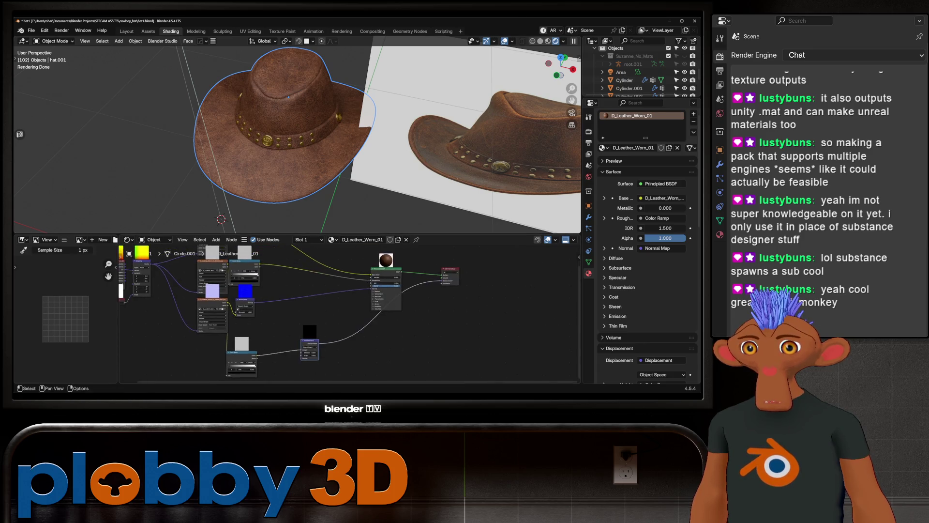
Step: Frame the D_Leather_Worn_01 node tree and switch the left area to the Asset Browser
{"action": "key", "text": "Home"}
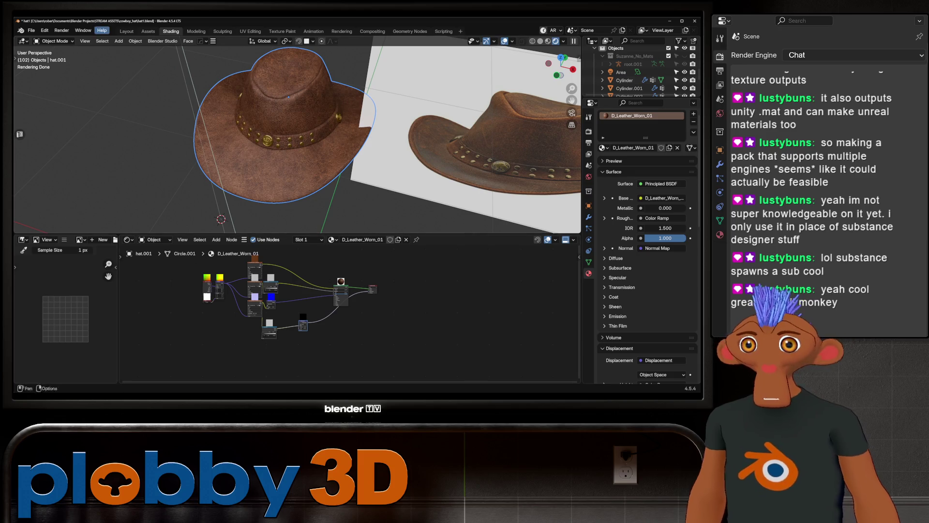
{"action": "left_click", "coordinate": [23, 239]}
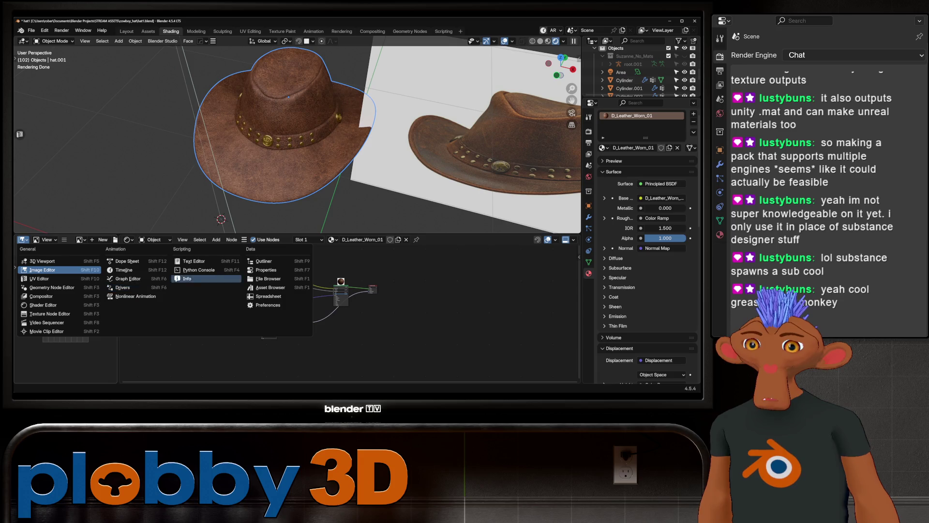
{"action": "left_click", "coordinate": [270, 287]}
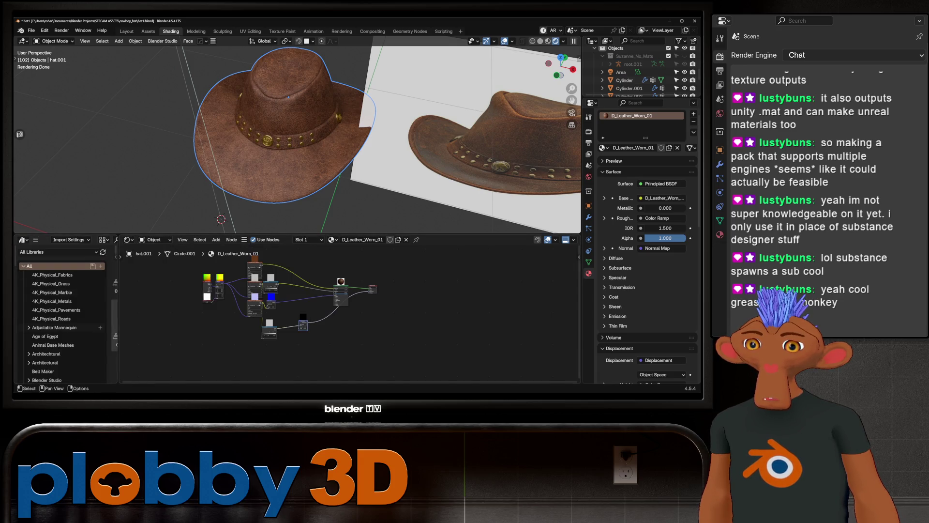
Step: Add the Dirt Edges smart mask from the Assets library's Smart Masks catalog to the node tree
{"action": "left_click_drag", "start_coordinate": [118, 314], "coordinate": [249, 315]}
{"action": "scroll", "coordinate": [63, 315], "scroll_direction": "down", "scroll_amount": 10}
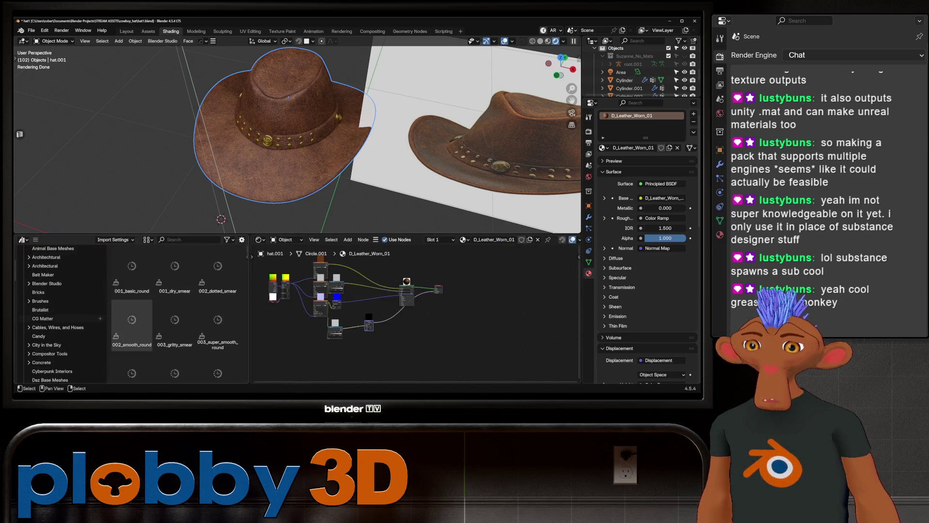
{"action": "scroll", "coordinate": [63, 315], "scroll_direction": "up", "scroll_amount": 12}
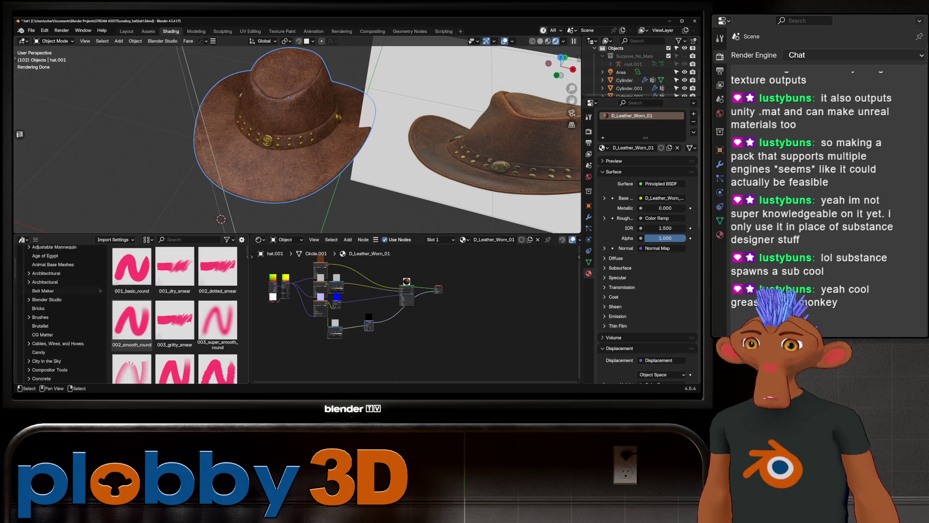
{"action": "left_click", "coordinate": [57, 252]}
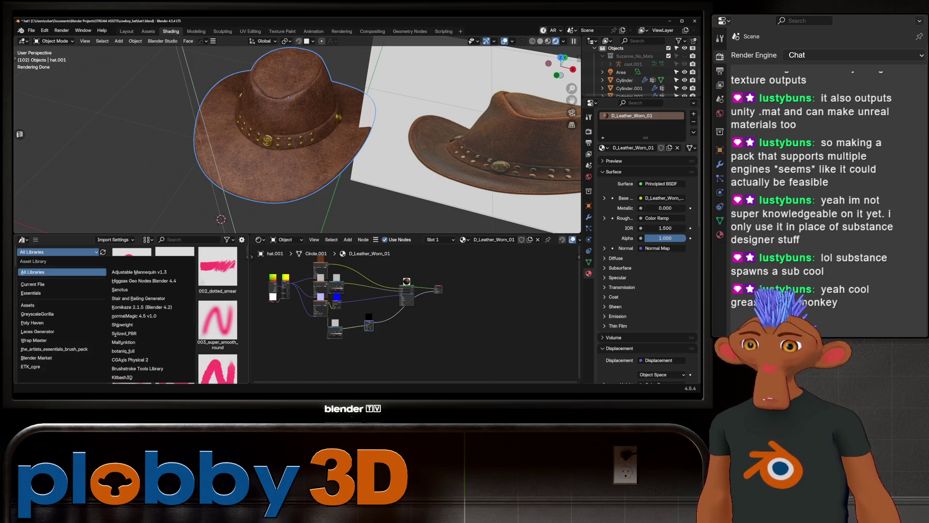
{"action": "left_click", "coordinate": [62, 305]}
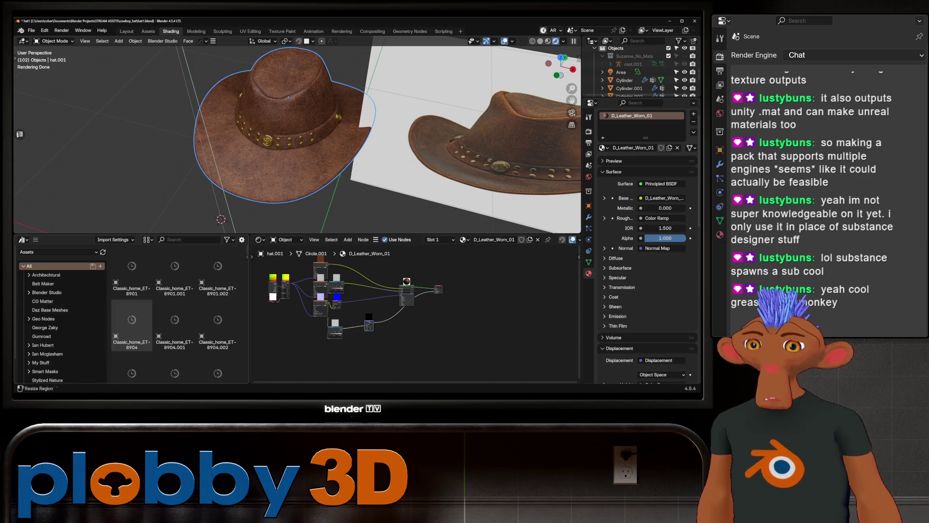
{"action": "left_click", "coordinate": [45, 347]}
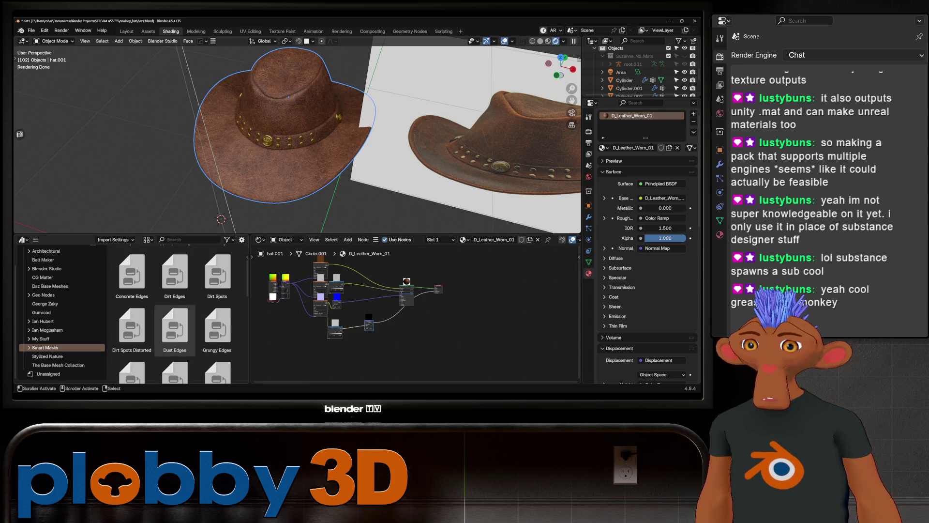
{"action": "scroll", "coordinate": [175, 338], "scroll_direction": "up", "scroll_amount": 1}
{"action": "scroll", "coordinate": [175, 339], "scroll_direction": "down", "scroll_amount": 2}
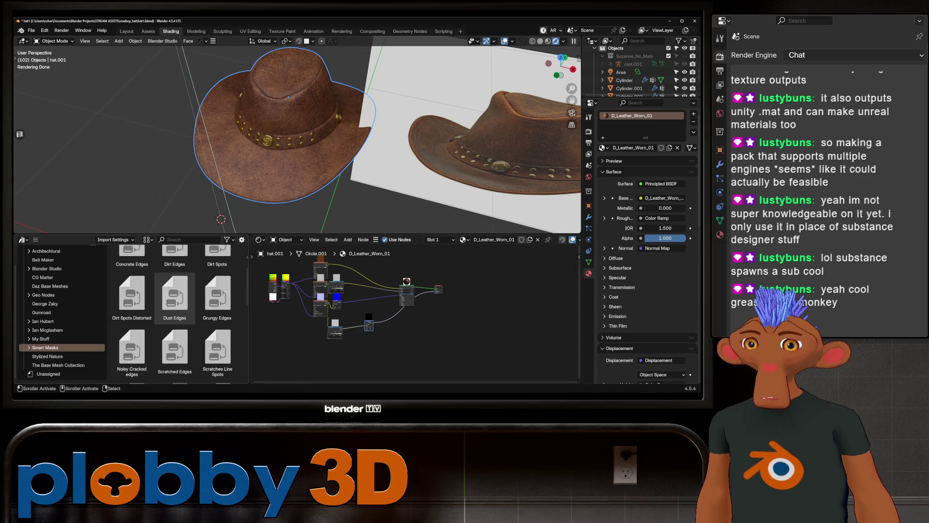
{"action": "scroll", "coordinate": [175, 321], "scroll_direction": "up", "scroll_amount": 2}
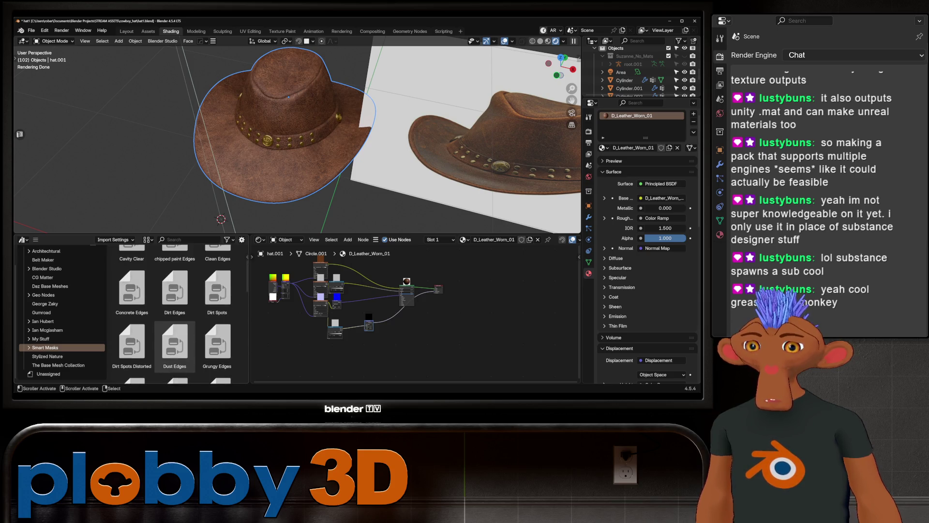
{"action": "mouse_move", "coordinate": [174, 290]}
{"action": "left_mouse_down"}
{"action": "mouse_move", "coordinate": [310, 356]}
{"action": "mouse_move", "coordinate": [276, 361]}
{"action": "left_mouse_up"}
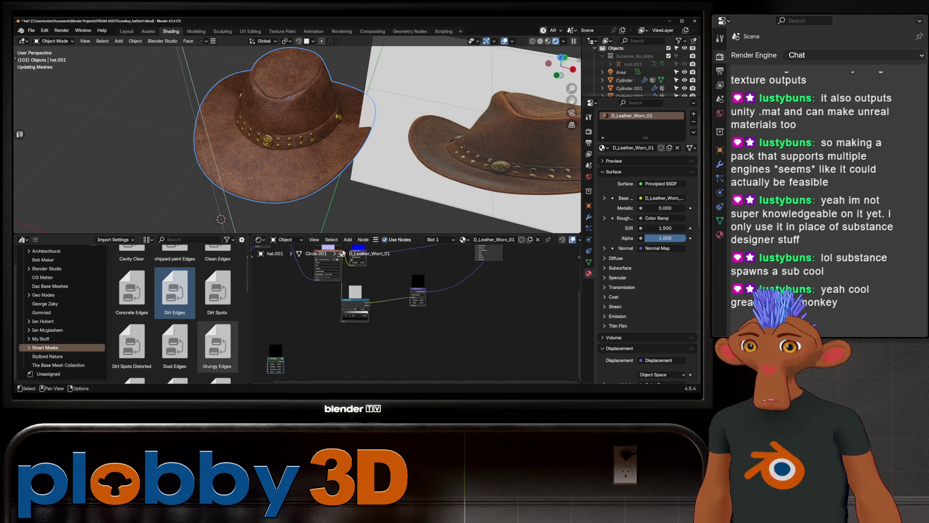
{"action": "key", "text": "Home"}
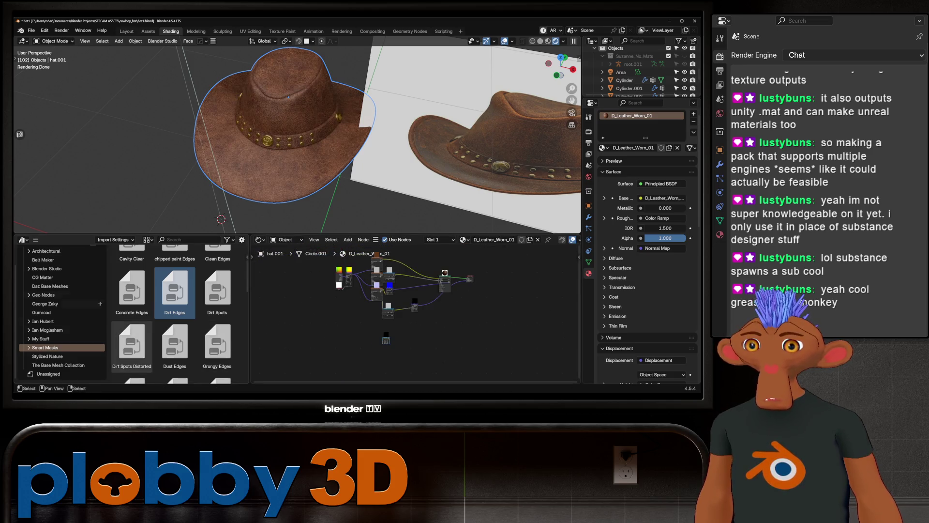
Step: Expand the My Stuff catalog and show its Materials assets
{"action": "scroll", "coordinate": [61, 314], "scroll_direction": "up", "scroll_amount": 2}
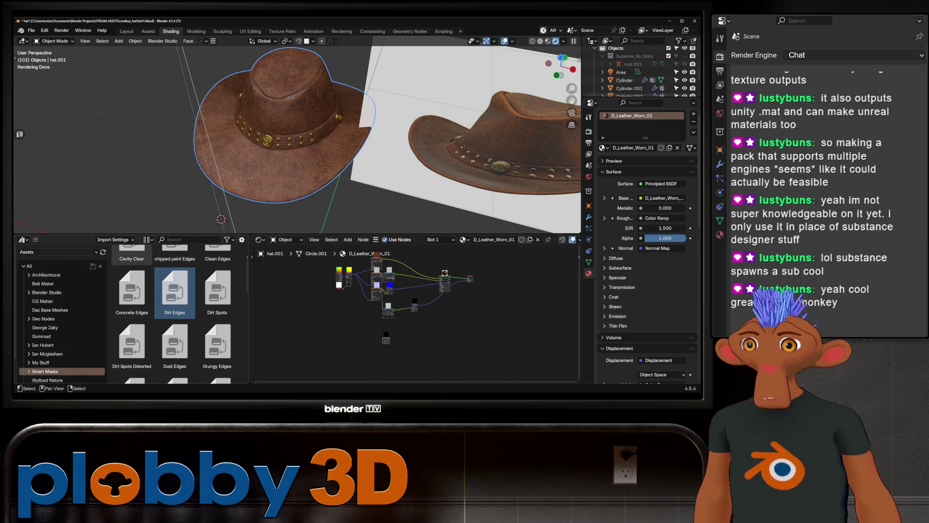
{"action": "left_click", "coordinate": [57, 251]}
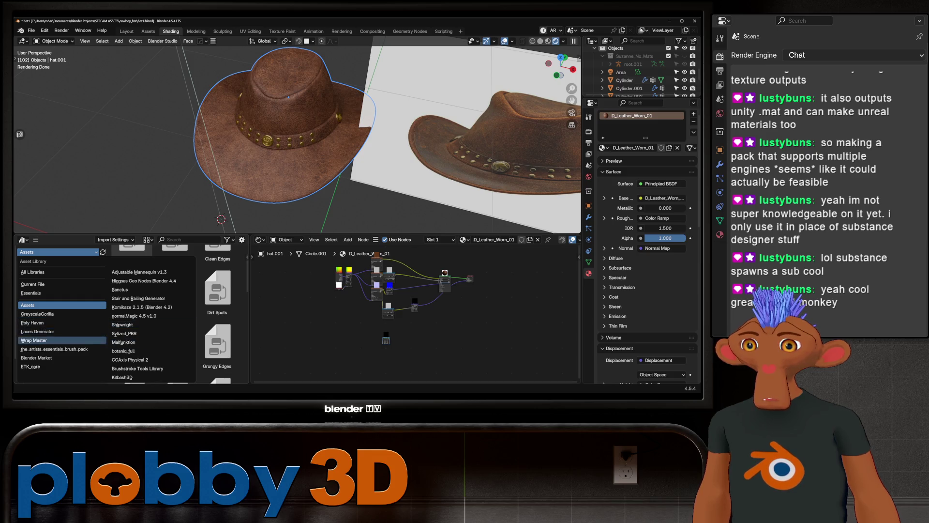
{"action": "left_click", "coordinate": [58, 305]}
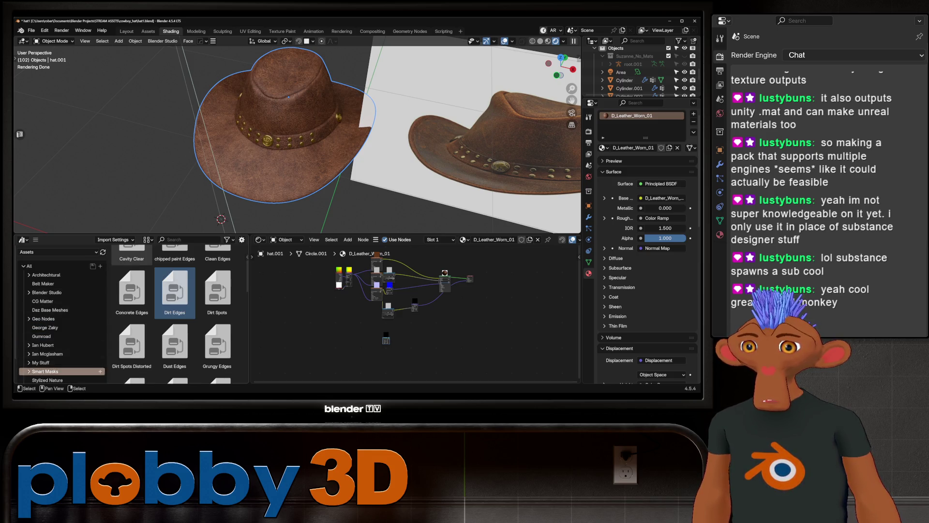
{"action": "left_click", "coordinate": [44, 363]}
{"action": "left_click", "coordinate": [29, 362]}
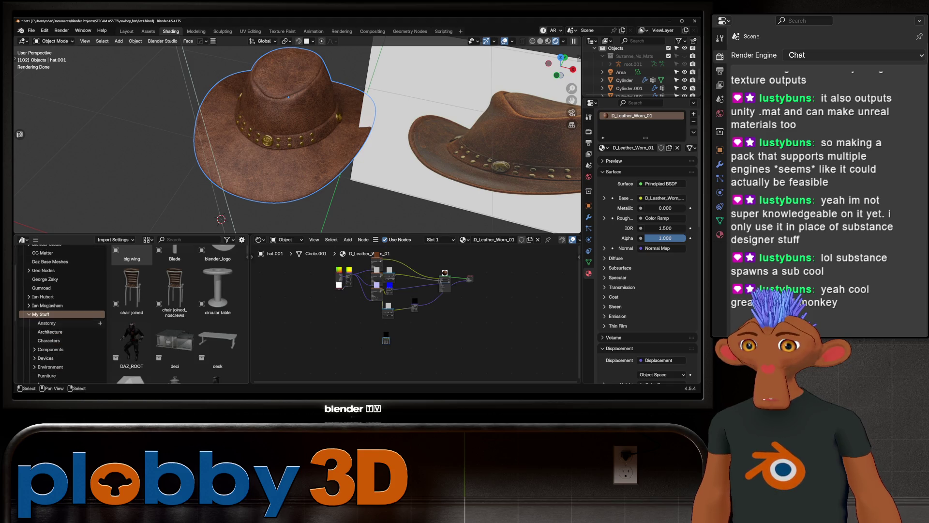
{"action": "scroll", "coordinate": [62, 314], "scroll_direction": "down", "scroll_amount": 5}
{"action": "left_click", "coordinate": [47, 364]}
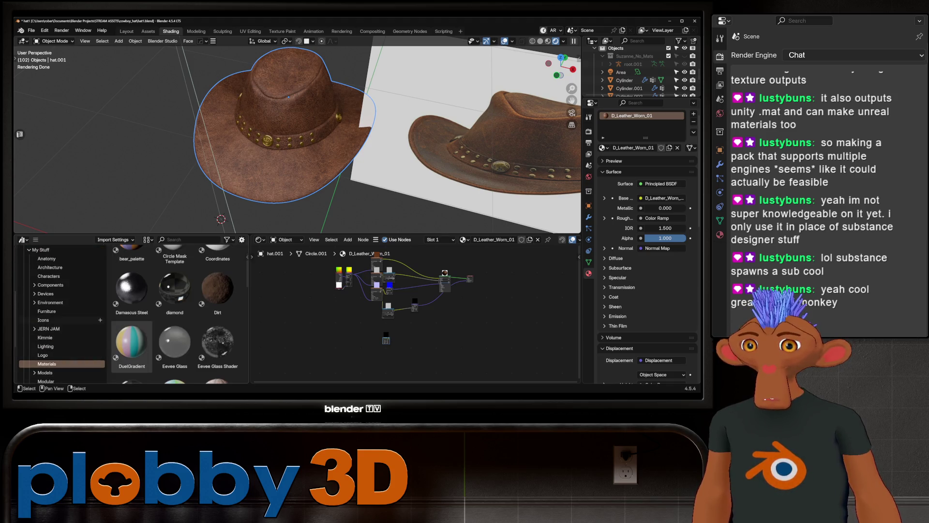
Step: Browse the Nodes catalog, then return to the My Stuff Materials catalog
{"action": "scroll", "coordinate": [297, 141], "scroll_direction": "down", "scroll_amount": 3}
{"action": "scroll", "coordinate": [60, 315], "scroll_direction": "up", "scroll_amount": 2}
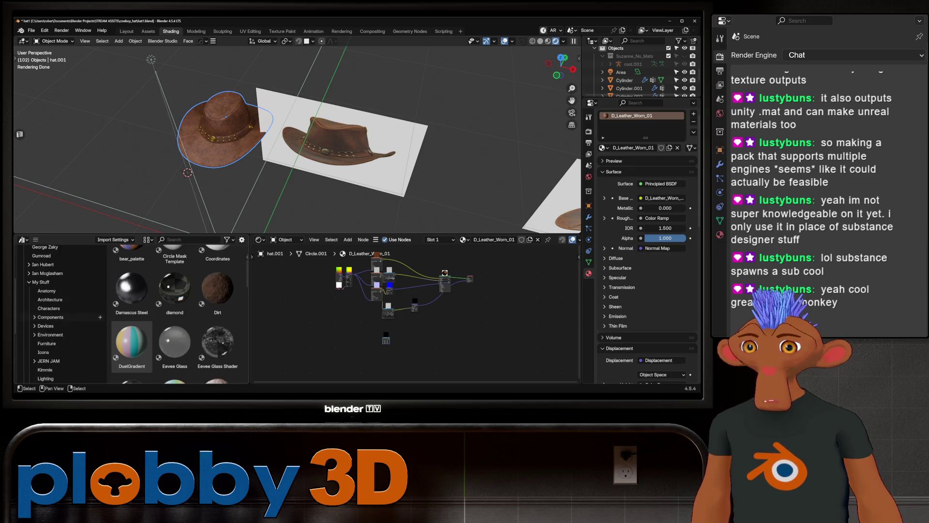
{"action": "scroll", "coordinate": [62, 315], "scroll_direction": "down", "scroll_amount": 3}
{"action": "left_click", "coordinate": [44, 358]}
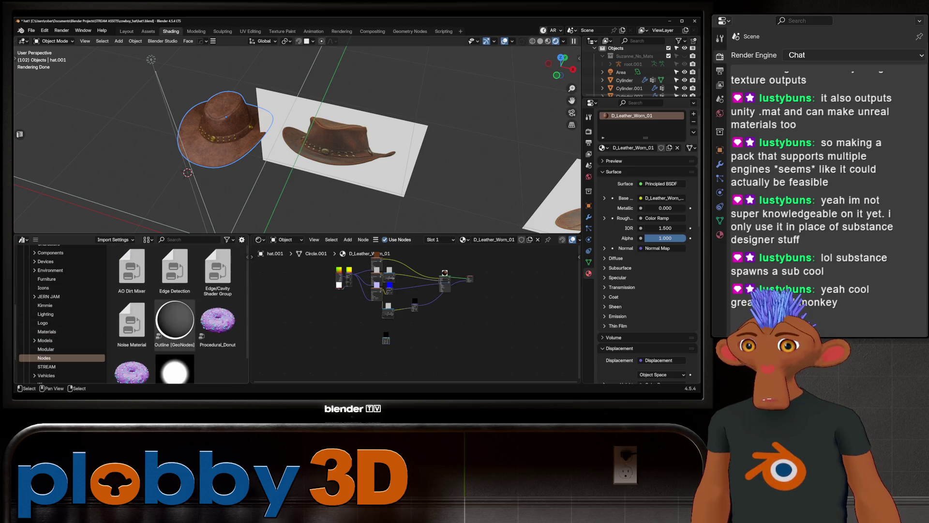
{"action": "scroll", "coordinate": [175, 338], "scroll_direction": "down", "scroll_amount": 2}
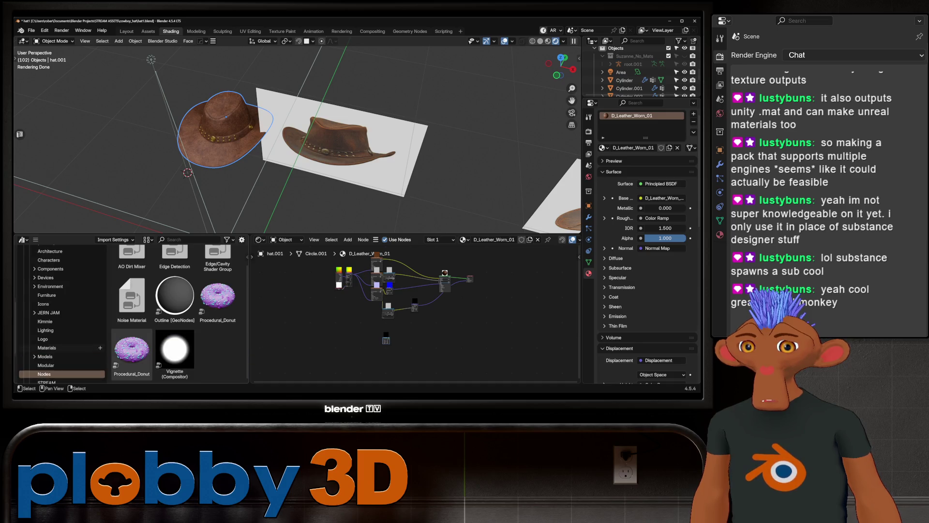
{"action": "scroll", "coordinate": [60, 339], "scroll_direction": "up", "scroll_amount": 4}
{"action": "scroll", "coordinate": [61, 315], "scroll_direction": "down", "scroll_amount": 4}
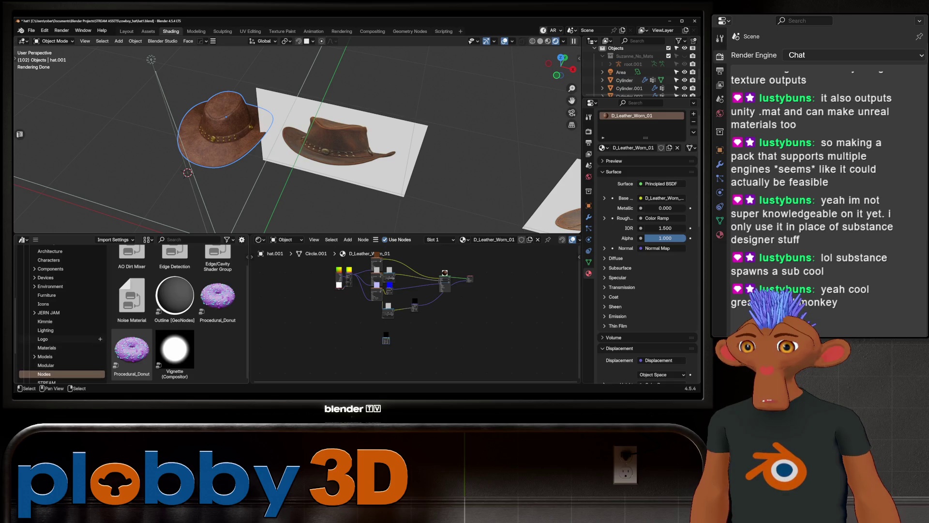
{"action": "left_click", "coordinate": [47, 348]}
{"action": "middle_click_drag", "start_coordinate": [290, 146], "coordinate": [339, 140]}
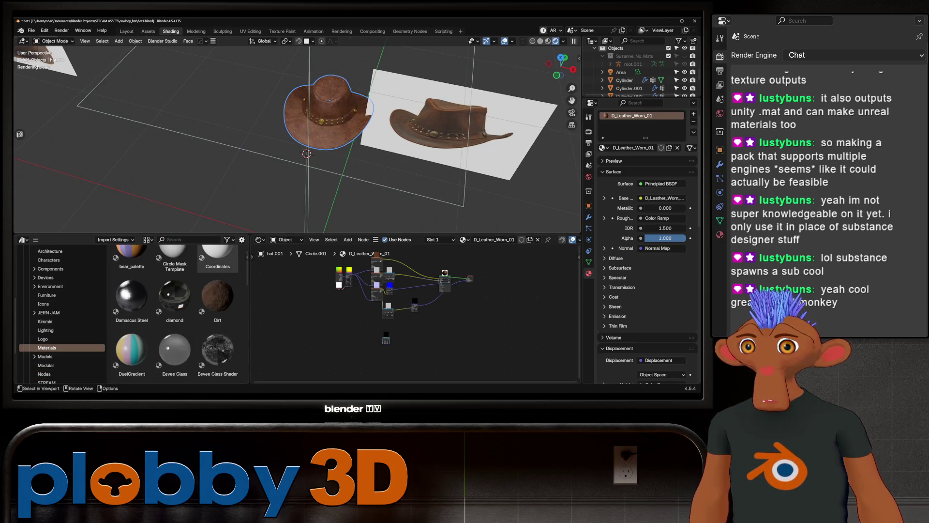
{"action": "key", "text": "shift+a"}
Step: Add a Quad Sphere and apply the Dirt material to it from the asset library
{"action": "mouse_move", "coordinate": [145, 56]}
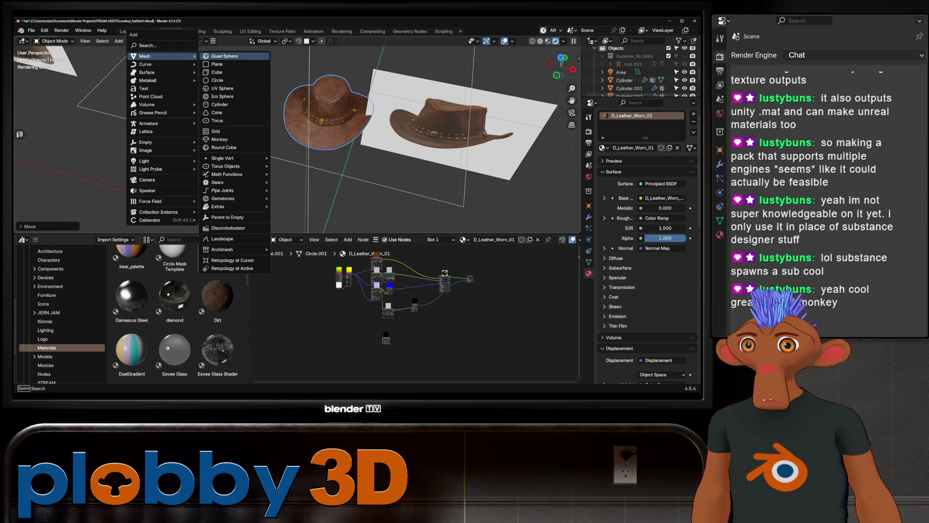
{"action": "left_click", "coordinate": [223, 57]}
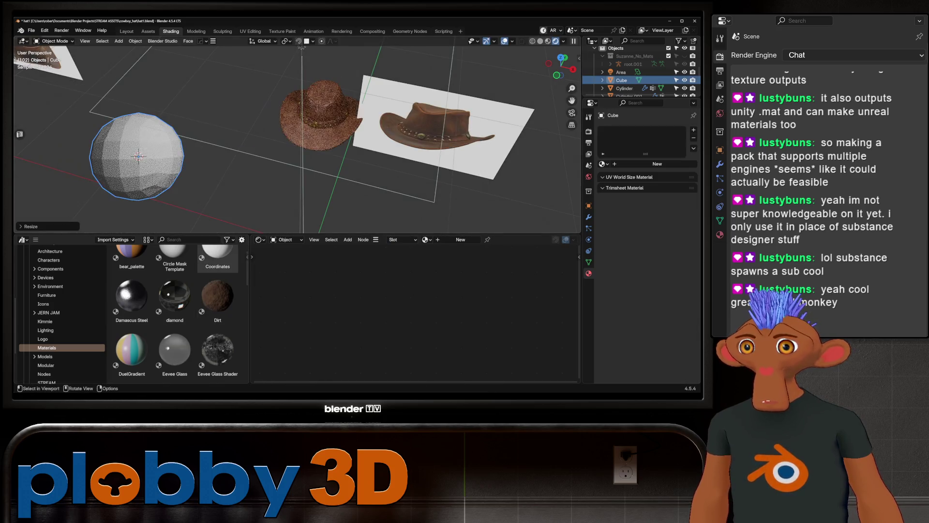
{"action": "left_click_drag", "start_coordinate": [218, 296], "coordinate": [138, 157]}
{"action": "scroll", "coordinate": [139, 156], "scroll_direction": "up", "scroll_amount": 2}
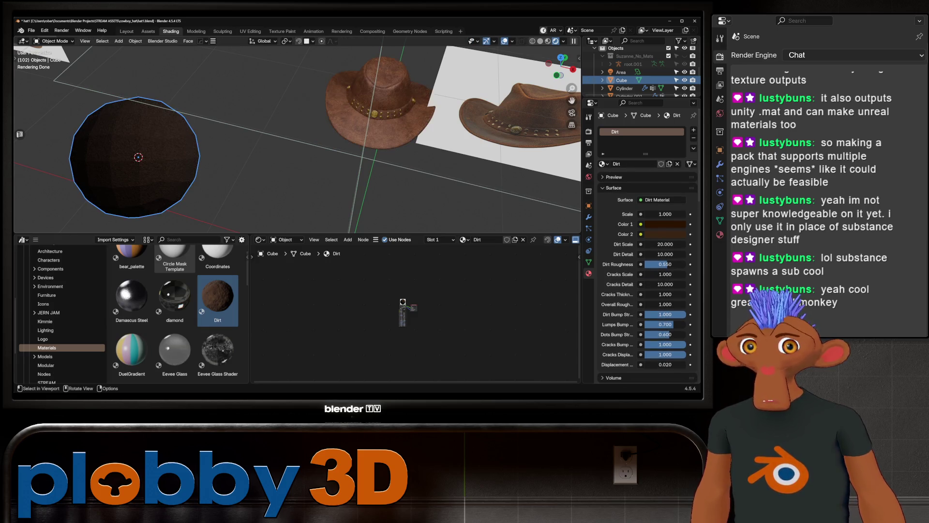
{"action": "scroll", "coordinate": [430, 312], "scroll_direction": "up", "scroll_amount": 3}
{"action": "scroll", "coordinate": [381, 306], "scroll_direction": "up", "scroll_amount": 3}
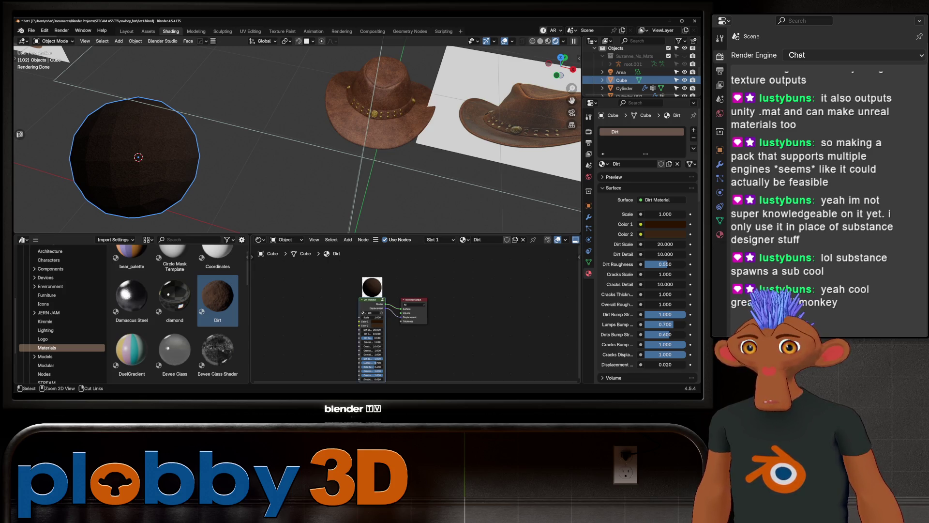
{"action": "key", "text": "h"}
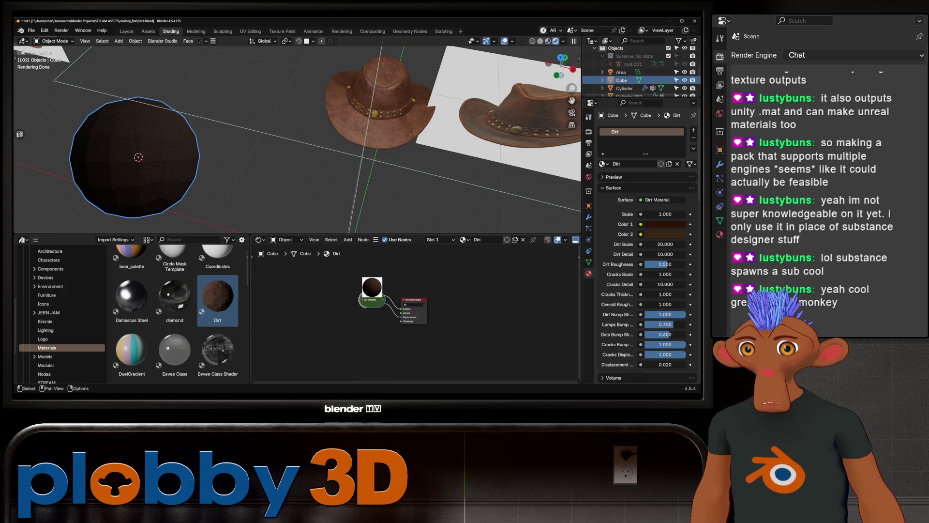
{"action": "key", "text": "h"}
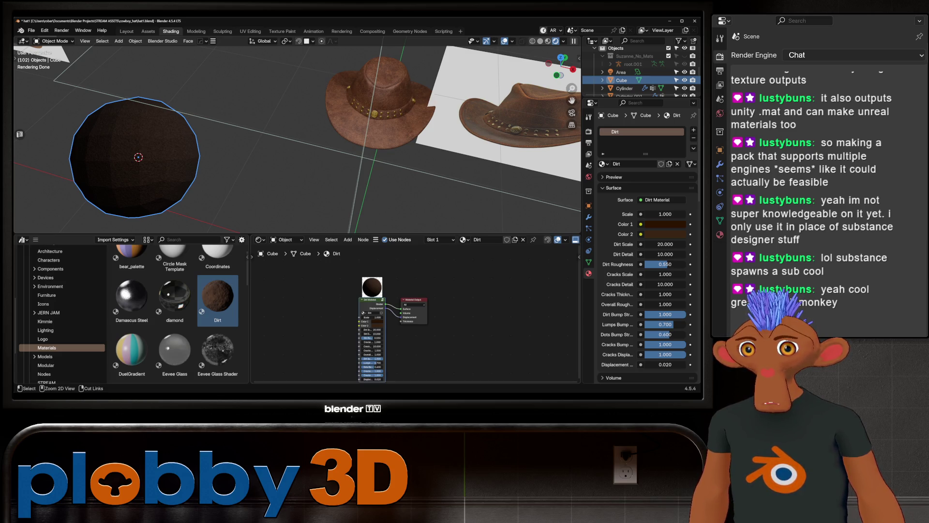
Step: Select a cowboy hat, delete it, and undo the deletion
{"action": "left_click", "coordinate": [377, 97]}
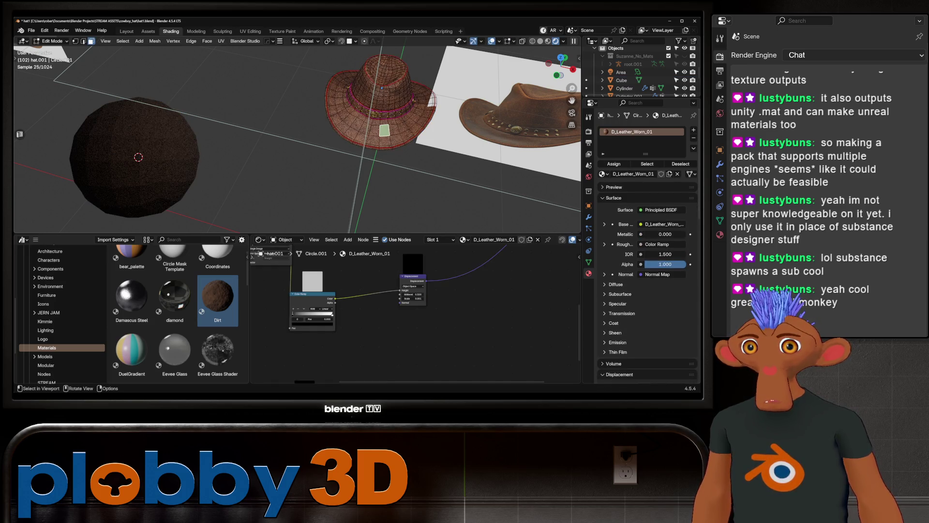
{"action": "key", "text": "Delete"}
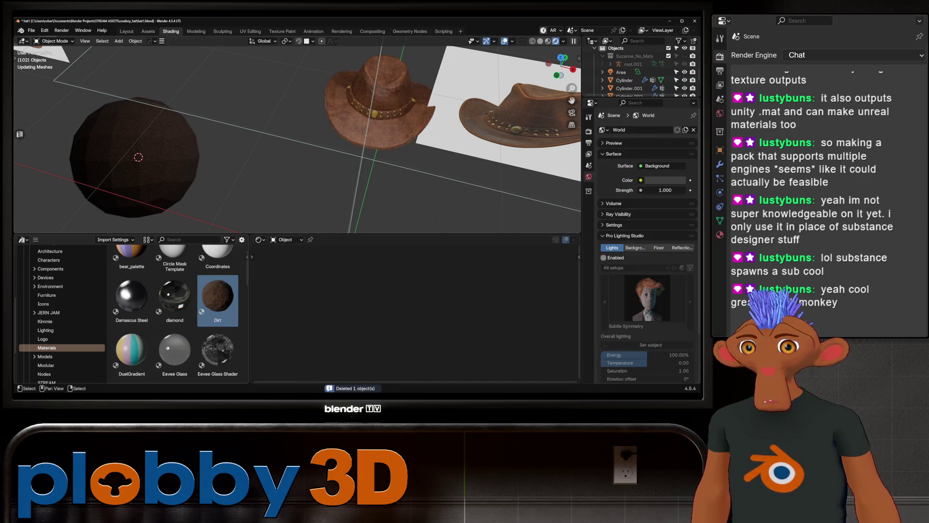
{"action": "key", "text": "ctrl+z"}
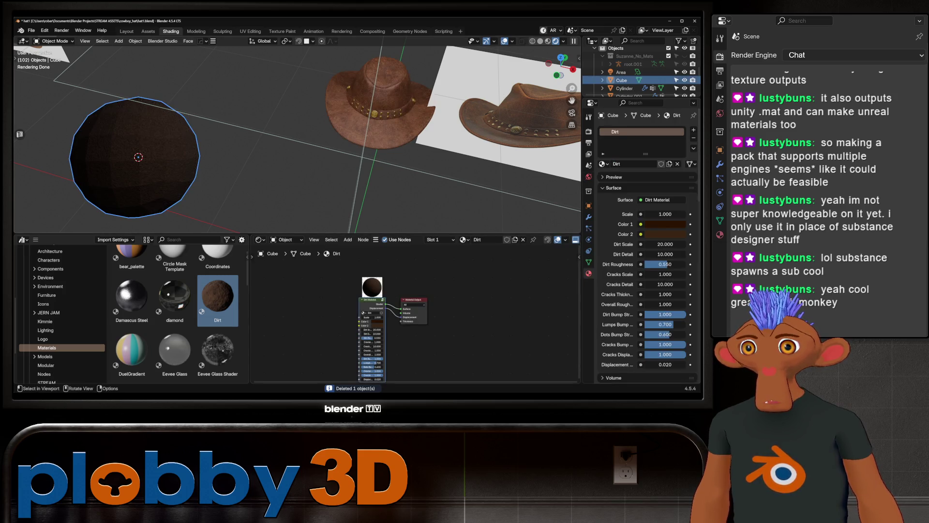
{"action": "left_click_drag", "start_coordinate": [378, 97], "coordinate": [298, 82]}
{"action": "middle_click_drag", "start_coordinate": [300, 135], "coordinate": [276, 140]}
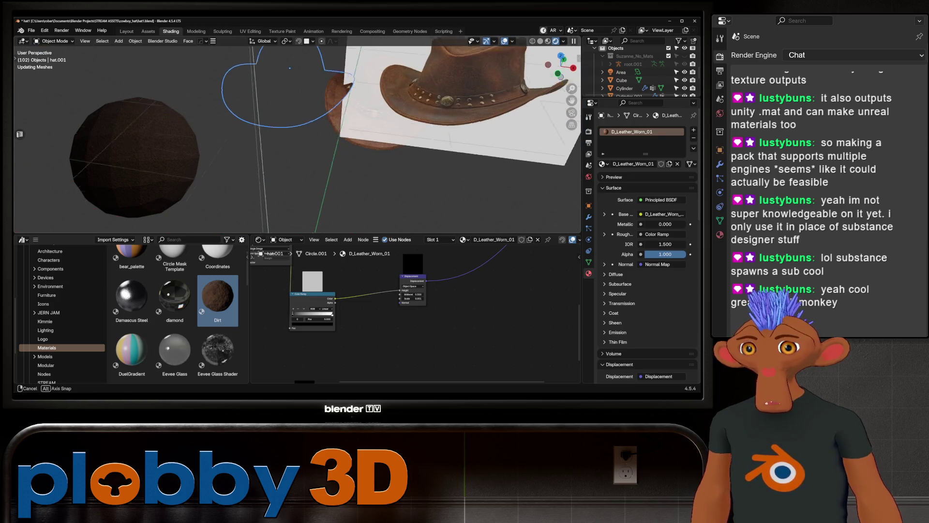
{"action": "scroll", "coordinate": [297, 136], "scroll_direction": "up", "scroll_amount": 4}
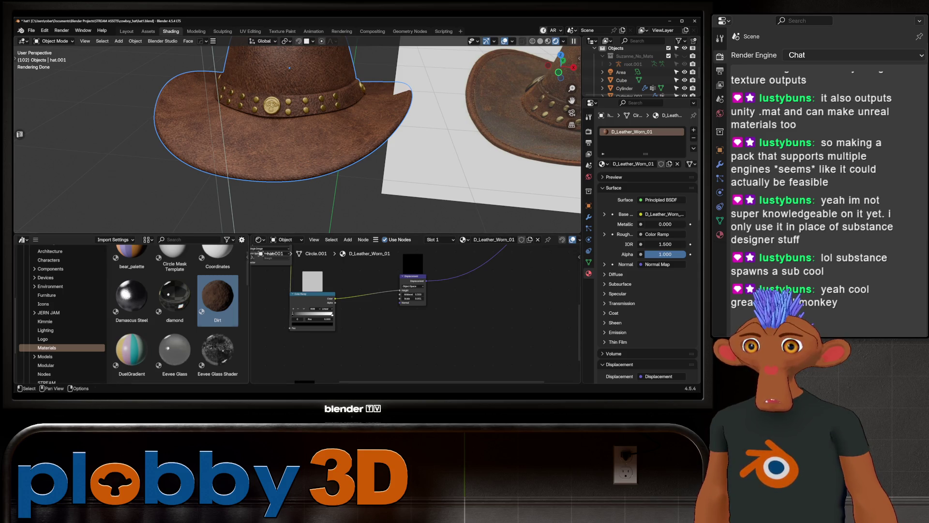
Step: Widen the node editor over the Asset Browser, deleting and restoring a hat along the way
{"action": "left_click_drag", "start_coordinate": [249, 310], "coordinate": [107, 310]}
{"action": "scroll", "coordinate": [298, 269], "scroll_direction": "down", "scroll_amount": 3}
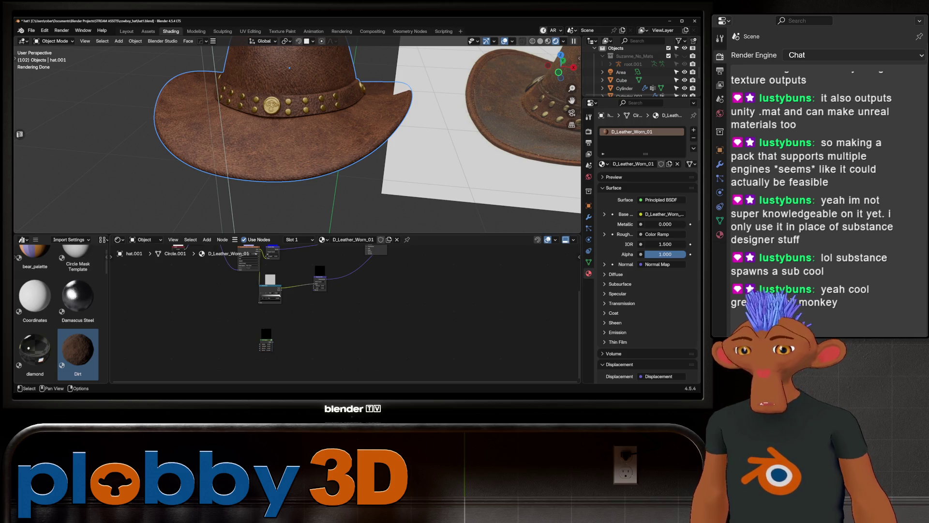
{"action": "scroll", "coordinate": [298, 136], "scroll_direction": "down", "scroll_amount": 8}
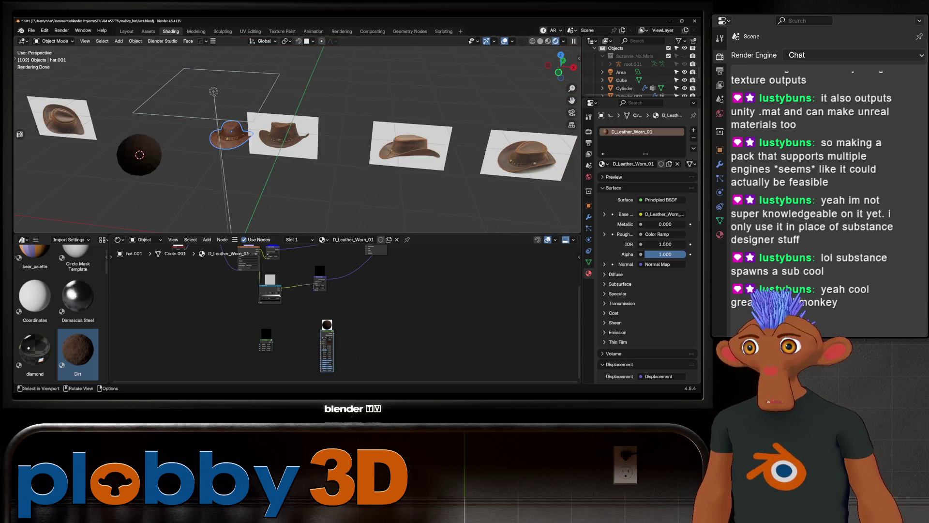
{"action": "key", "text": "Delete"}
{"action": "scroll", "coordinate": [283, 145], "scroll_direction": "up", "scroll_amount": 10}
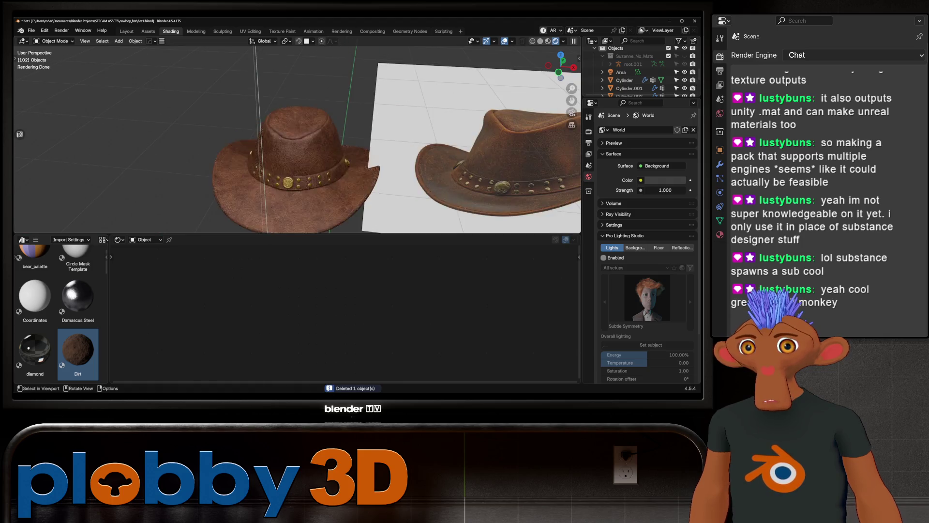
{"action": "middle_click_drag", "start_coordinate": [283, 145], "coordinate": [286, 71]}
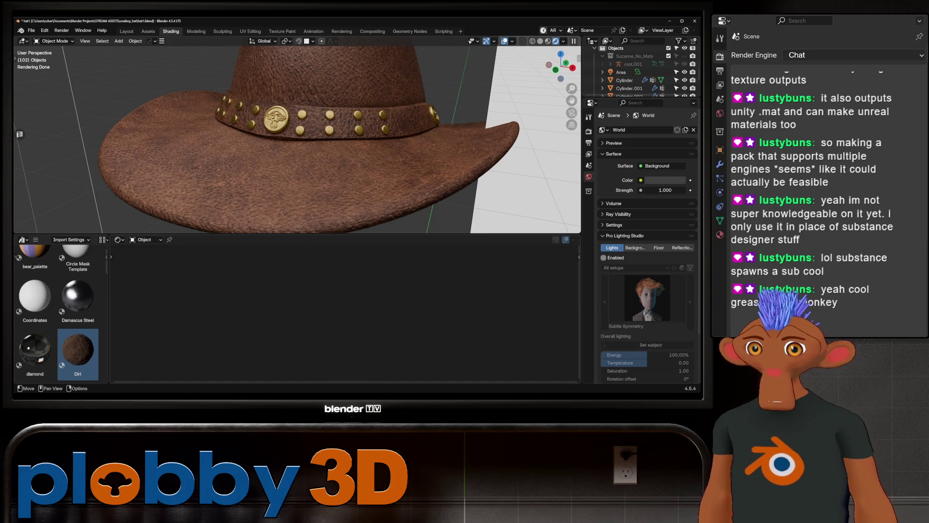
{"action": "key", "text": "ctrl+z"}
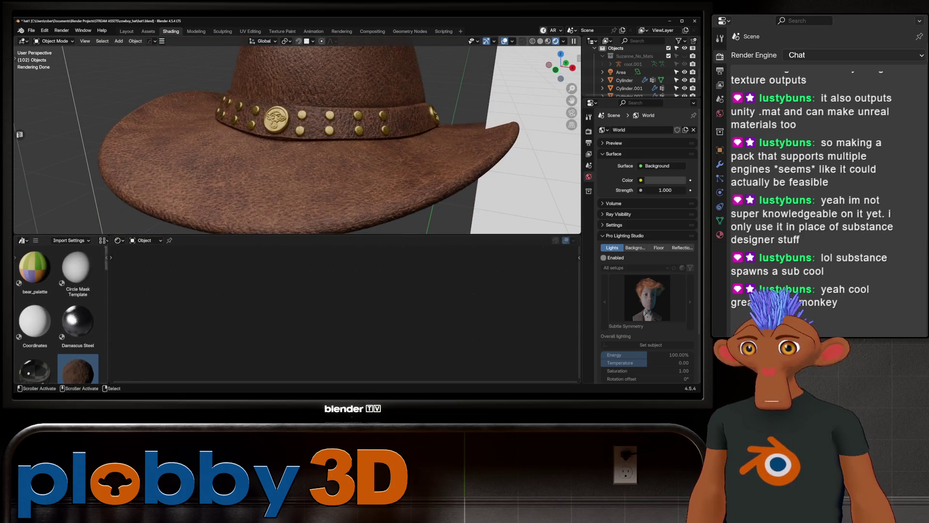
{"action": "scroll", "coordinate": [336, 339], "scroll_direction": "up", "scroll_amount": 2}
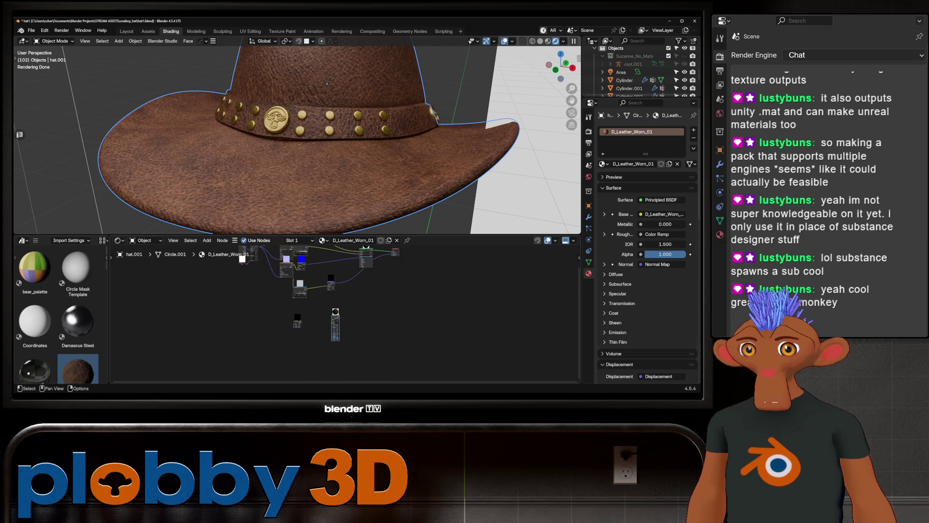
{"action": "left_click_drag", "start_coordinate": [109, 314], "coordinate": [25, 315]}
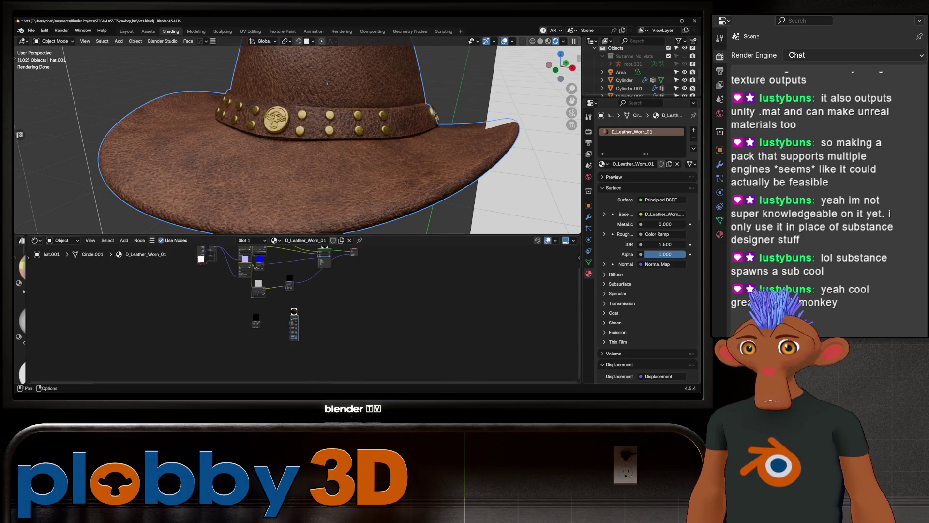
Step: Squeeze the middle column of leather nodes vertically and move the lower node down-right
{"action": "mouse_move", "coordinate": [286, 236]}
{"action": "left_mouse_down"}
{"action": "mouse_move", "coordinate": [286, 174]}
{"action": "mouse_move", "coordinate": [286, 236]}
{"action": "left_mouse_up"}
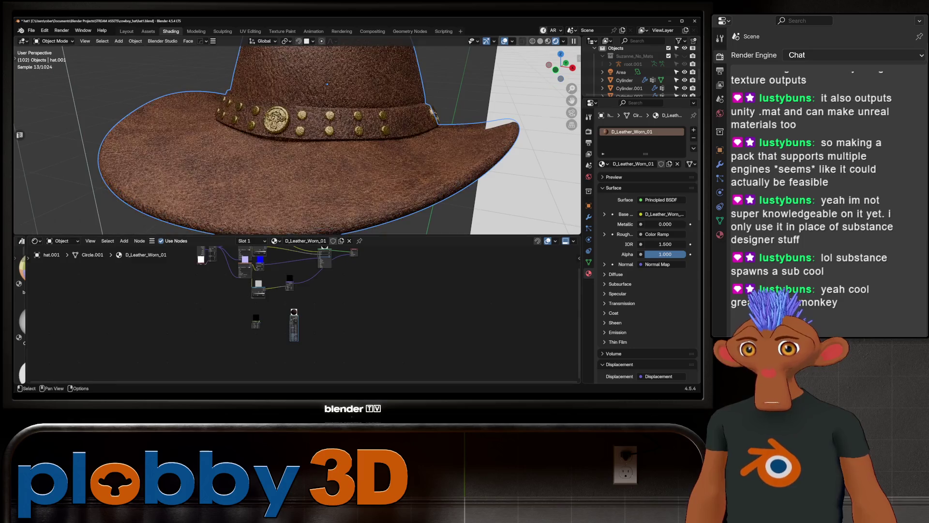
{"action": "scroll", "coordinate": [285, 266], "scroll_direction": "up", "scroll_amount": 2}
{"action": "key", "text": "Home"}
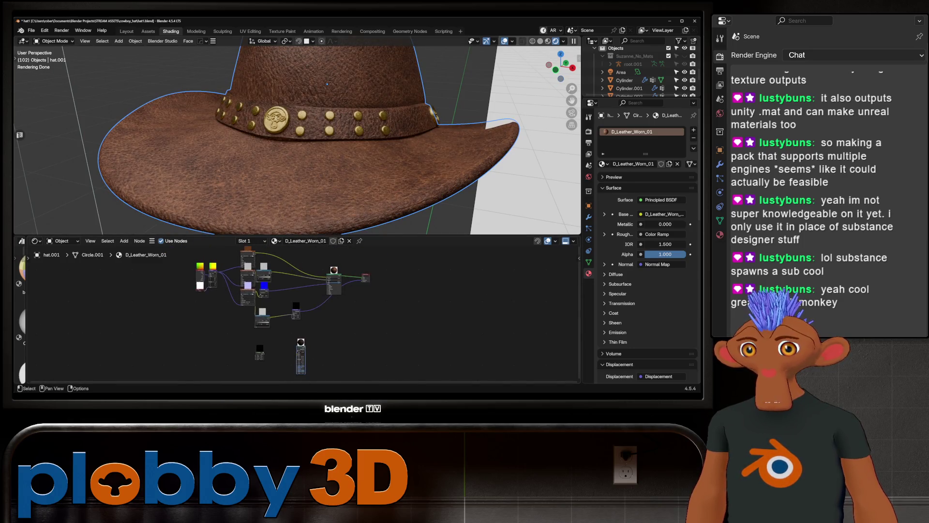
{"action": "scroll", "coordinate": [261, 290], "scroll_direction": "up", "scroll_amount": 2}
{"action": "mouse_move", "coordinate": [226, 267]}
{"action": "left_mouse_down"}
{"action": "mouse_move", "coordinate": [261, 318]}
{"action": "mouse_move", "coordinate": [261, 353]}
{"action": "left_mouse_up"}
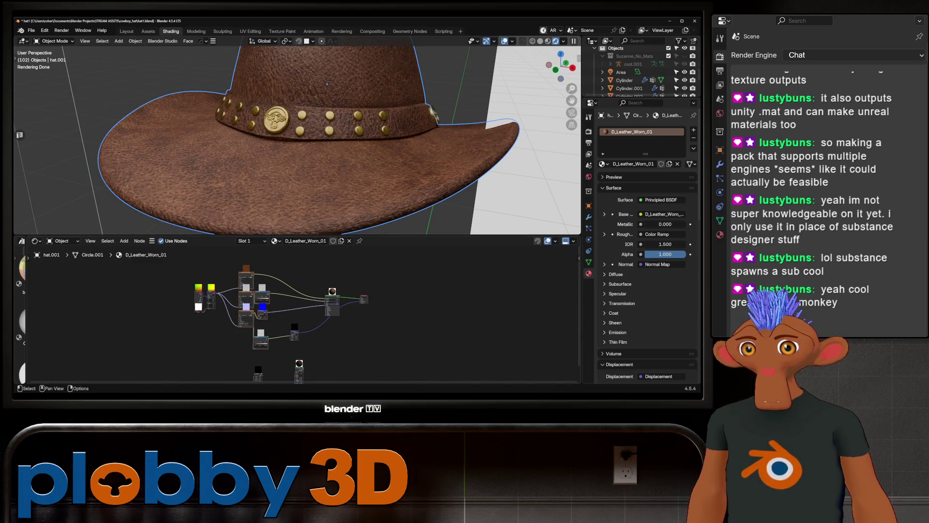
{"action": "key", "text": "s"}
{"action": "key", "text": "y"}
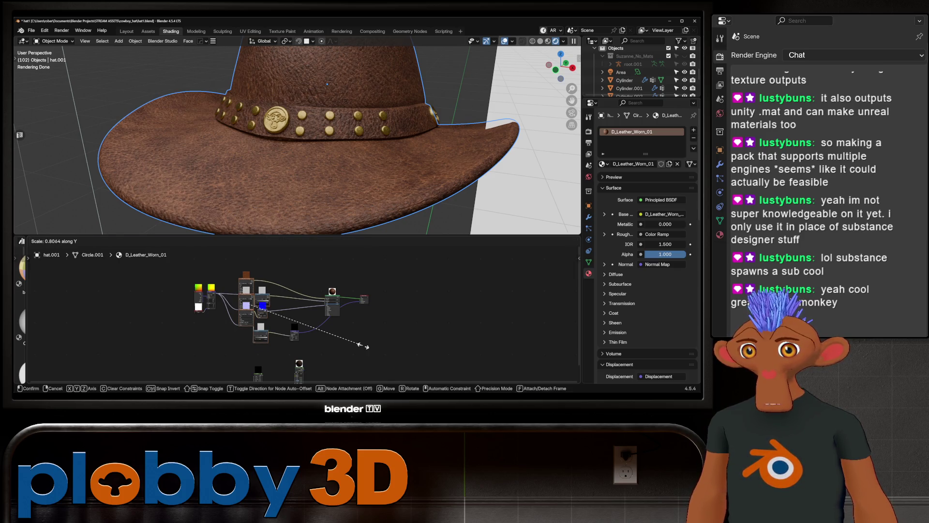
{"action": "left_click", "coordinate": [330, 337]}
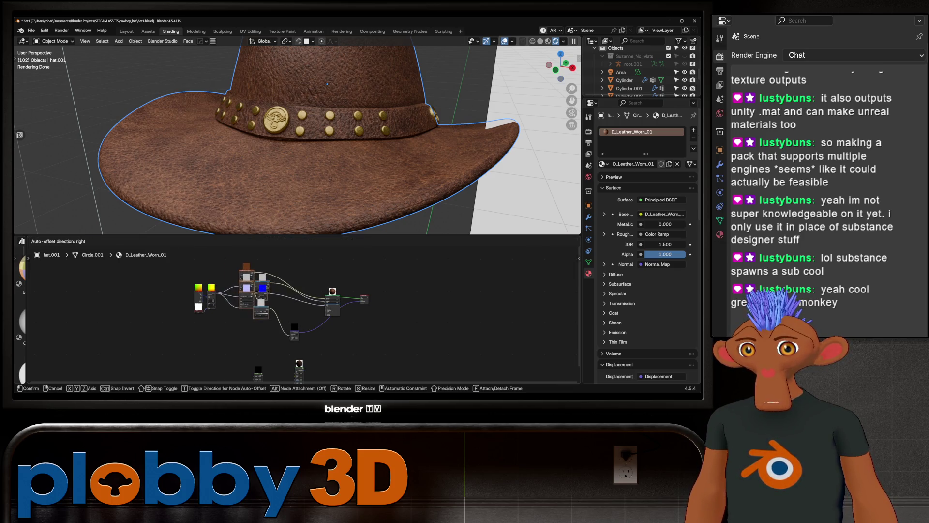
{"action": "left_click_drag", "start_coordinate": [294, 334], "coordinate": [343, 346]}
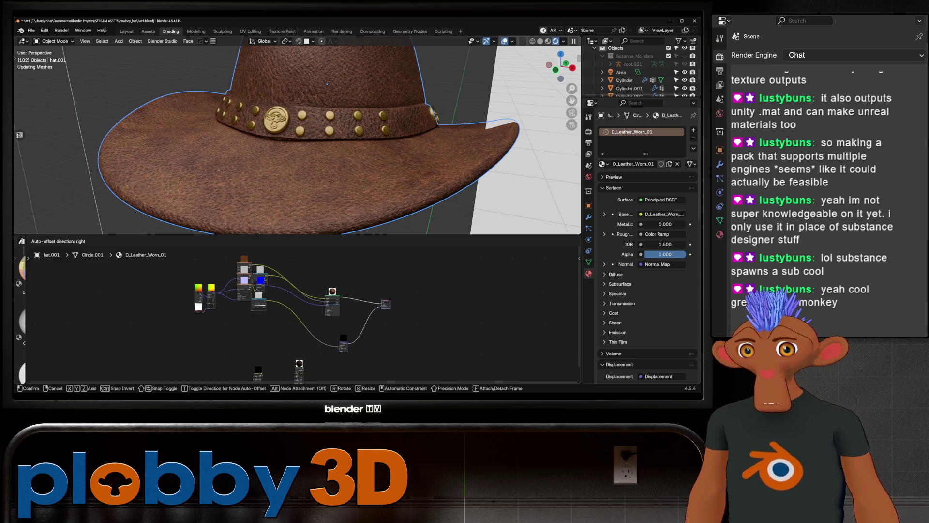
Step: Add a Math node to the node tree and place it at the lower right
{"action": "scroll", "coordinate": [267, 362], "scroll_direction": "up", "scroll_amount": 2}
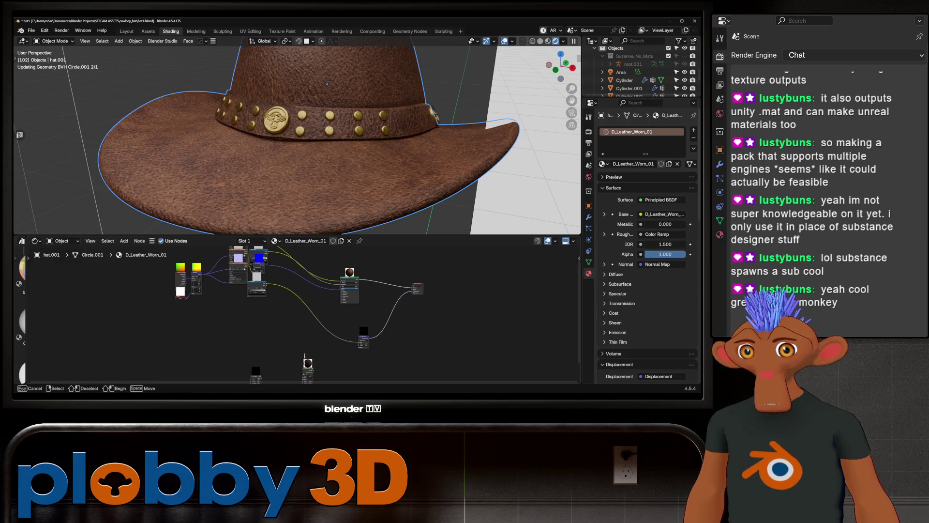
{"action": "middle_click_drag", "start_coordinate": [290, 315], "coordinate": [255, 321], "text": "shift"}
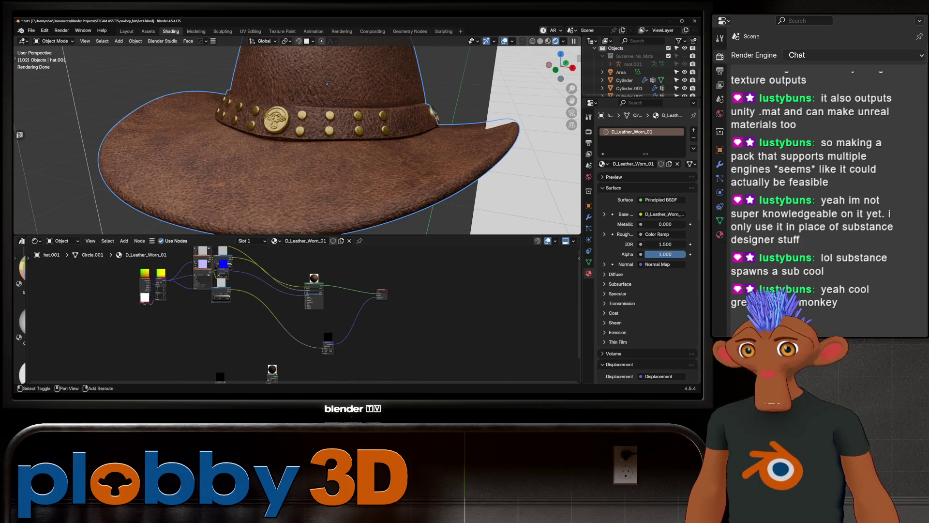
{"action": "key", "text": "shift+a"}
{"action": "type", "text": "math"}
{"action": "key", "text": "Return"}
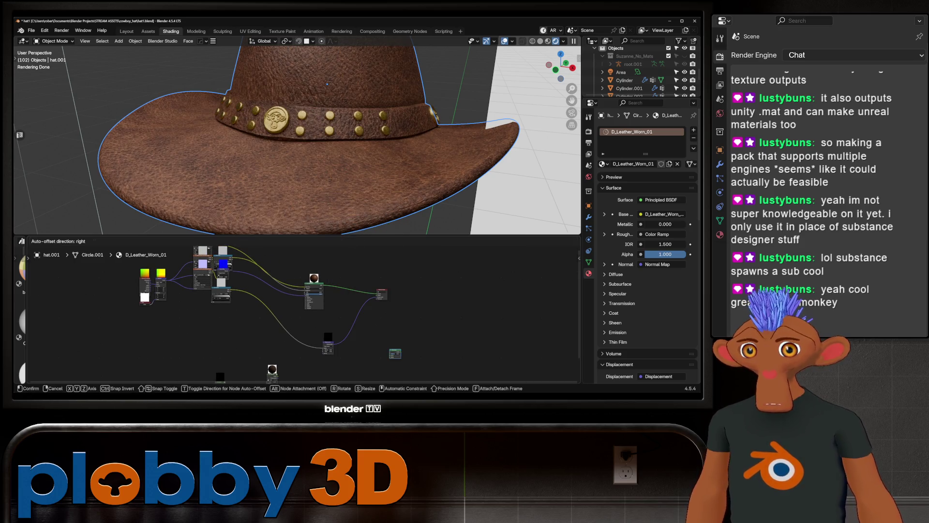
{"action": "left_click", "coordinate": [394, 349]}
{"action": "scroll", "coordinate": [356, 315], "scroll_direction": "up", "scroll_amount": 2}
{"action": "key", "text": "shift+a"}
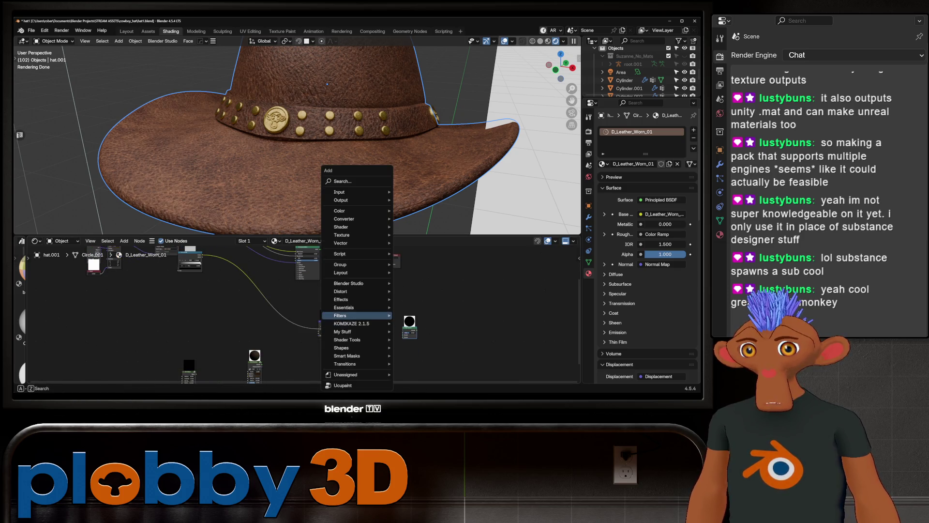
Step: Add a filter group node into the link feeding the Material Output, placed further left
{"action": "mouse_move", "coordinate": [358, 315]}
{"action": "left_click", "coordinate": [415, 315]}
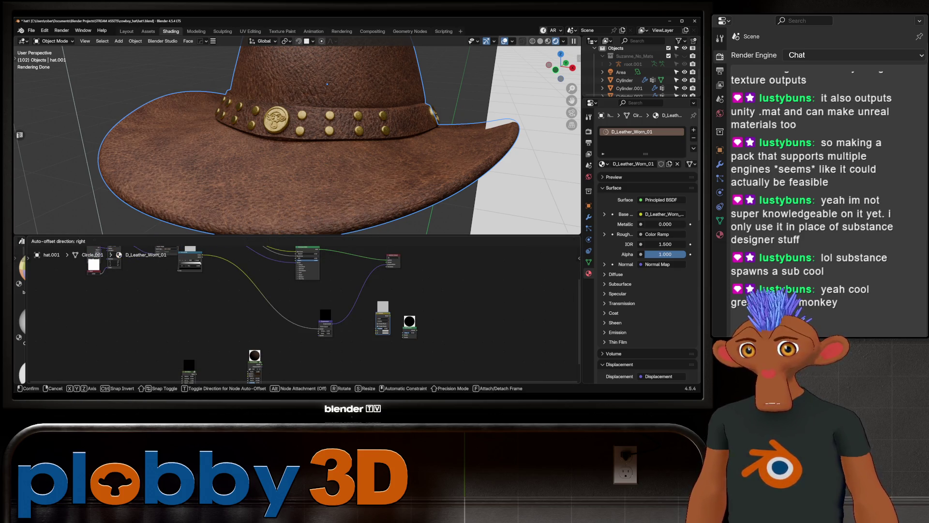
{"action": "left_click", "coordinate": [353, 338]}
{"action": "scroll", "coordinate": [297, 351], "scroll_direction": "up", "scroll_amount": 1}
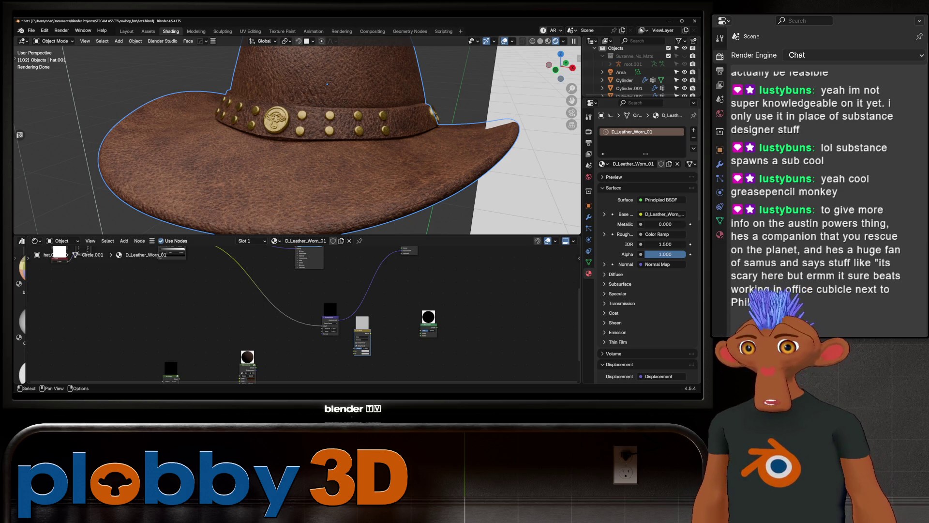
{"action": "scroll", "coordinate": [313, 346], "scroll_direction": "up", "scroll_amount": 2}
{"action": "scroll", "coordinate": [265, 328], "scroll_direction": "down", "scroll_amount": 3}
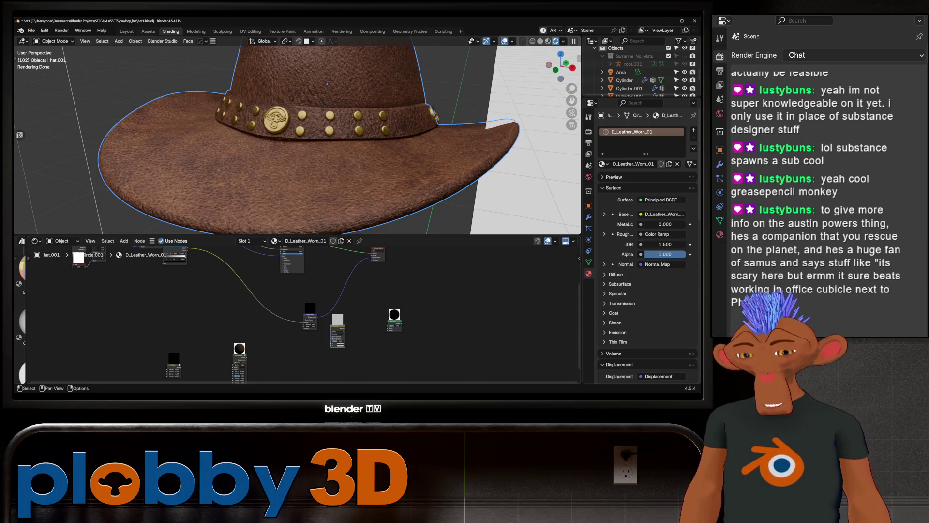
Step: Enlarge the node editor upward and spread Material Output right and Displacement up-right
{"action": "left_click_drag", "start_coordinate": [290, 235], "coordinate": [290, 155]}
{"action": "left_click_drag", "start_coordinate": [405, 206], "coordinate": [462, 202]}
{"action": "left_click_drag", "start_coordinate": [319, 290], "coordinate": [358, 263]}
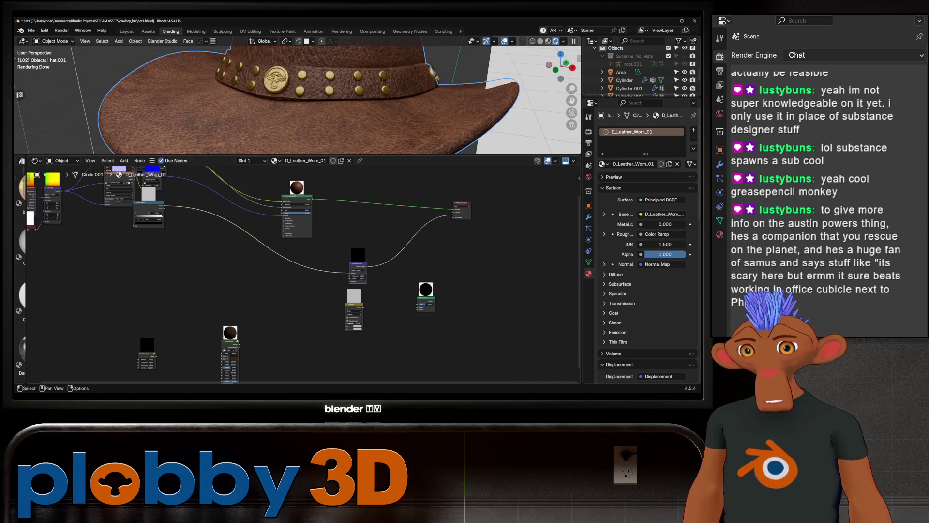
Step: Rearrange the black-preview mask node and the tall dirt node in the graph
{"action": "mouse_move", "coordinate": [426, 298]}
{"action": "left_mouse_down"}
{"action": "mouse_move", "coordinate": [250, 258]}
{"action": "mouse_move", "coordinate": [244, 277]}
{"action": "left_mouse_up"}
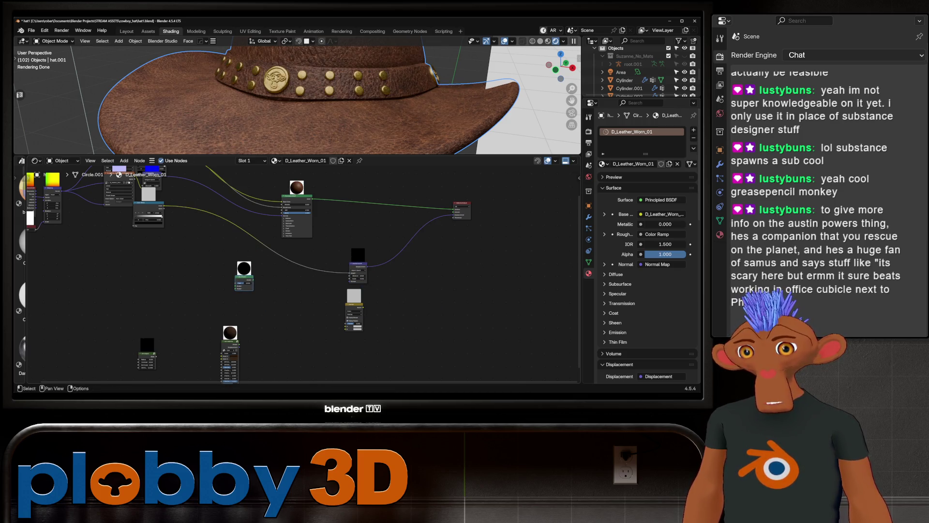
{"action": "mouse_move", "coordinate": [145, 354]}
{"action": "left_mouse_down"}
{"action": "mouse_move", "coordinate": [262, 320]}
{"action": "mouse_move", "coordinate": [174, 304]}
{"action": "mouse_move", "coordinate": [130, 282]}
{"action": "left_mouse_up"}
{"action": "scroll", "coordinate": [130, 282], "scroll_direction": "up", "scroll_amount": 2}
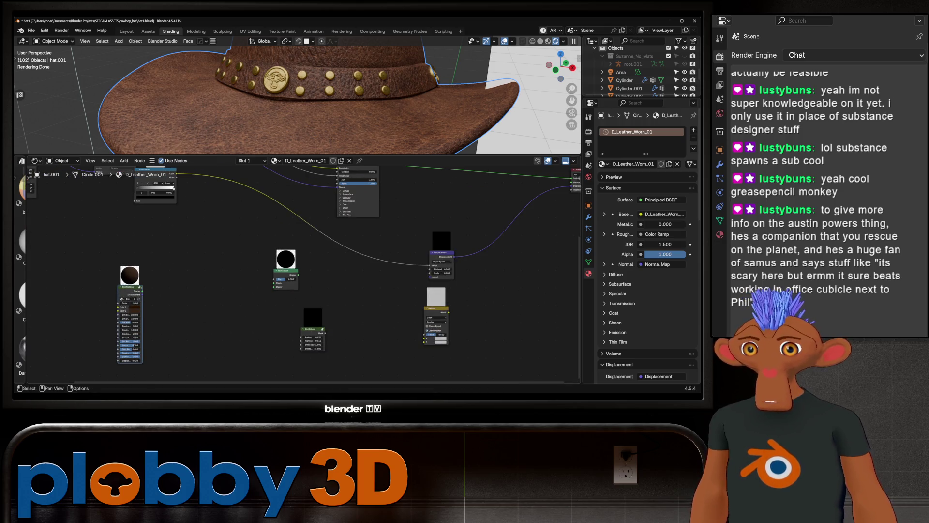
Step: Try a duplicated Displacement node fed by Dirt Material, then undo it
{"action": "left_click", "coordinate": [440, 257]}
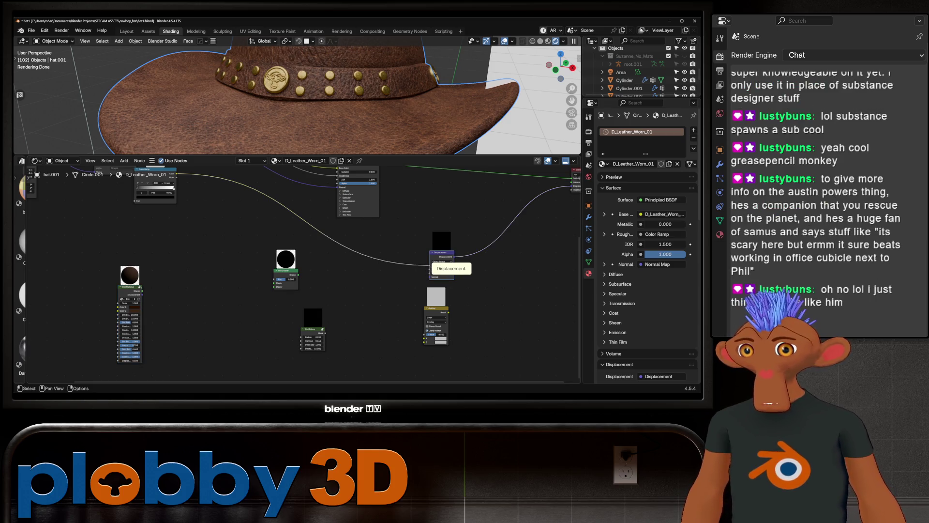
{"action": "key", "text": "shift+d"}
{"action": "left_click", "coordinate": [388, 331]}
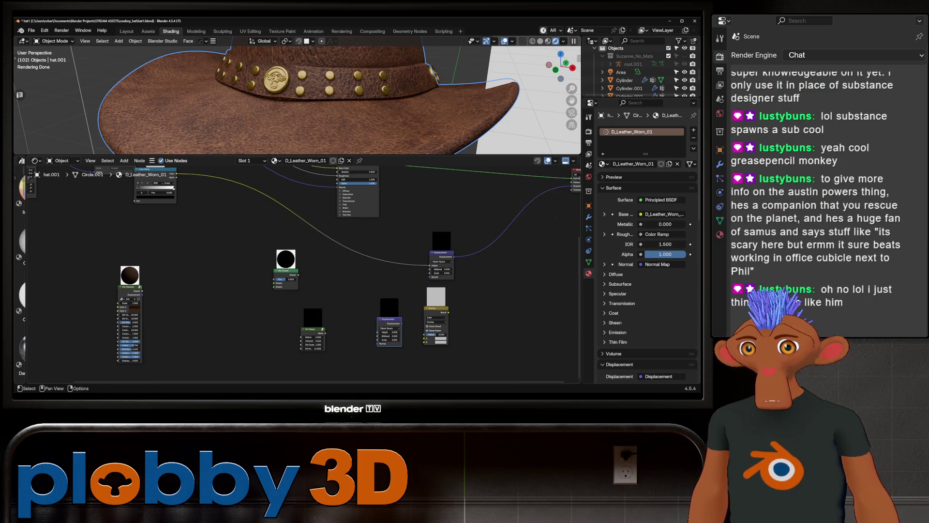
{"action": "left_click_drag", "start_coordinate": [140, 295], "coordinate": [377, 332]}
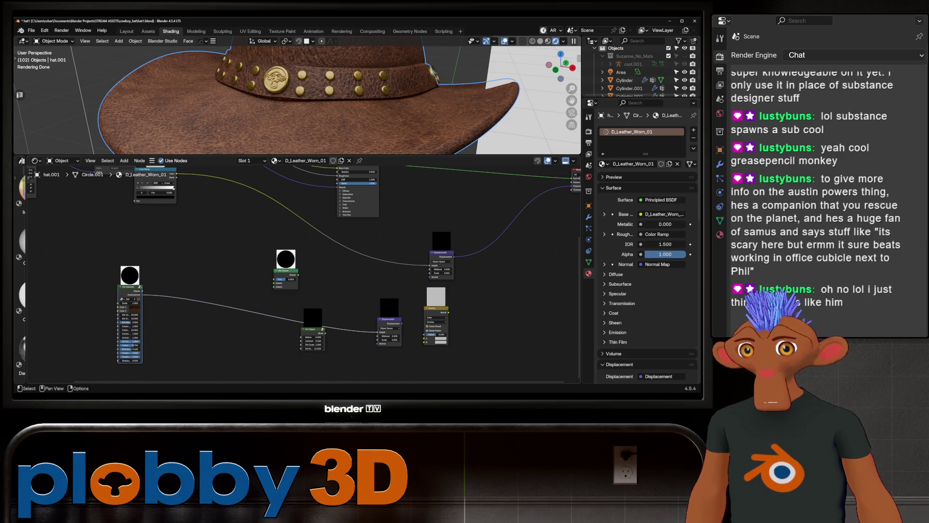
{"action": "key", "text": "ctrl+z"}
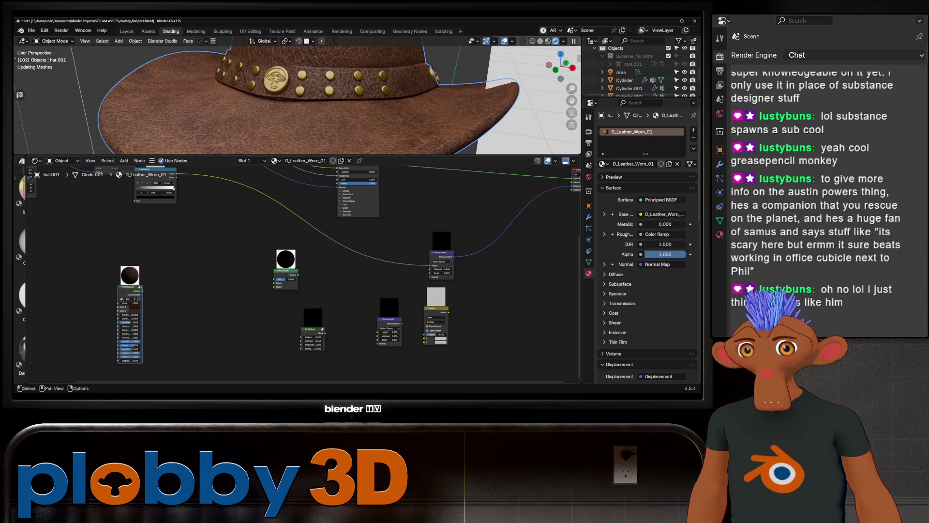
{"action": "key", "text": "ctrl+z"}
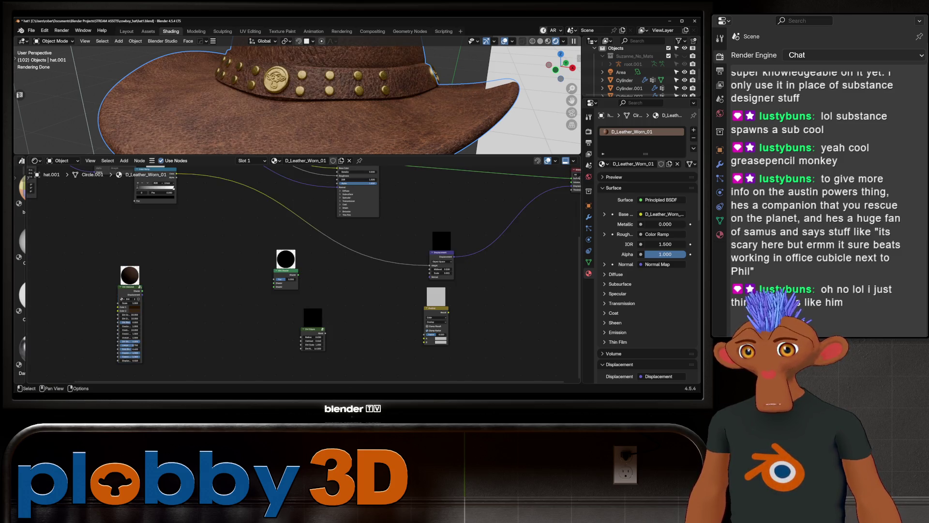
Step: Route Dirt Material through Dirt Edges into Overlay, moving Displacement's output to Overlay's A input
{"action": "mouse_move", "coordinate": [142, 295]}
{"action": "left_mouse_down"}
{"action": "mouse_move", "coordinate": [303, 334]}
{"action": "mouse_move", "coordinate": [303, 323]}
{"action": "left_mouse_up"}
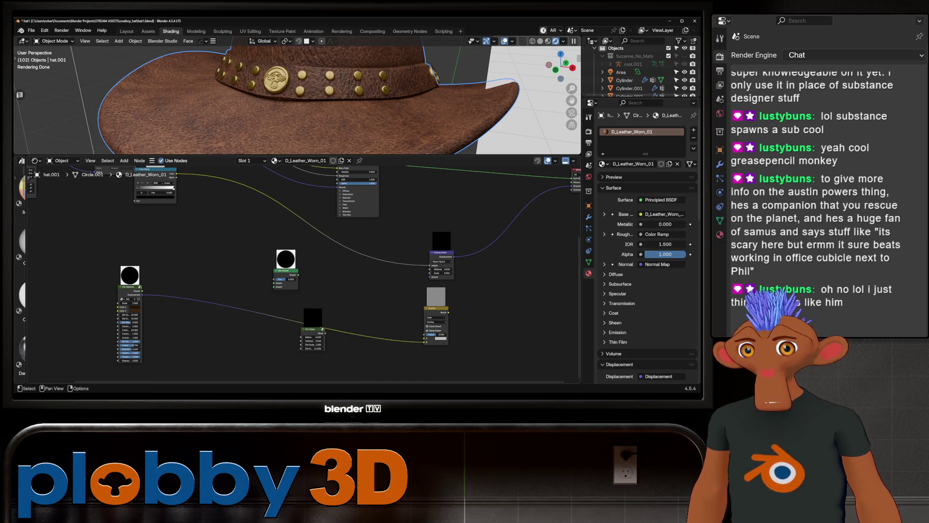
{"action": "key", "text": "ctrl+z"}
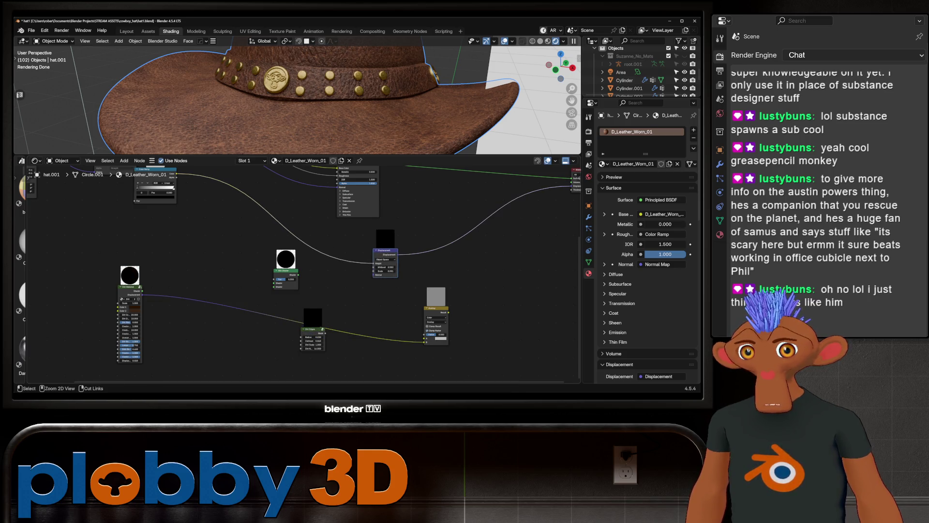
{"action": "left_click_drag", "start_coordinate": [396, 254], "coordinate": [425, 338]}
{"action": "scroll", "coordinate": [429, 343], "scroll_direction": "up", "scroll_amount": 2}
{"action": "scroll", "coordinate": [297, 273], "scroll_direction": "down", "scroll_amount": 3}
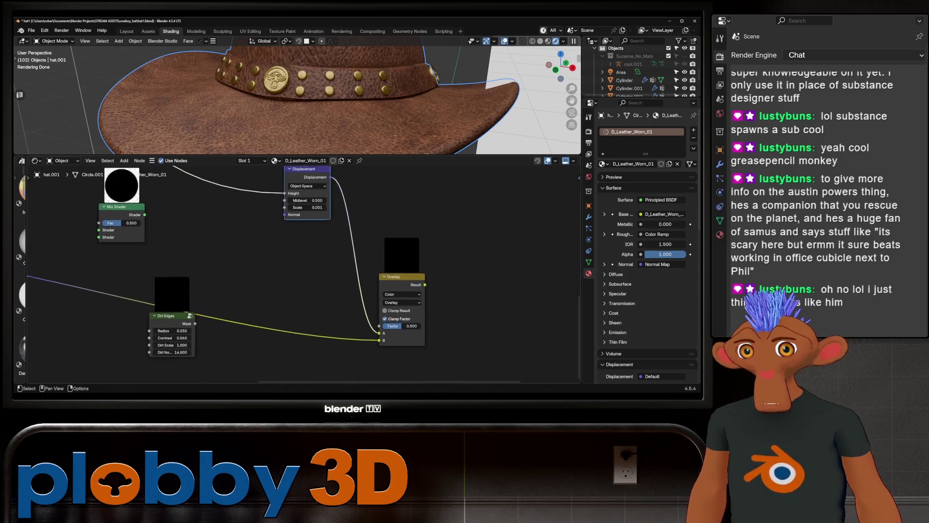
Step: Move the Height link onto Overlay's second input and enter the Dirt node group
{"action": "middle_click_drag", "start_coordinate": [298, 273], "coordinate": [351, 335]}
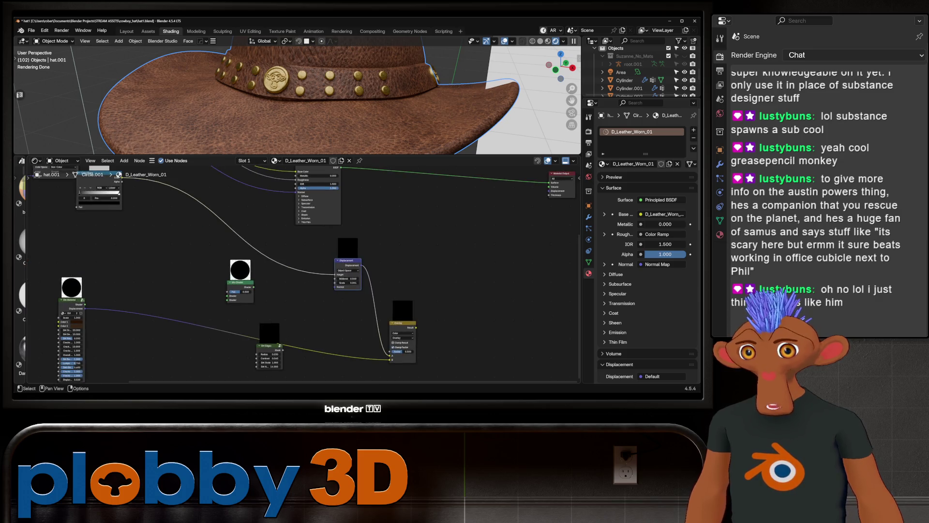
{"action": "mouse_move", "coordinate": [334, 273]}
{"action": "left_mouse_down"}
{"action": "mouse_move", "coordinate": [290, 295]}
{"action": "mouse_move", "coordinate": [390, 359]}
{"action": "left_mouse_up"}
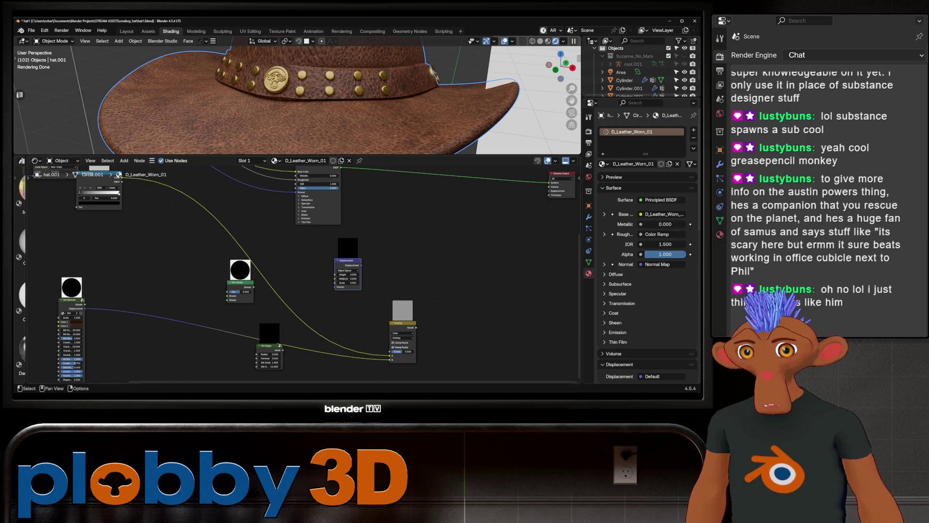
{"action": "middle_click_drag", "start_coordinate": [390, 359], "coordinate": [428, 326]}
{"action": "key", "text": "Tab"}
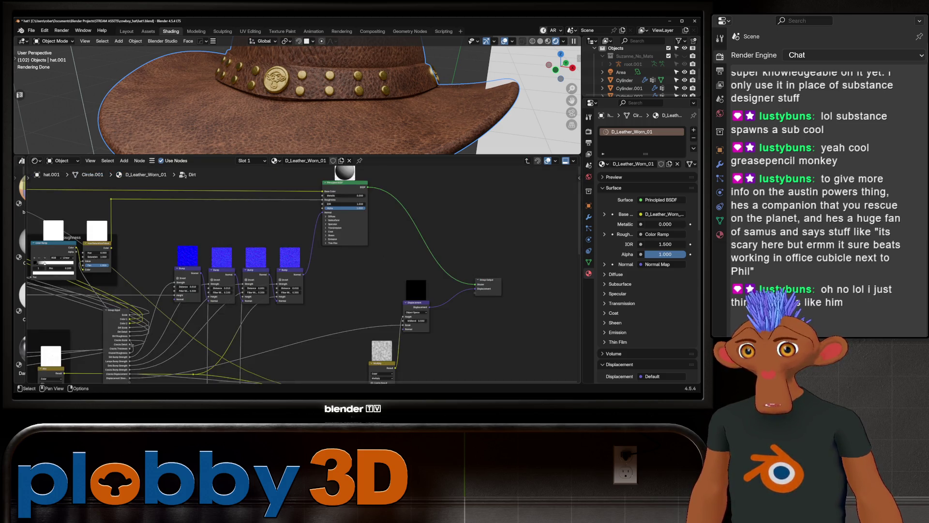
Step: Inspect the Dirt group's Multiply and Displacement nodes, then exit and drop Overlay B's link
{"action": "middle_click_drag", "start_coordinate": [401, 364], "coordinate": [347, 316]}
{"action": "mouse_move", "coordinate": [348, 316]}
{"action": "left_mouse_down"}
{"action": "mouse_move", "coordinate": [402, 288]}
{"action": "mouse_move", "coordinate": [412, 246]}
{"action": "mouse_move", "coordinate": [426, 245]}
{"action": "left_mouse_up"}
{"action": "left_click", "coordinate": [367, 252]}
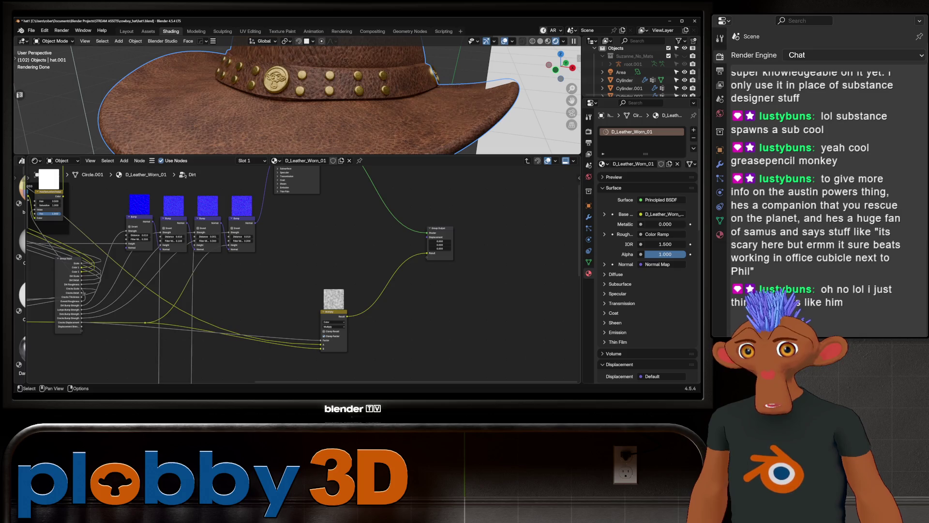
{"action": "key", "text": "Tab"}
{"action": "key", "text": "ctrl+z"}
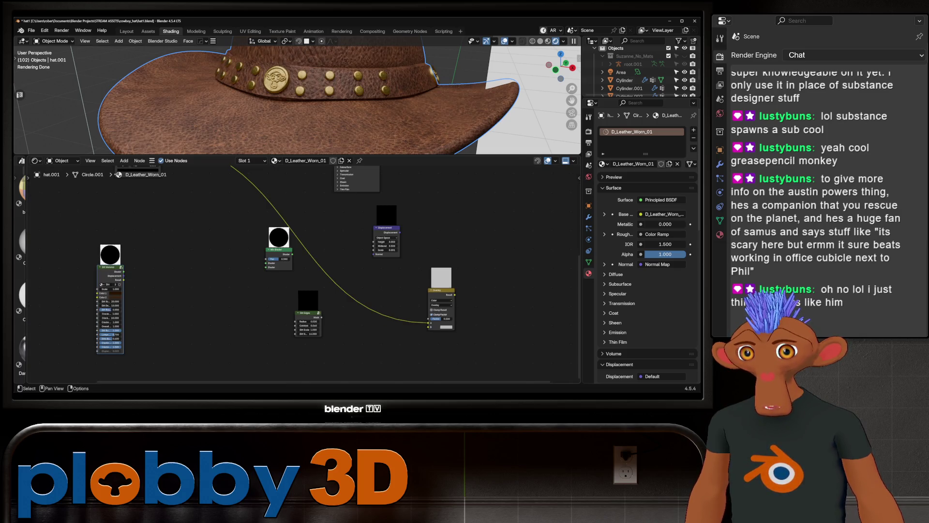
Step: Link Dirt Material Result to Overlay B, Overlay to Displacement Height, Displacement to Material Output
{"action": "mouse_move", "coordinate": [123, 280]}
{"action": "left_mouse_down"}
{"action": "mouse_move", "coordinate": [295, 334]}
{"action": "mouse_move", "coordinate": [453, 319]}
{"action": "left_mouse_up"}
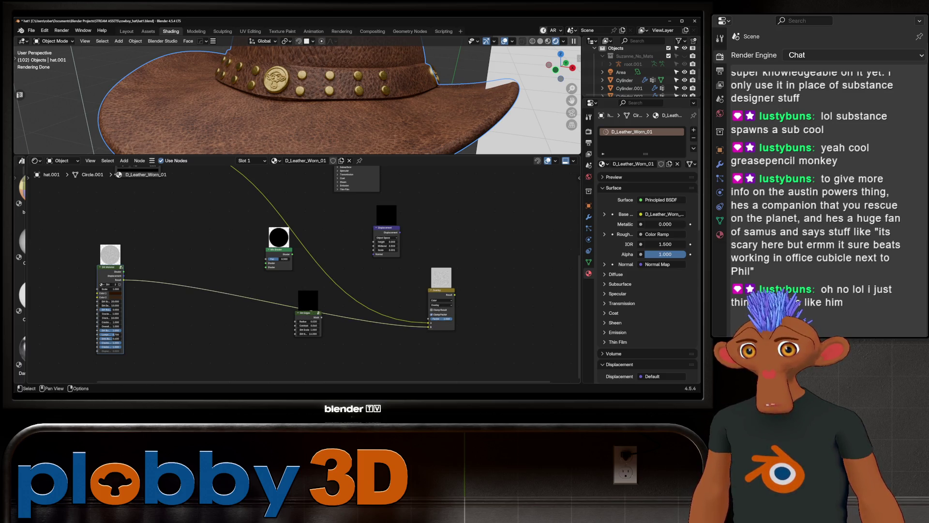
{"action": "left_click_drag", "start_coordinate": [387, 228], "coordinate": [476, 226]}
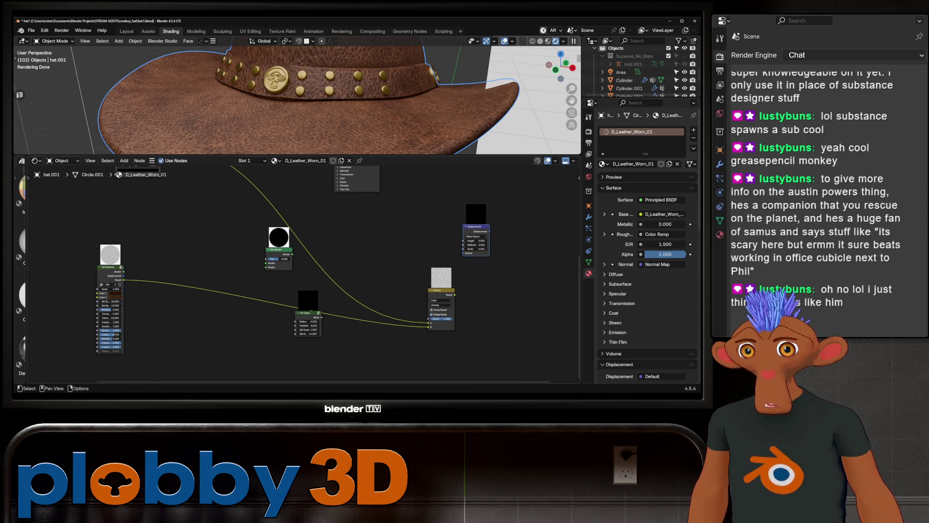
{"action": "mouse_move", "coordinate": [438, 290]}
{"action": "left_mouse_down"}
{"action": "mouse_move", "coordinate": [379, 265]}
{"action": "mouse_move", "coordinate": [416, 264]}
{"action": "mouse_move", "coordinate": [464, 240]}
{"action": "left_mouse_up"}
{"action": "key", "text": "Home"}
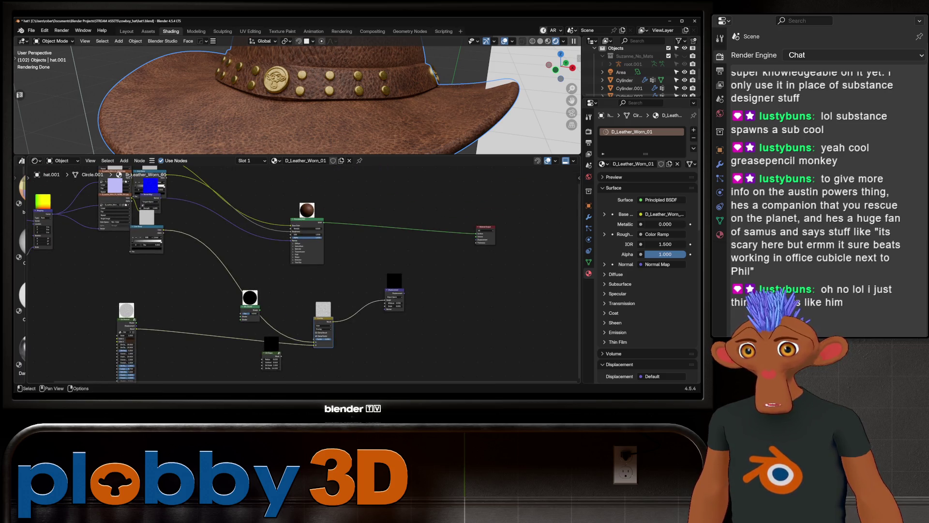
{"action": "left_click_drag", "start_coordinate": [403, 292], "coordinate": [477, 240]}
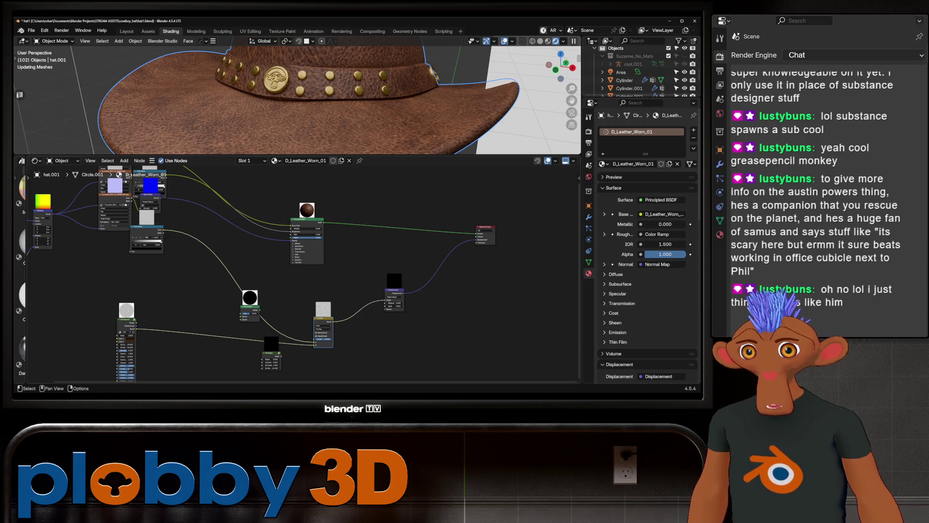
Step: Check the hat crown, then pull the Mix Shader node out of the chain
{"action": "scroll", "coordinate": [382, 308], "scroll_direction": "up", "scroll_amount": 4}
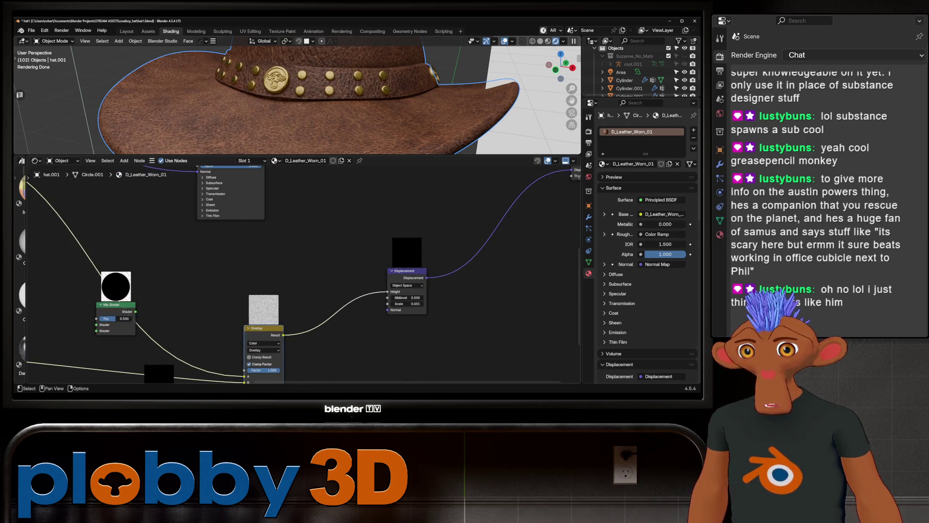
{"action": "scroll", "coordinate": [309, 96], "scroll_direction": "down", "scroll_amount": 4}
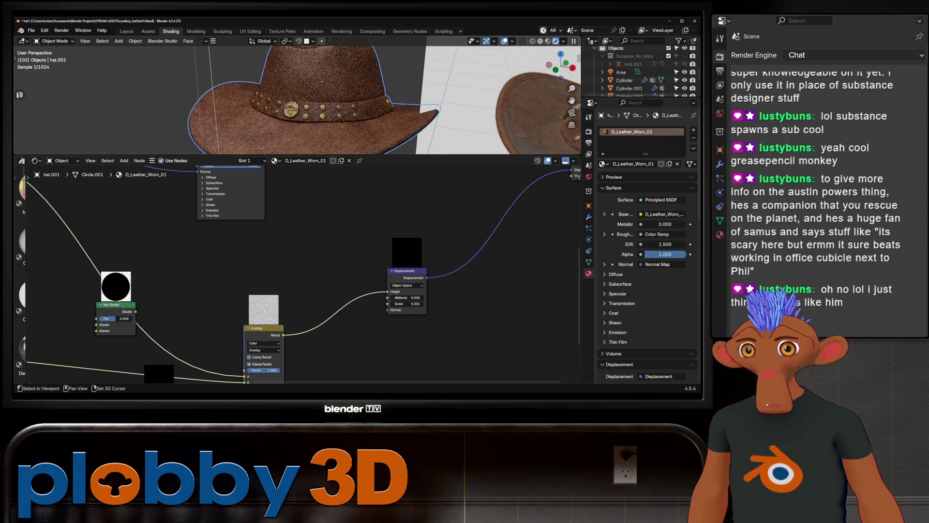
{"action": "middle_click_drag", "start_coordinate": [309, 107], "coordinate": [312, 92]}
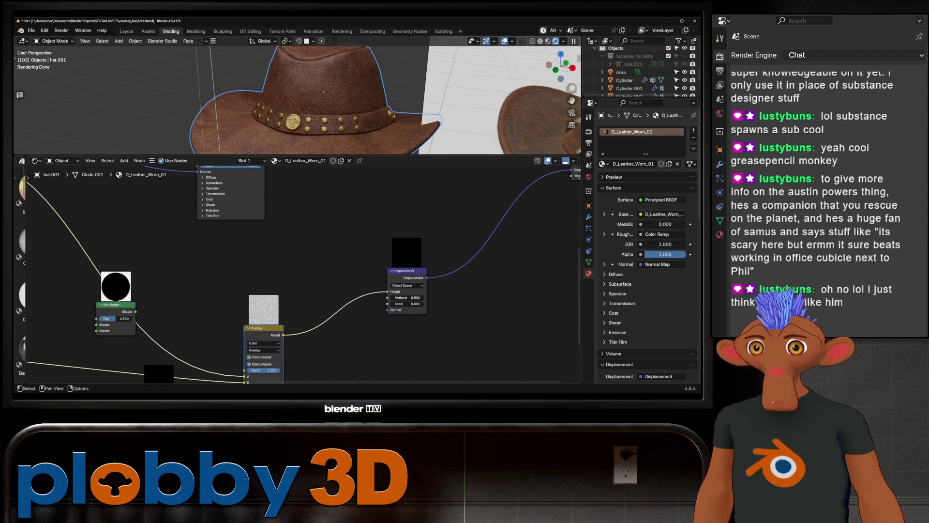
{"action": "scroll", "coordinate": [310, 97], "scroll_direction": "up", "scroll_amount": 5}
{"action": "mouse_move", "coordinate": [290, 271]}
{"action": "middle_mouse_down"}
{"action": "mouse_move", "coordinate": [386, 254]}
{"action": "mouse_move", "coordinate": [300, 271]}
{"action": "mouse_move", "coordinate": [365, 277]}
{"action": "middle_mouse_up"}
{"action": "scroll", "coordinate": [347, 322], "scroll_direction": "down", "scroll_amount": 4}
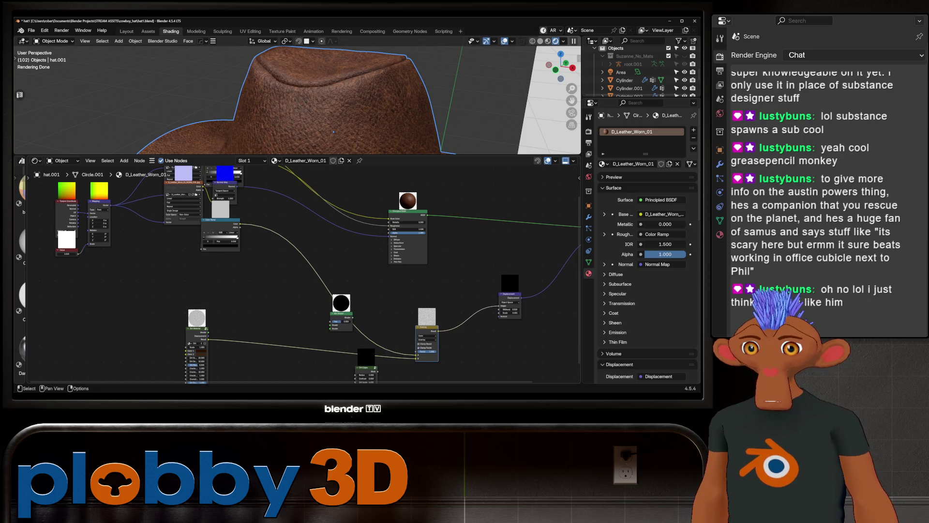
{"action": "left_click_drag", "start_coordinate": [341, 314], "coordinate": [378, 296], "text": "alt"}
Step: Rearrange Overlay beside the Mix Shader, Dirt Material to the left and Dirt Edges higher
{"action": "mouse_move", "coordinate": [427, 326]}
{"action": "left_mouse_down"}
{"action": "mouse_move", "coordinate": [334, 329]}
{"action": "mouse_move", "coordinate": [270, 319]}
{"action": "left_mouse_up"}
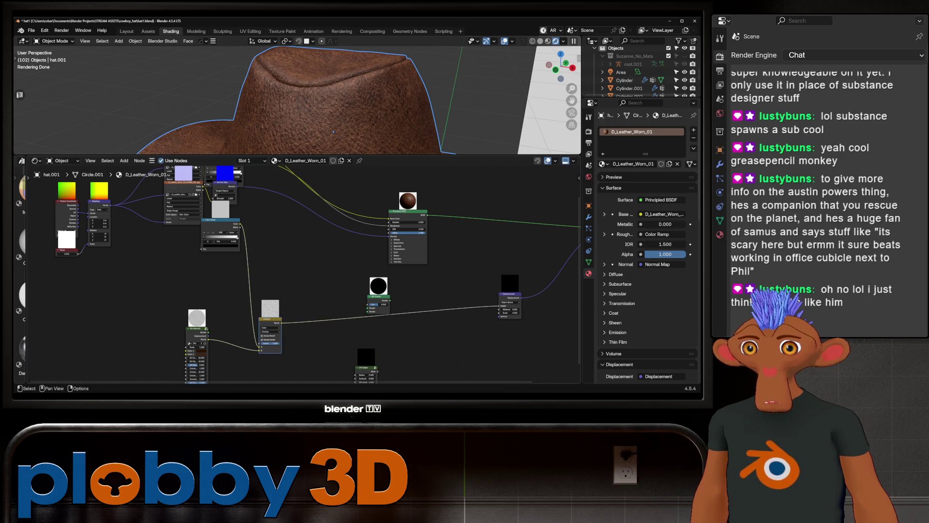
{"action": "left_click_drag", "start_coordinate": [196, 329], "coordinate": [129, 321]}
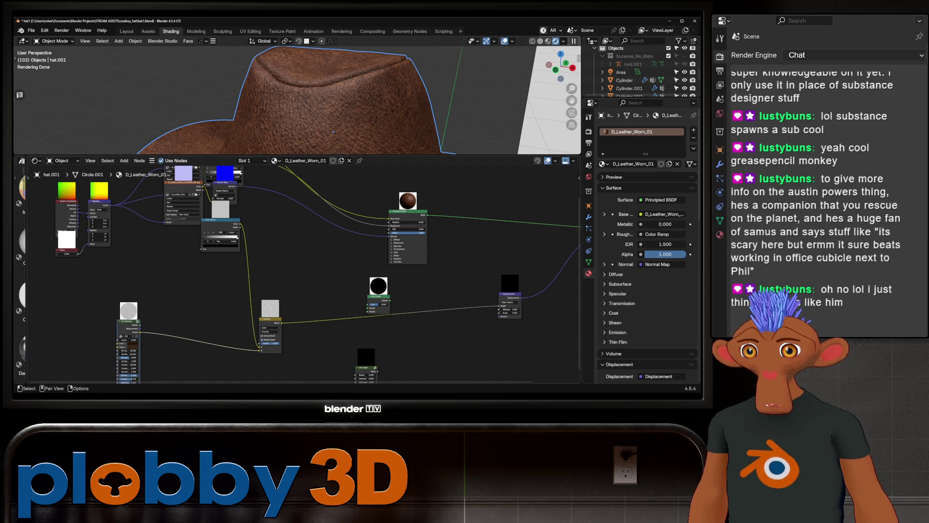
{"action": "left_click_drag", "start_coordinate": [270, 318], "coordinate": [291, 304]}
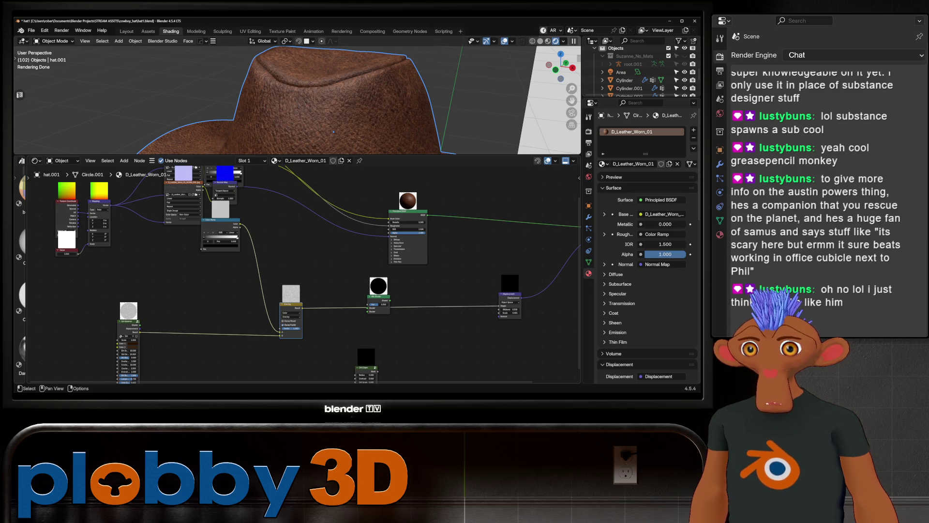
{"action": "scroll", "coordinate": [247, 234], "scroll_direction": "down", "scroll_amount": 2}
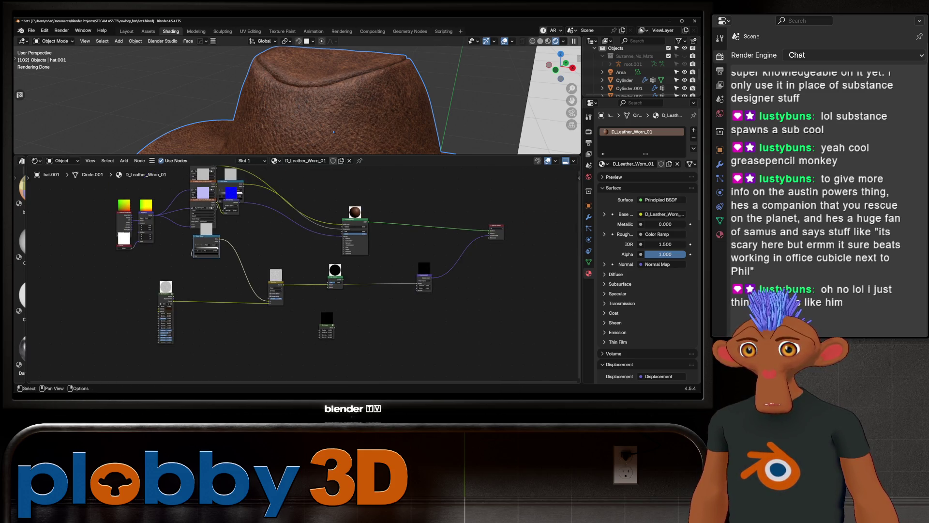
{"action": "mouse_move", "coordinate": [326, 324]}
{"action": "left_mouse_down"}
{"action": "mouse_move", "coordinate": [290, 267]}
{"action": "mouse_move", "coordinate": [289, 243]}
{"action": "left_mouse_up"}
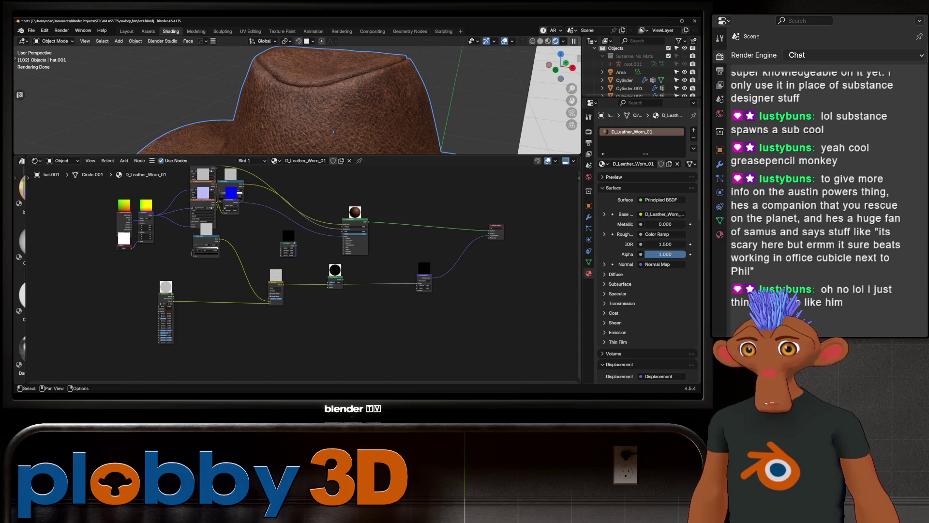
{"action": "scroll", "coordinate": [289, 243], "scroll_direction": "up", "scroll_amount": 2}
Step: Wire the Dirt Material and Principled BSDF shaders into the Mix Shader's shader inputs
{"action": "mouse_move", "coordinate": [119, 305]}
{"action": "left_mouse_down"}
{"action": "mouse_move", "coordinate": [373, 305]}
{"action": "mouse_move", "coordinate": [326, 293]}
{"action": "mouse_move", "coordinate": [501, 232]}
{"action": "left_mouse_up"}
{"action": "scroll", "coordinate": [175, 318], "scroll_direction": "down", "scroll_amount": 1}
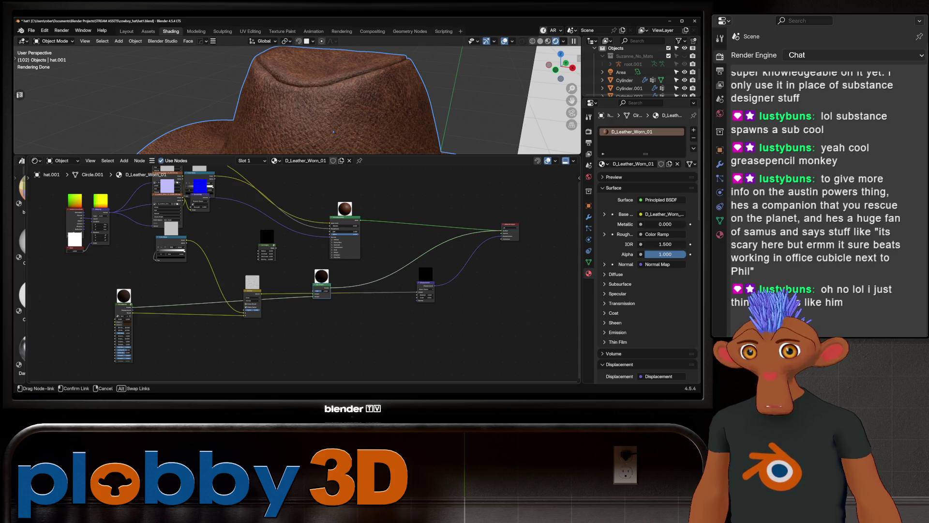
{"action": "left_click_drag", "start_coordinate": [344, 218], "coordinate": [280, 194]}
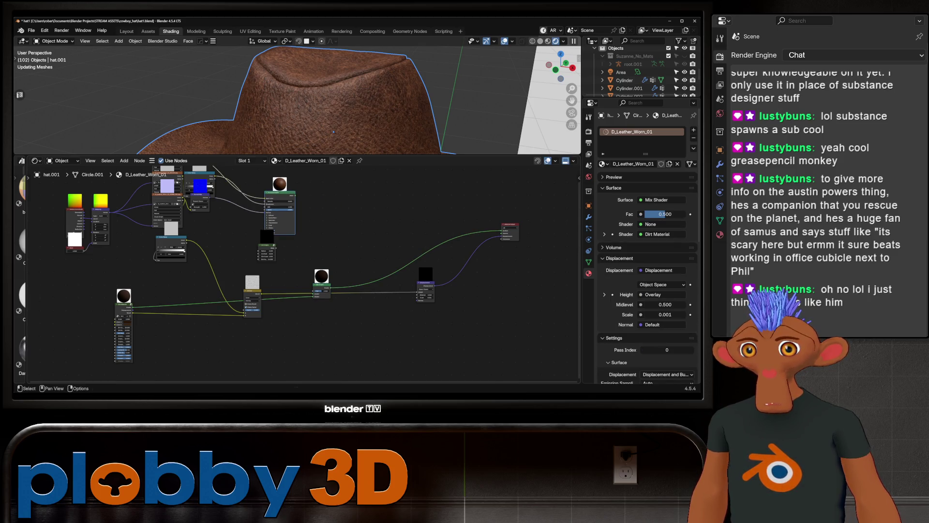
{"action": "left_click_drag", "start_coordinate": [322, 286], "coordinate": [340, 248]}
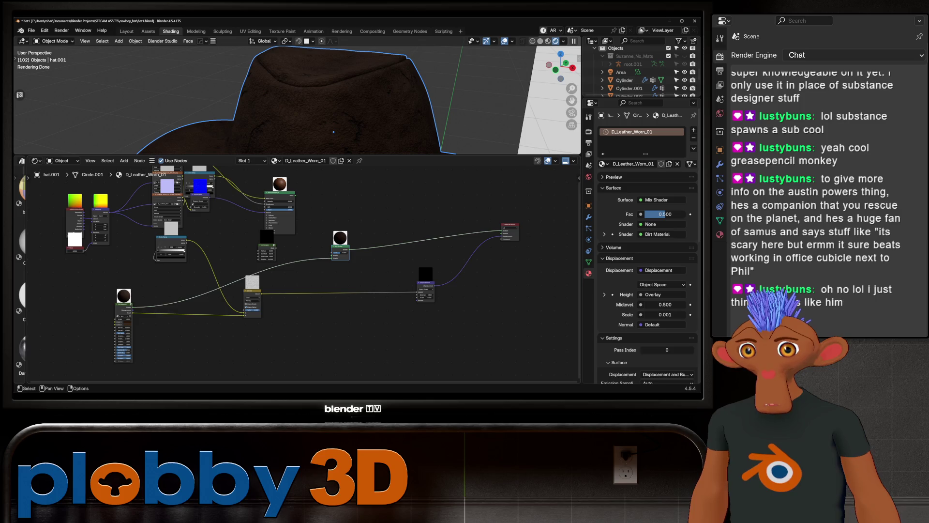
{"action": "left_click_drag", "start_coordinate": [295, 195], "coordinate": [332, 253]}
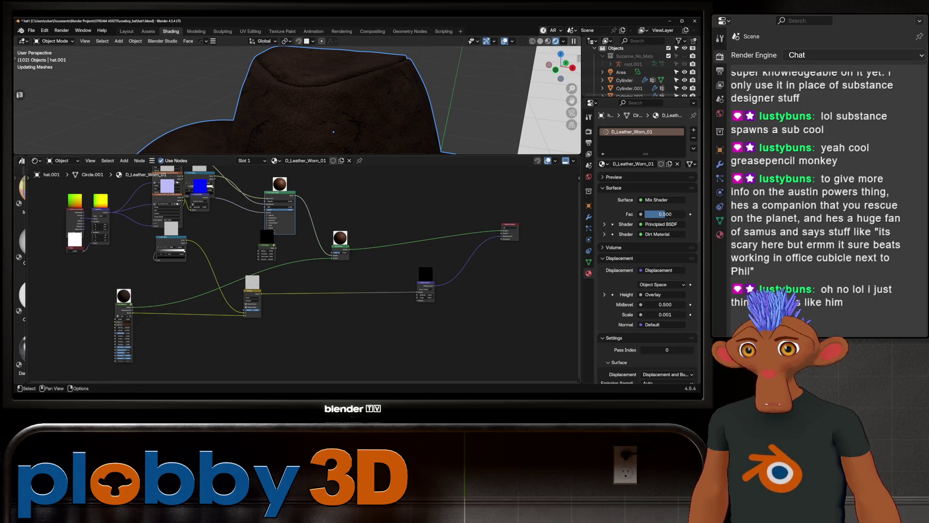
Step: Use the Dirt Edges mask as the Mix Shader's factor
{"action": "scroll", "coordinate": [299, 245], "scroll_direction": "up", "scroll_amount": 3}
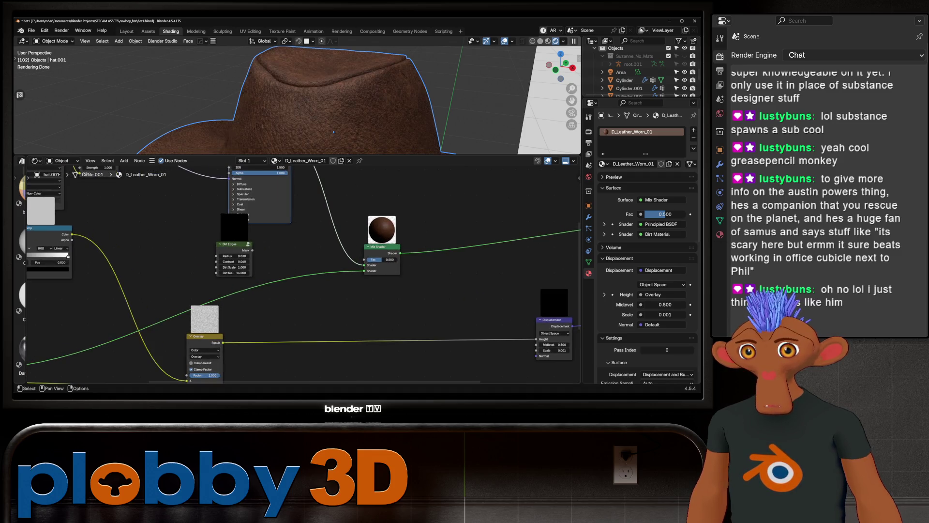
{"action": "left_click_drag", "start_coordinate": [252, 250], "coordinate": [364, 259]}
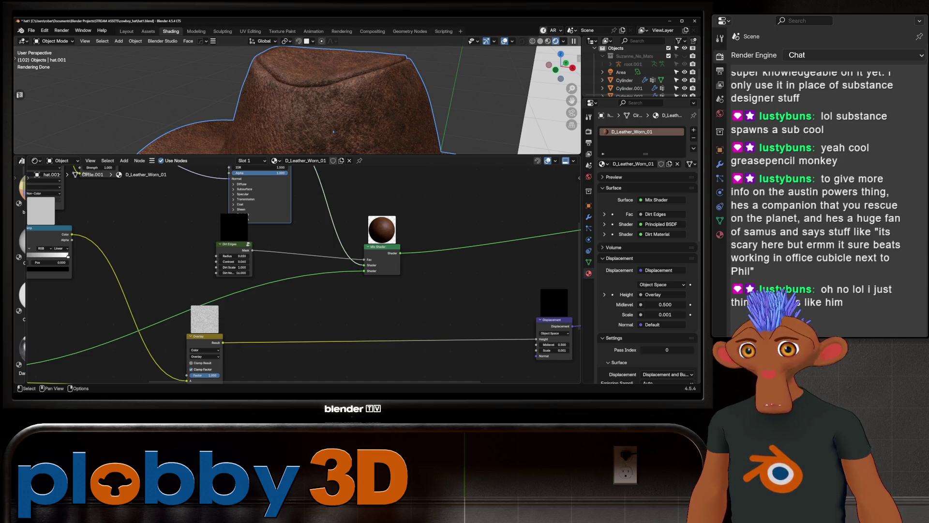
{"action": "middle_click_drag", "start_coordinate": [121, 339], "coordinate": [464, 264]}
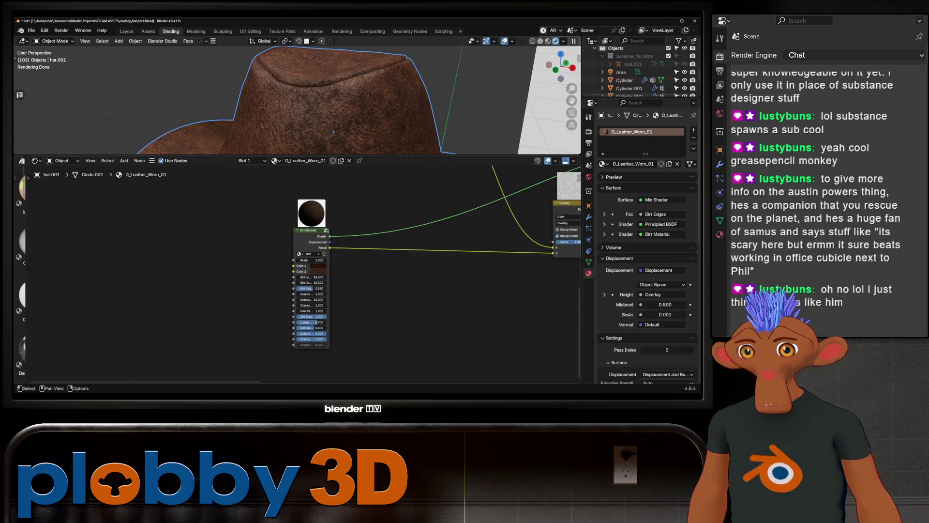
Step: Inside the Dirt group, link Texture Coordinate UV to Mapping Vector, then return to the main tree
{"action": "key", "text": "Tab"}
{"action": "scroll", "coordinate": [300, 273], "scroll_direction": "down", "scroll_amount": 6}
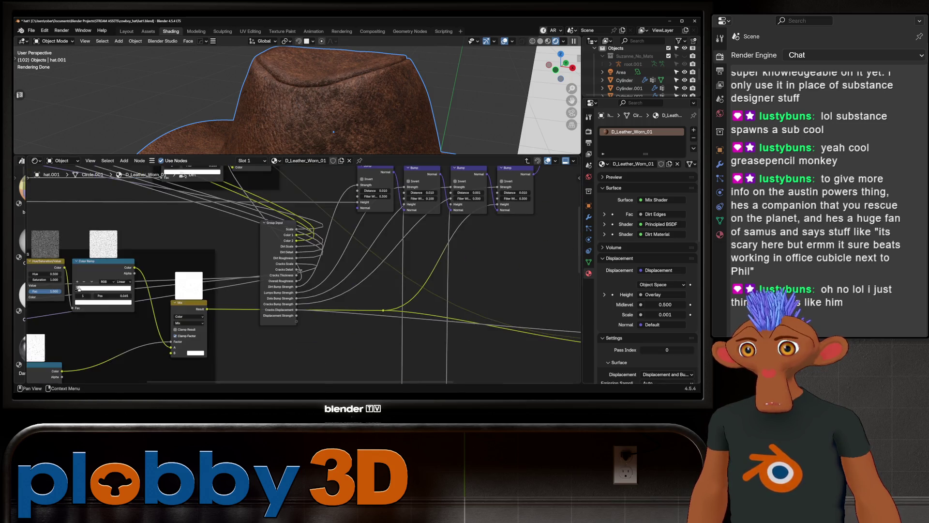
{"action": "scroll", "coordinate": [358, 243], "scroll_direction": "up", "scroll_amount": 5}
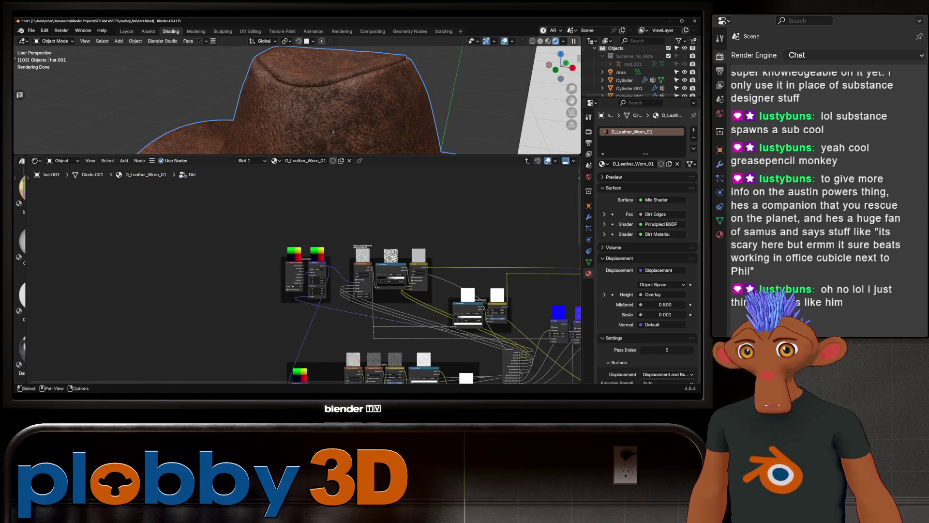
{"action": "left_click_drag", "start_coordinate": [294, 252], "coordinate": [309, 254]}
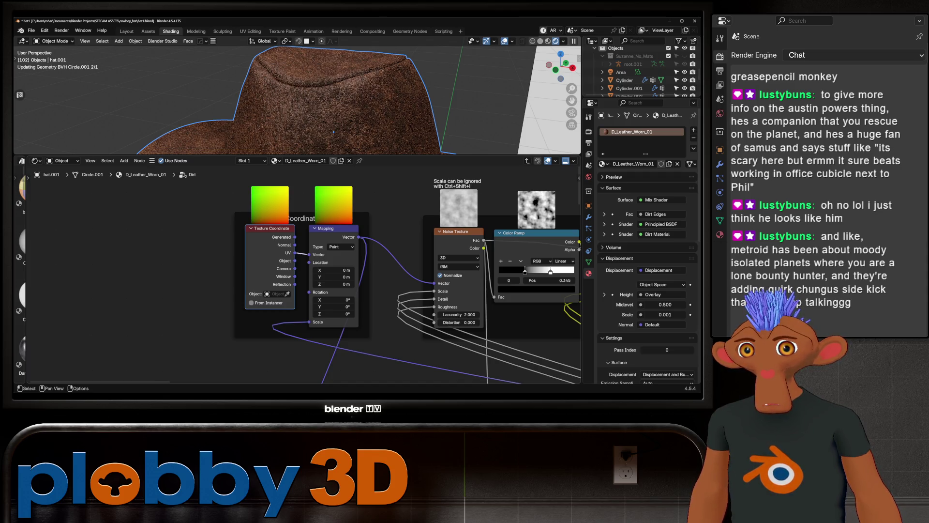
{"action": "key", "text": "Tab"}
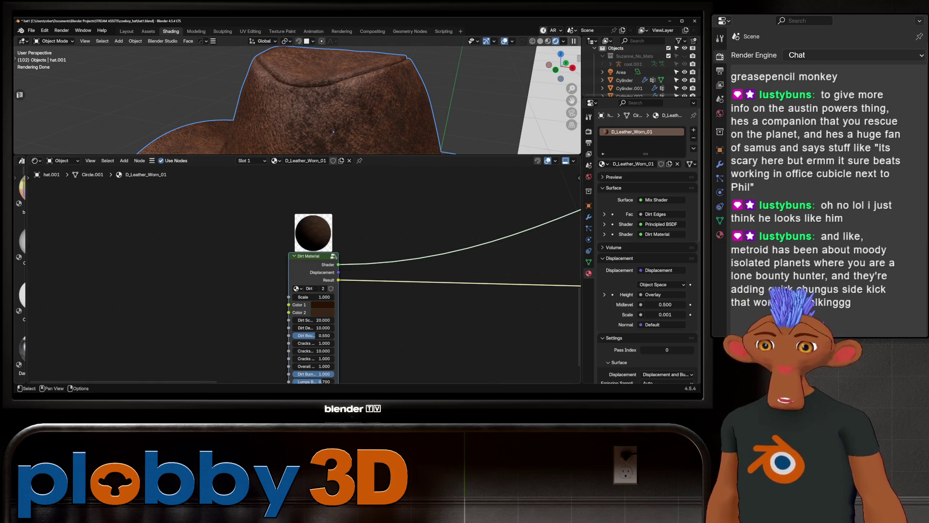
{"action": "scroll", "coordinate": [207, 257], "scroll_direction": "down", "scroll_amount": 2}
{"action": "scroll", "coordinate": [333, 131], "scroll_direction": "down", "scroll_amount": 5}
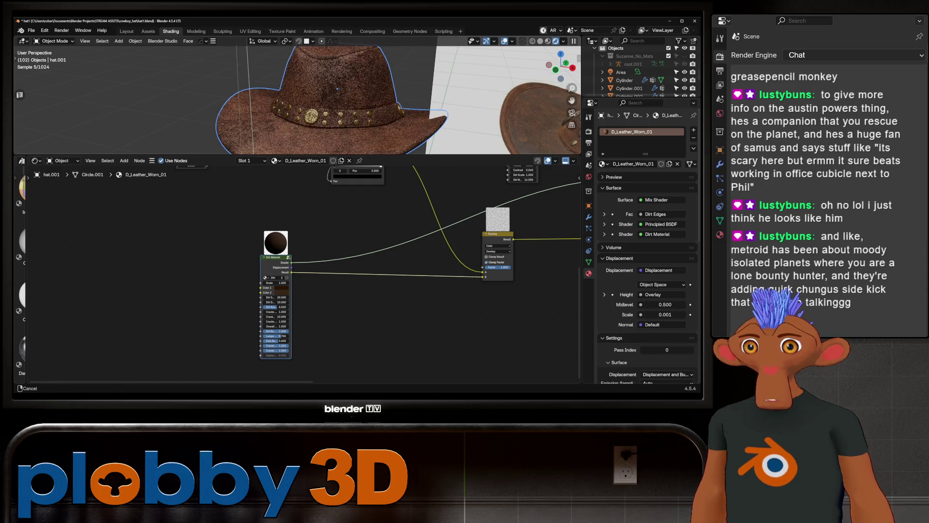
Step: Set the Dirt Edges Radius to 0.090 and Contrast to 0.540
{"action": "middle_click_drag", "start_coordinate": [435, 218], "coordinate": [129, 300]}
{"action": "scroll", "coordinate": [220, 251], "scroll_direction": "up", "scroll_amount": 4}
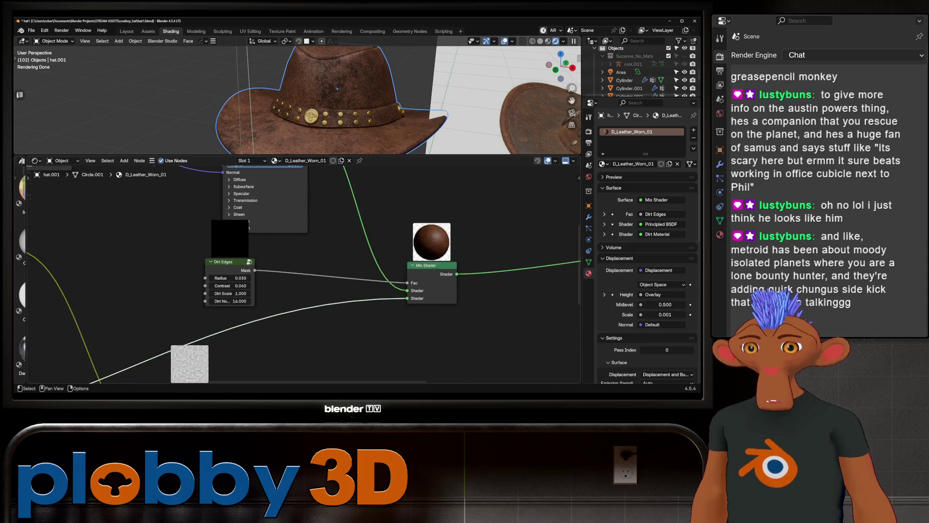
{"action": "left_click", "coordinate": [220, 276]}
{"action": "mouse_move", "coordinate": [220, 277]}
{"action": "left_mouse_down"}
{"action": "mouse_move", "coordinate": [210, 277]}
{"action": "mouse_move", "coordinate": [225, 276]}
{"action": "left_mouse_up"}
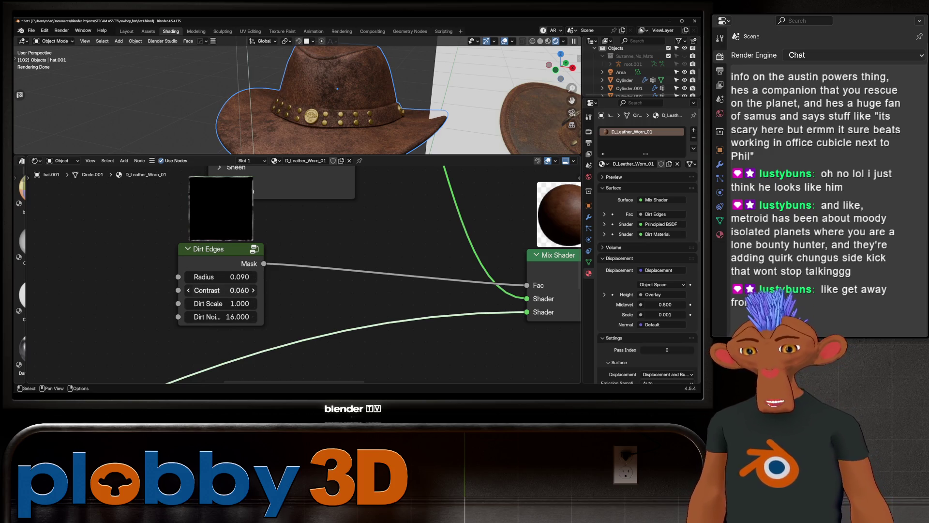
{"action": "left_click_drag", "start_coordinate": [221, 289], "coordinate": [266, 290]}
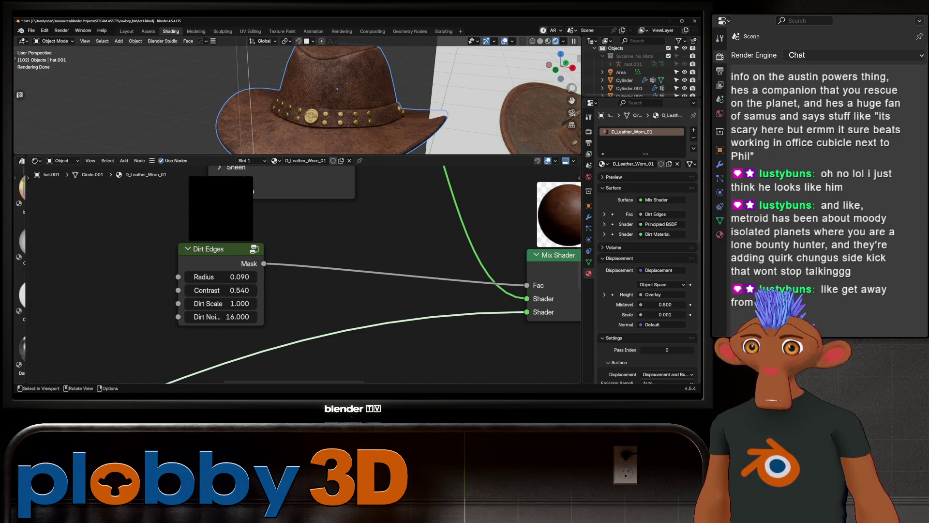
Step: Orbit around the hat to inspect the wear and reframe the whole node tree
{"action": "middle_click_drag", "start_coordinate": [338, 97], "coordinate": [435, 92]}
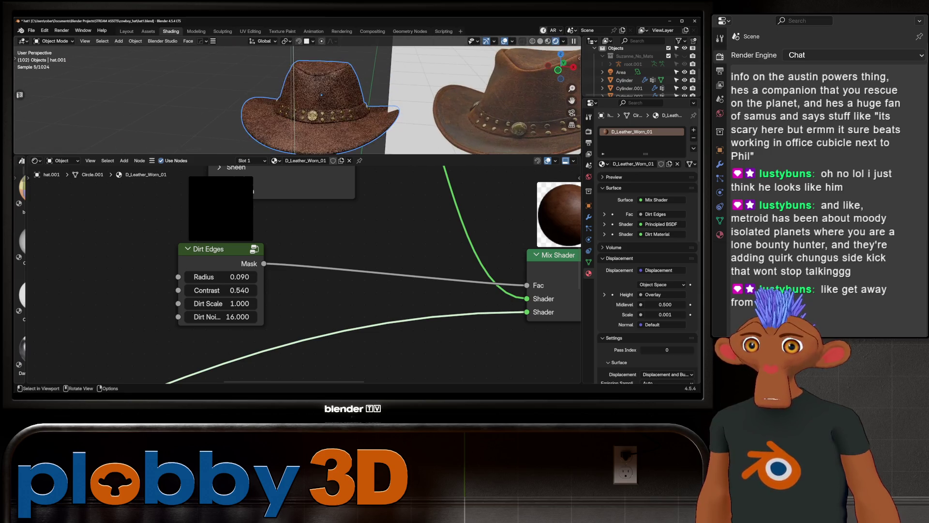
{"action": "scroll", "coordinate": [338, 97], "scroll_direction": "up", "scroll_amount": 2}
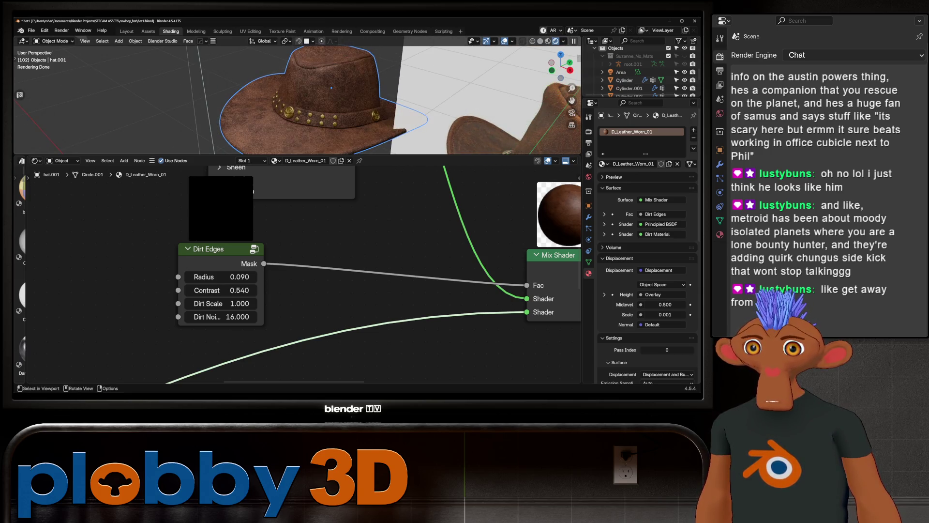
{"action": "scroll", "coordinate": [339, 97], "scroll_direction": "up", "scroll_amount": 3}
{"action": "key", "text": "g"}
{"action": "key", "text": "Return"}
{"action": "scroll", "coordinate": [297, 273], "scroll_direction": "down", "scroll_amount": 5}
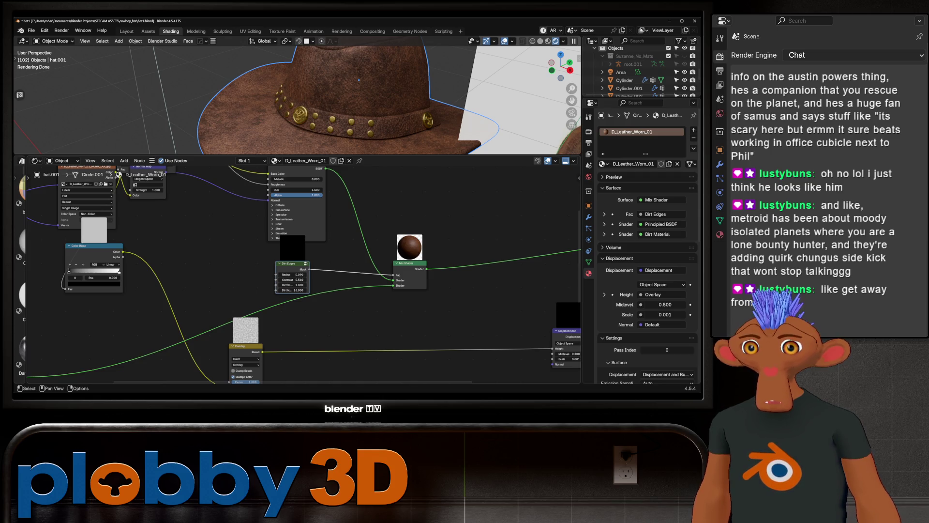
{"action": "key", "text": "Tab"}
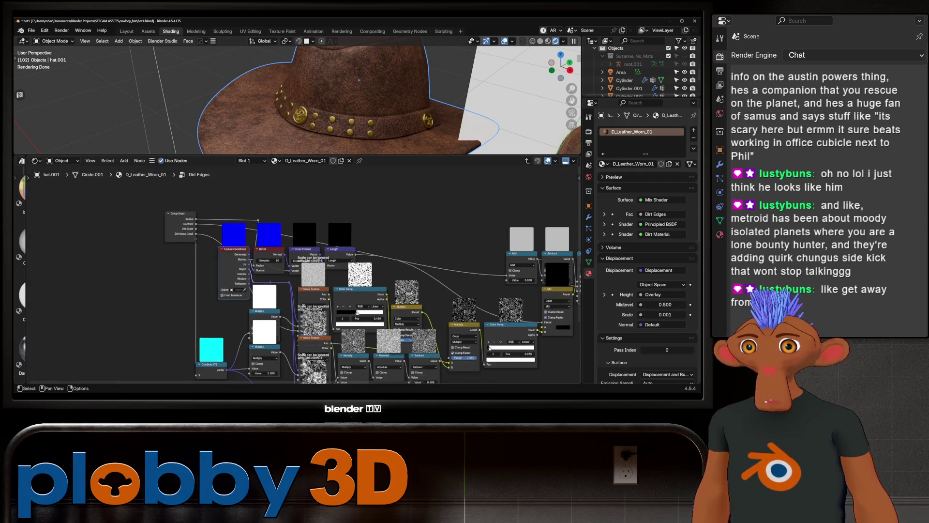
{"action": "mouse_move", "coordinate": [357, 313]}
{"action": "middle_mouse_down"}
{"action": "mouse_move", "coordinate": [286, 268]}
{"action": "mouse_move", "coordinate": [295, 277]}
{"action": "mouse_move", "coordinate": [286, 168]}
{"action": "mouse_move", "coordinate": [320, 237]}
{"action": "mouse_move", "coordinate": [297, 260]}
{"action": "middle_mouse_up"}
{"action": "scroll", "coordinate": [320, 237], "scroll_direction": "up", "scroll_amount": 2}
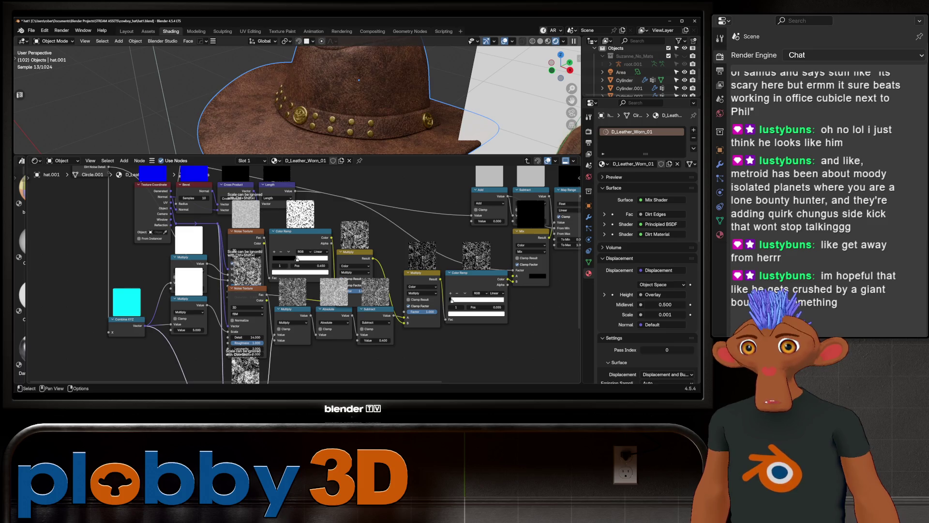
{"action": "mouse_move", "coordinate": [309, 232]}
{"action": "middle_mouse_down"}
{"action": "mouse_move", "coordinate": [165, 292]}
{"action": "mouse_move", "coordinate": [292, 334]}
{"action": "mouse_move", "coordinate": [363, 309]}
{"action": "middle_mouse_up"}
{"action": "key", "text": "Tab"}
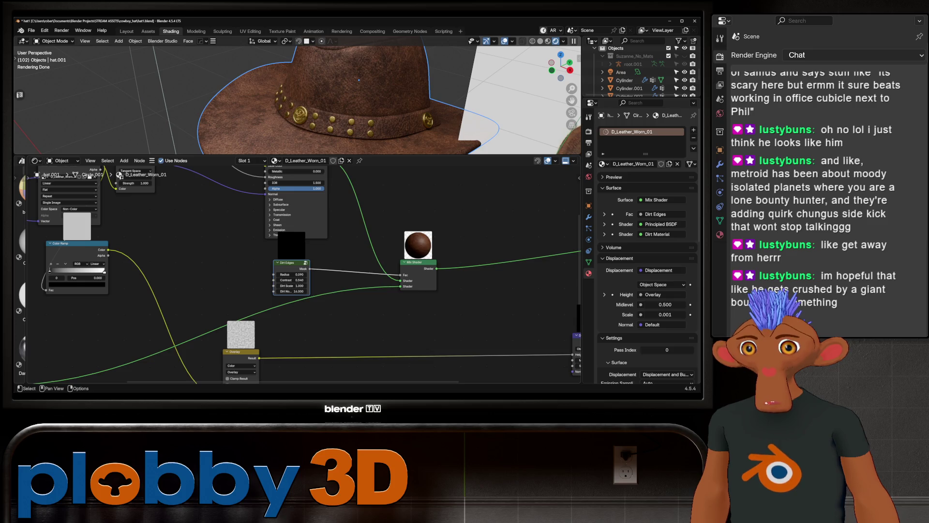
{"action": "middle_click_drag", "start_coordinate": [194, 271], "coordinate": [469, 273]}
{"action": "scroll", "coordinate": [283, 276], "scroll_direction": "down", "scroll_amount": 2}
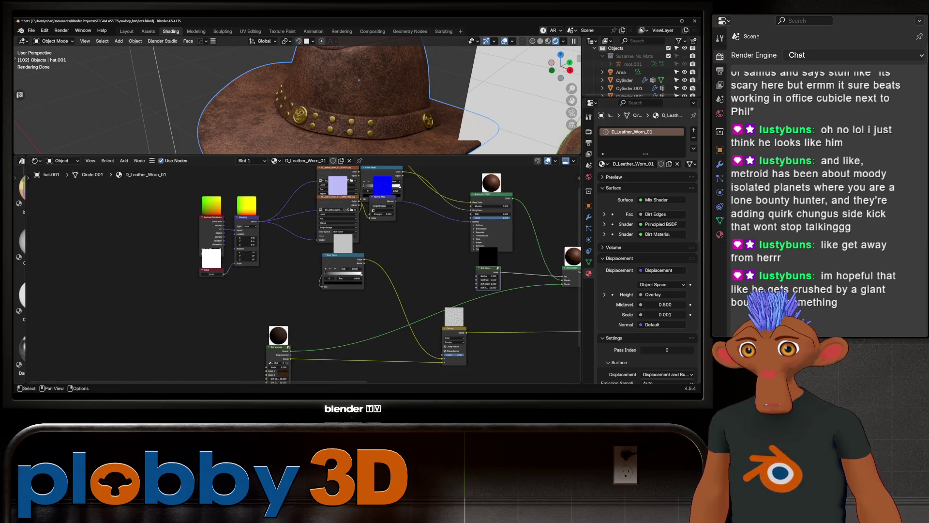
Step: Raise the Dirt Edges Dirt Scale to 3.080 and orbit around both hats to check the wear
{"action": "middle_click_drag", "start_coordinate": [283, 277], "coordinate": [237, 293]}
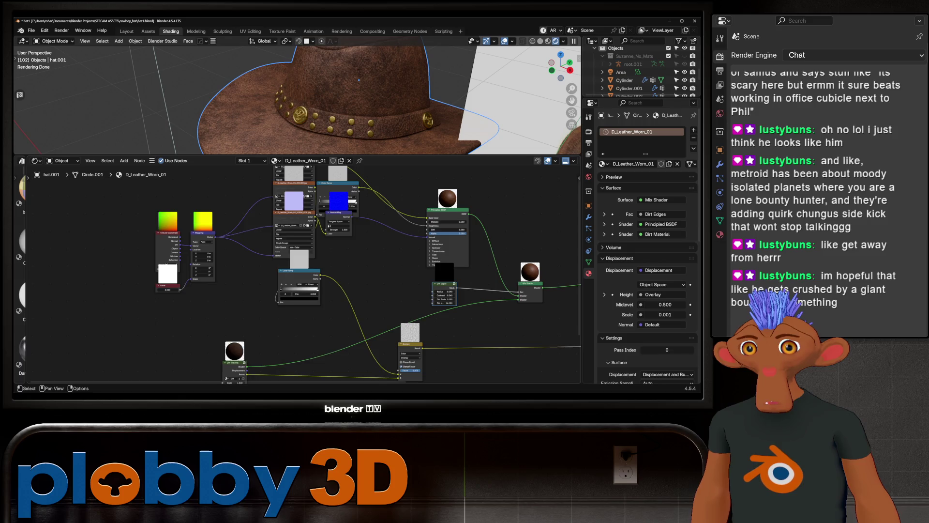
{"action": "scroll", "coordinate": [444, 296], "scroll_direction": "up", "scroll_amount": 4}
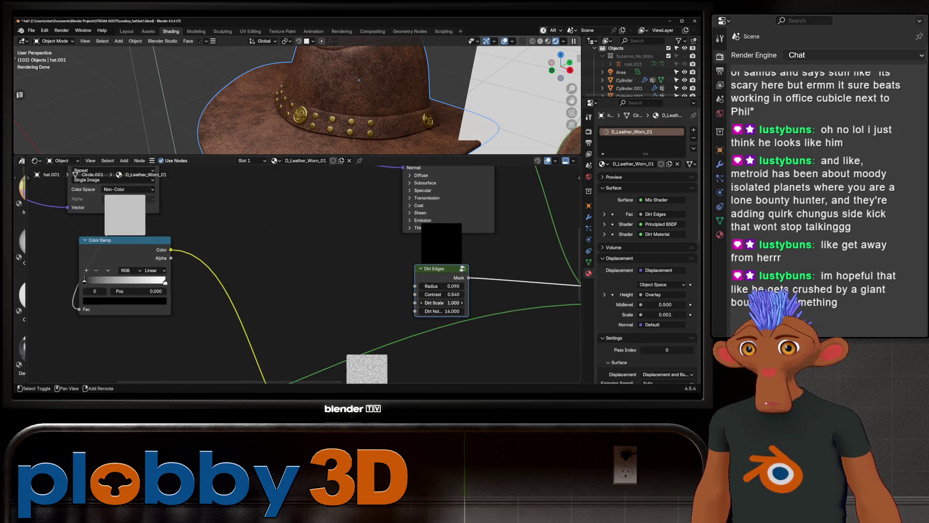
{"action": "left_click_drag", "start_coordinate": [441, 303], "coordinate": [464, 303]}
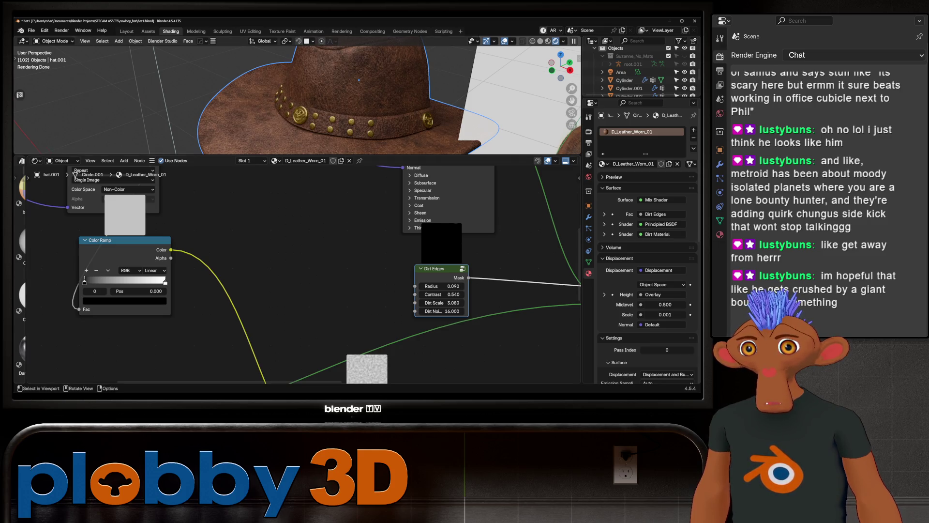
{"action": "scroll", "coordinate": [298, 96], "scroll_direction": "down", "scroll_amount": 5}
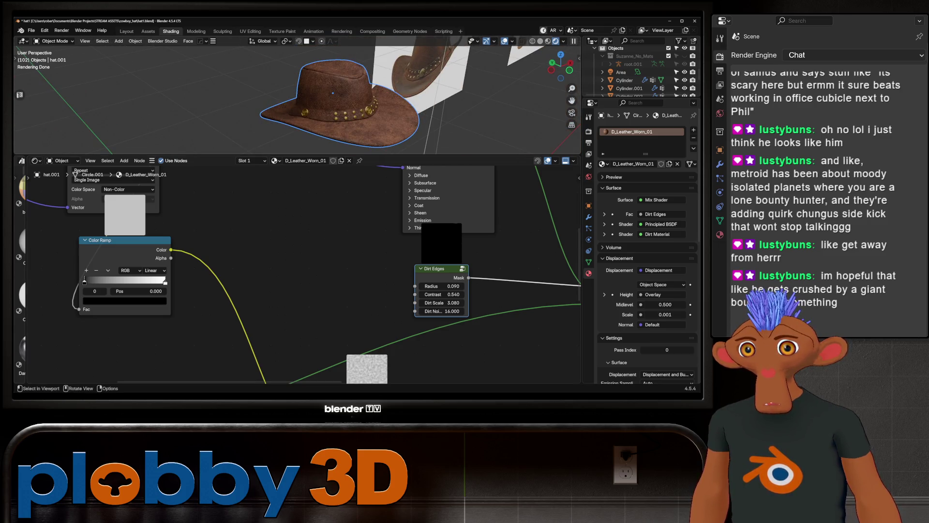
{"action": "middle_click_drag", "start_coordinate": [298, 97], "coordinate": [329, 99]}
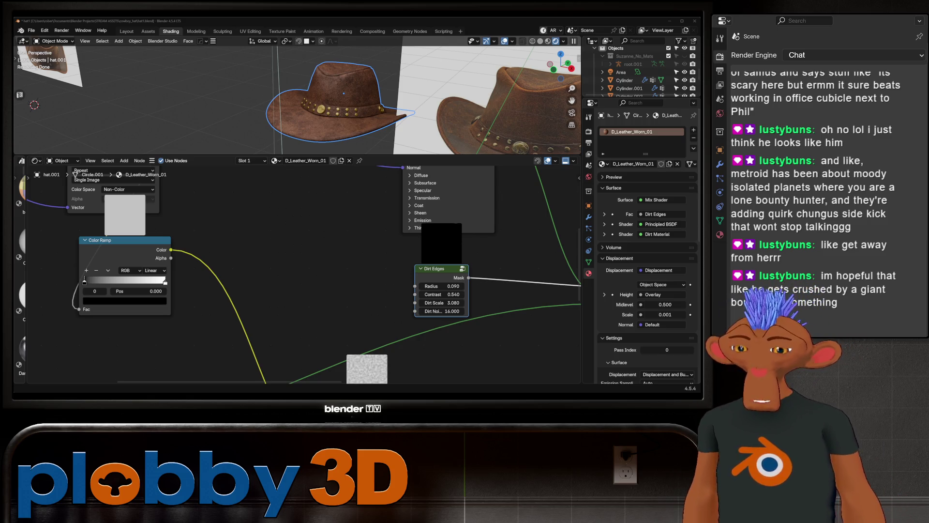
{"action": "mouse_move", "coordinate": [290, 97]}
{"action": "middle_mouse_down"}
{"action": "mouse_move", "coordinate": [320, 101]}
{"action": "mouse_move", "coordinate": [341, 89]}
{"action": "mouse_move", "coordinate": [307, 59]}
{"action": "middle_mouse_up"}
{"action": "scroll", "coordinate": [338, 94], "scroll_direction": "up", "scroll_amount": 6}
{"action": "scroll", "coordinate": [309, 73], "scroll_direction": "down", "scroll_amount": 4}
{"action": "scroll", "coordinate": [310, 73], "scroll_direction": "up", "scroll_amount": 4}
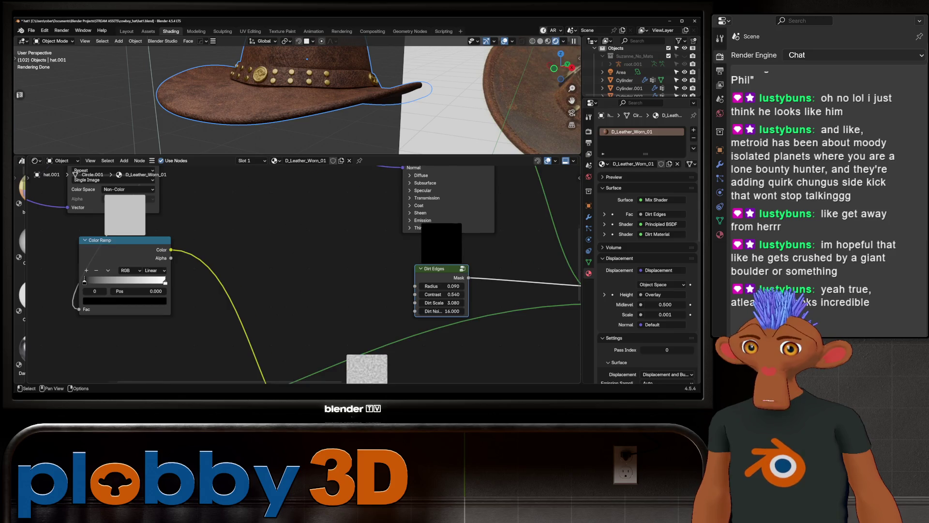
{"action": "scroll", "coordinate": [290, 271], "scroll_direction": "down", "scroll_amount": 4}
{"action": "scroll", "coordinate": [290, 271], "scroll_direction": "up", "scroll_amount": 4}
{"action": "middle_click_drag", "start_coordinate": [291, 271], "coordinate": [315, 252]}
{"action": "scroll", "coordinate": [273, 305], "scroll_direction": "up", "scroll_amount": 1}
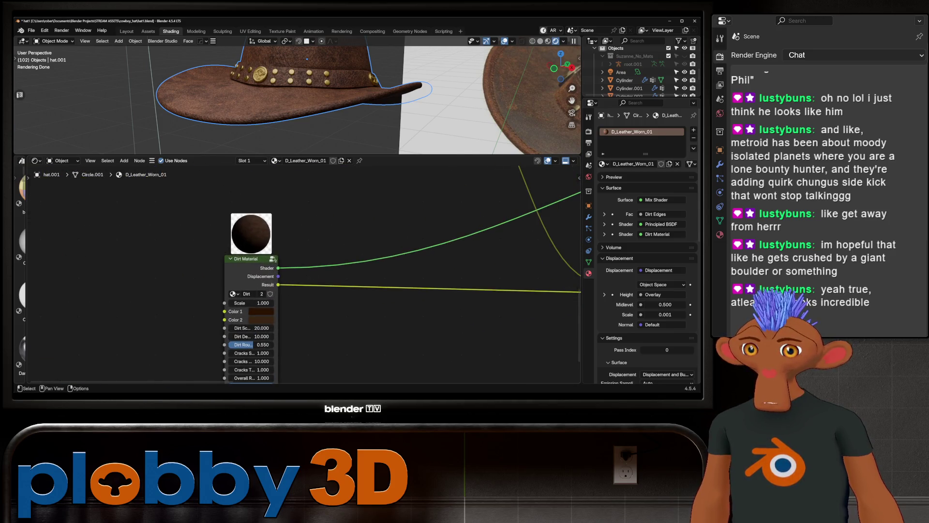
{"action": "left_click", "coordinate": [261, 311]}
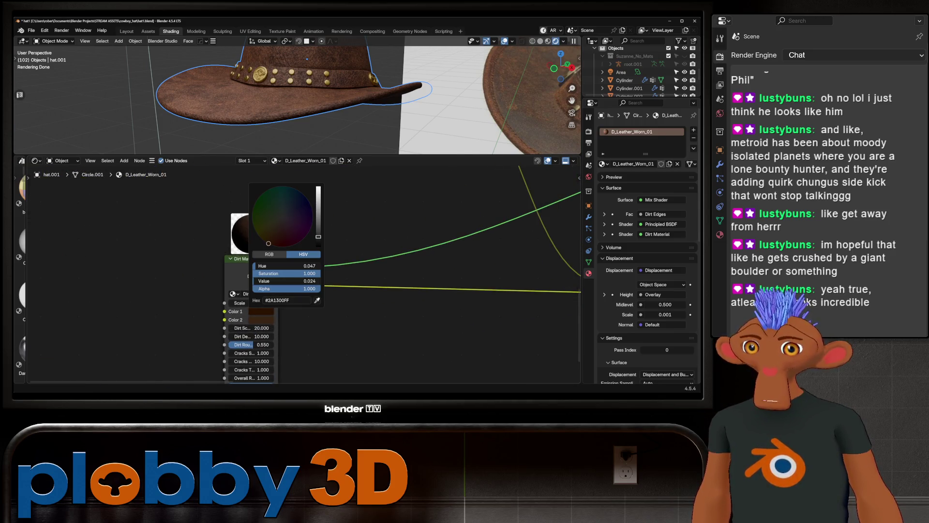
{"action": "left_click_drag", "start_coordinate": [285, 280], "coordinate": [293, 280]}
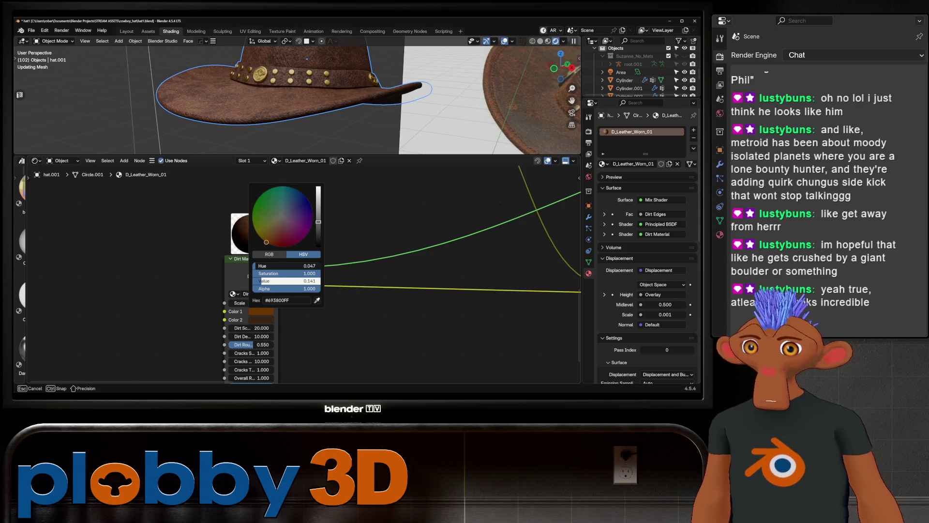
{"action": "left_click_drag", "start_coordinate": [293, 281], "coordinate": [294, 280]}
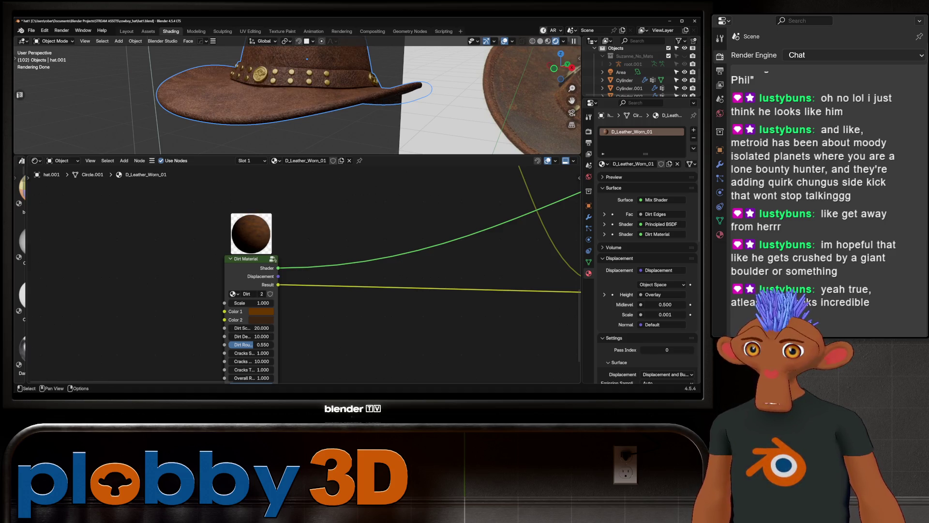
{"action": "left_click", "coordinate": [261, 319]}
{"action": "left_click_drag", "start_coordinate": [288, 289], "coordinate": [310, 289]}
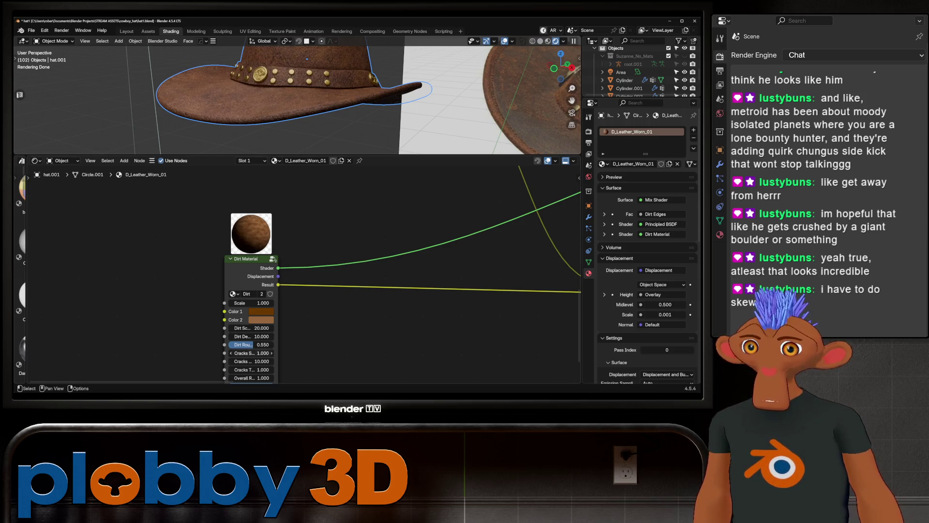
{"action": "middle_click_drag", "start_coordinate": [290, 106], "coordinate": [435, 112]}
{"action": "key", "text": "ctrl+z"}
{"action": "key", "text": "ctrl+z"}
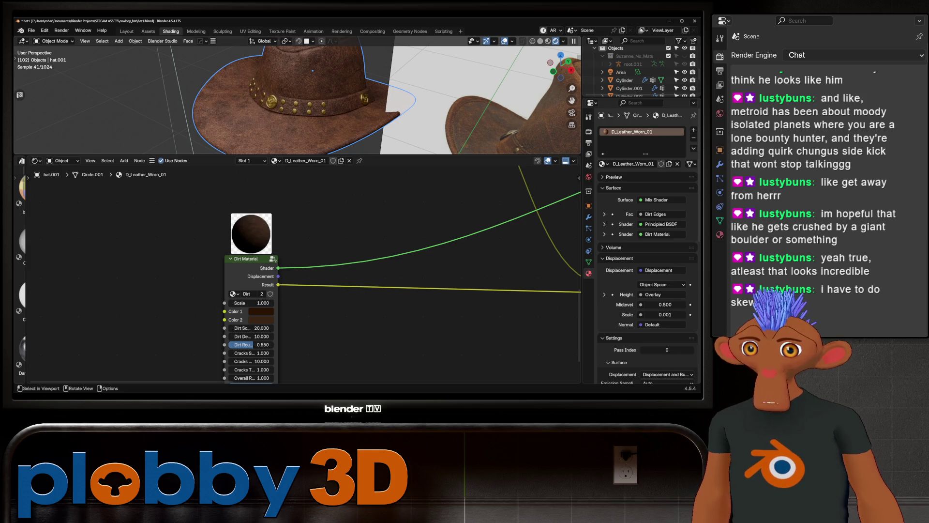
{"action": "scroll", "coordinate": [291, 97], "scroll_direction": "down", "scroll_amount": 5}
{"action": "mouse_move", "coordinate": [291, 97]}
{"action": "middle_mouse_down"}
{"action": "mouse_move", "coordinate": [338, 92]}
{"action": "mouse_move", "coordinate": [290, 97]}
{"action": "middle_mouse_up"}
{"action": "scroll", "coordinate": [291, 97], "scroll_direction": "up", "scroll_amount": 6}
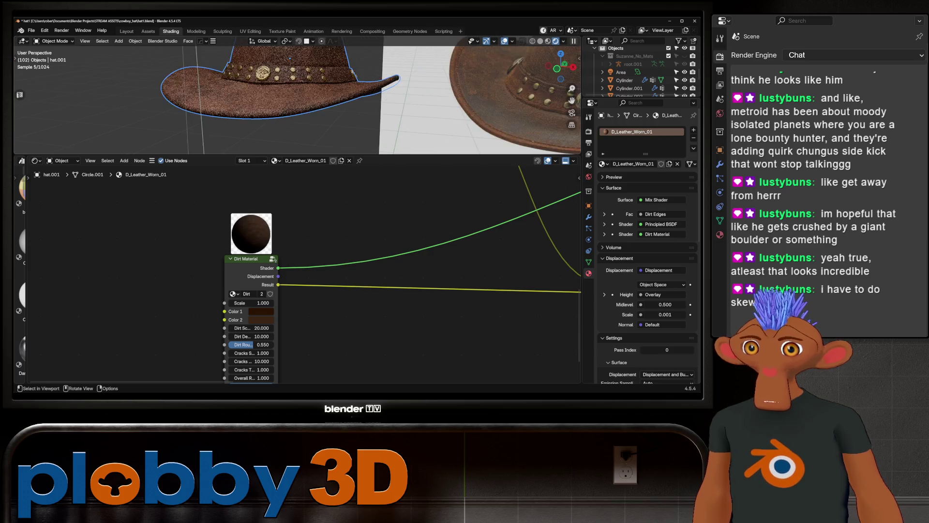
{"action": "scroll", "coordinate": [290, 97], "scroll_direction": "down", "scroll_amount": 3}
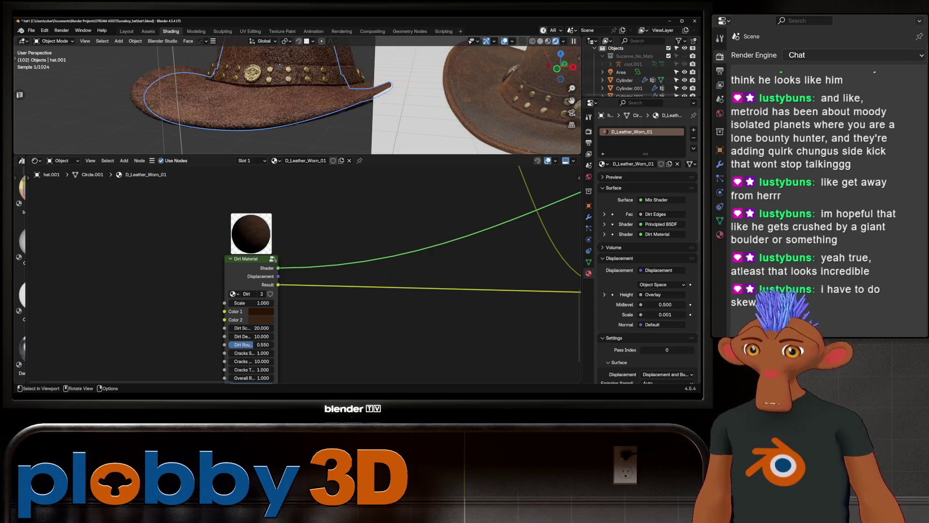
{"action": "scroll", "coordinate": [388, 271], "scroll_direction": "down", "scroll_amount": 2}
{"action": "scroll", "coordinate": [290, 97], "scroll_direction": "down", "scroll_amount": 3}
{"action": "mouse_move", "coordinate": [290, 97]}
{"action": "middle_mouse_down"}
{"action": "mouse_move", "coordinate": [251, 99]}
{"action": "mouse_move", "coordinate": [314, 97]}
{"action": "middle_mouse_up"}
{"action": "scroll", "coordinate": [291, 97], "scroll_direction": "down", "scroll_amount": 2}
{"action": "scroll", "coordinate": [295, 97], "scroll_direction": "up", "scroll_amount": 4}
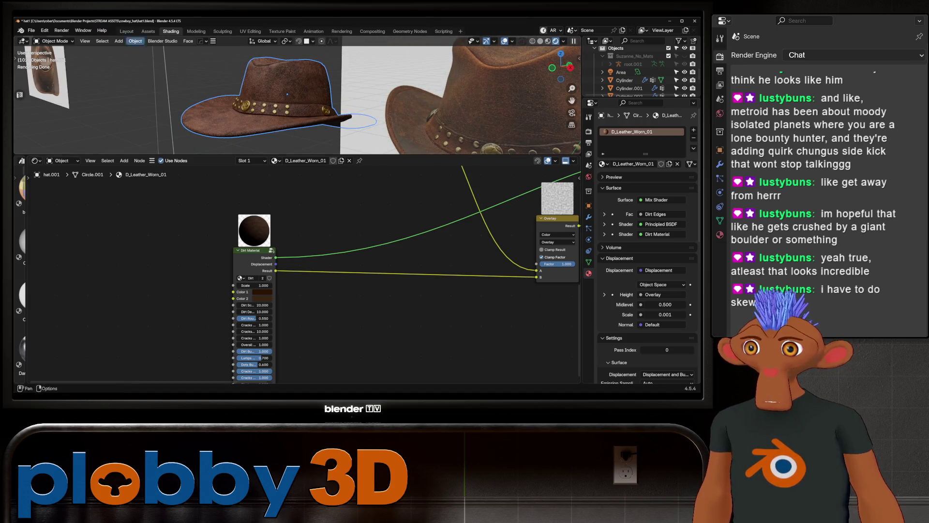
Step: In the Layout workspace, show the hat in Solid viewport shading from a front view
{"action": "left_click", "coordinate": [127, 31]}
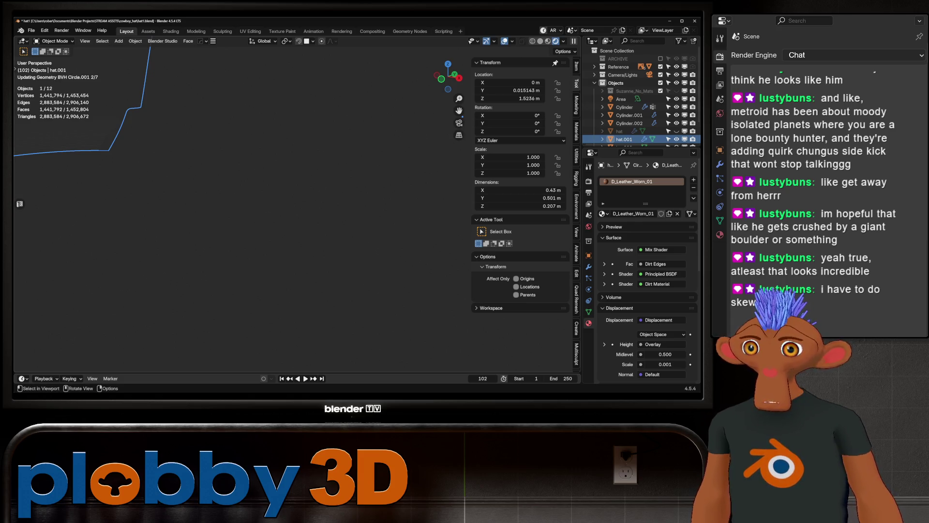
{"action": "middle_click_drag", "start_coordinate": [361, 154], "coordinate": [218, 212]}
{"action": "scroll", "coordinate": [297, 177], "scroll_direction": "up", "scroll_amount": 8}
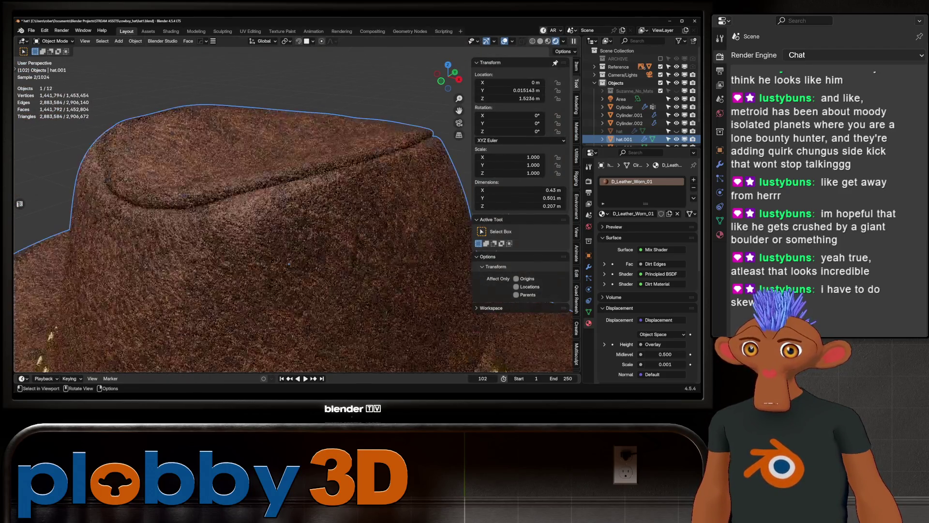
{"action": "scroll", "coordinate": [289, 264], "scroll_direction": "down", "scroll_amount": 8}
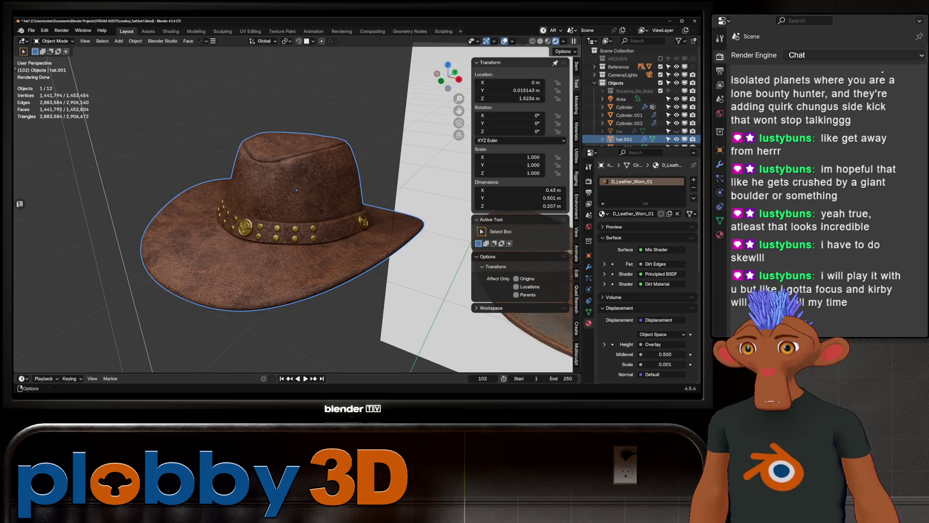
{"action": "left_click", "coordinate": [540, 42]}
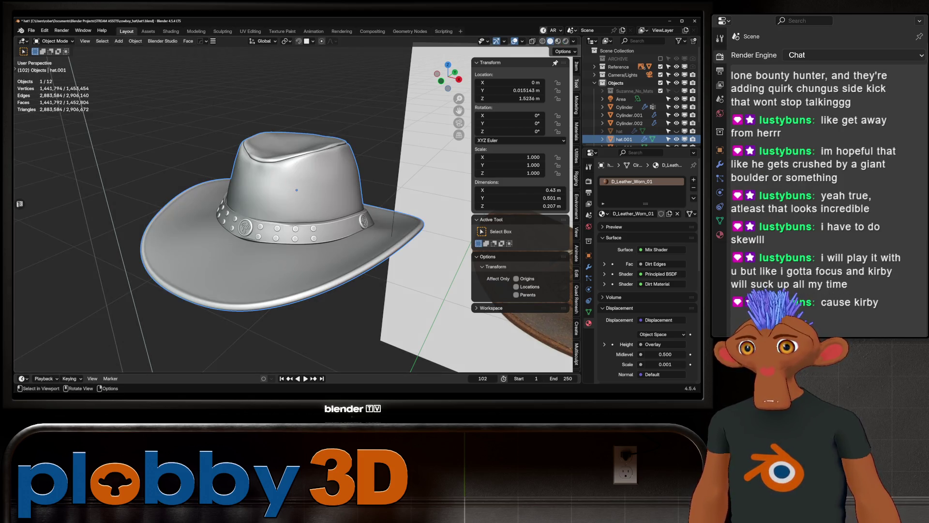
Step: Inspect the hat band and crown, frame the grey hat, and enter the Sculpting workspace
{"action": "scroll", "coordinate": [297, 189], "scroll_direction": "up", "scroll_amount": 10}
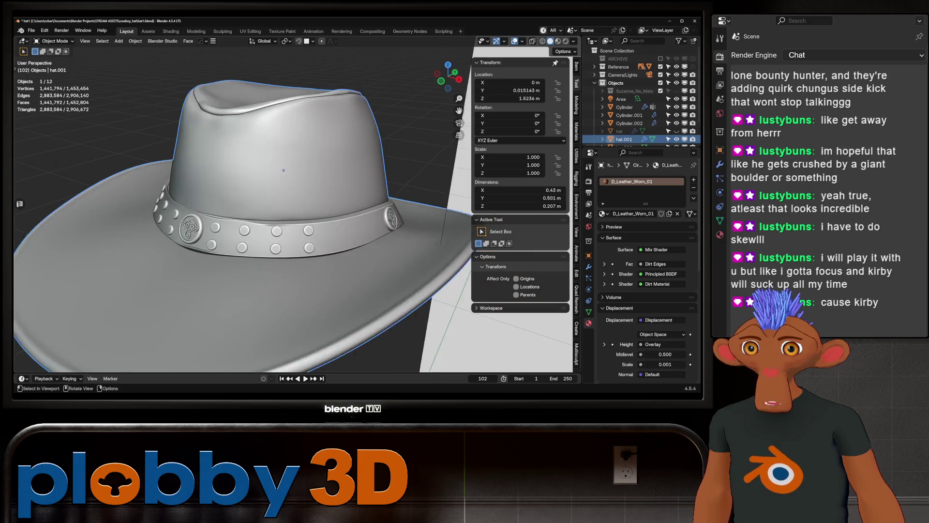
{"action": "middle_click_drag", "start_coordinate": [308, 99], "coordinate": [338, 155]}
{"action": "scroll", "coordinate": [293, 208], "scroll_direction": "down", "scroll_amount": 8}
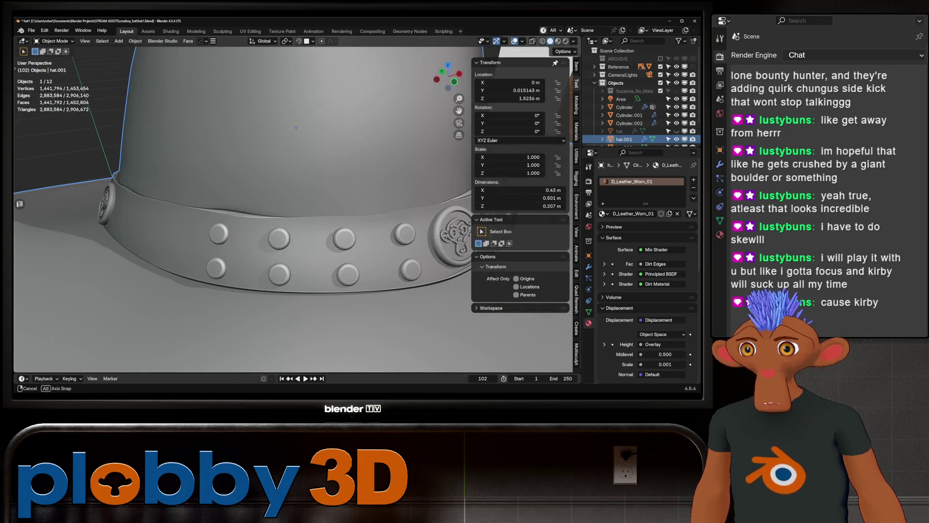
{"action": "mouse_move", "coordinate": [300, 121]}
{"action": "middle_mouse_down"}
{"action": "mouse_move", "coordinate": [328, 149]}
{"action": "mouse_move", "coordinate": [287, 180]}
{"action": "mouse_move", "coordinate": [293, 155]}
{"action": "mouse_move", "coordinate": [334, 239]}
{"action": "middle_mouse_up"}
{"action": "scroll", "coordinate": [306, 180], "scroll_direction": "up", "scroll_amount": 6}
{"action": "scroll", "coordinate": [334, 239], "scroll_direction": "down", "scroll_amount": 8}
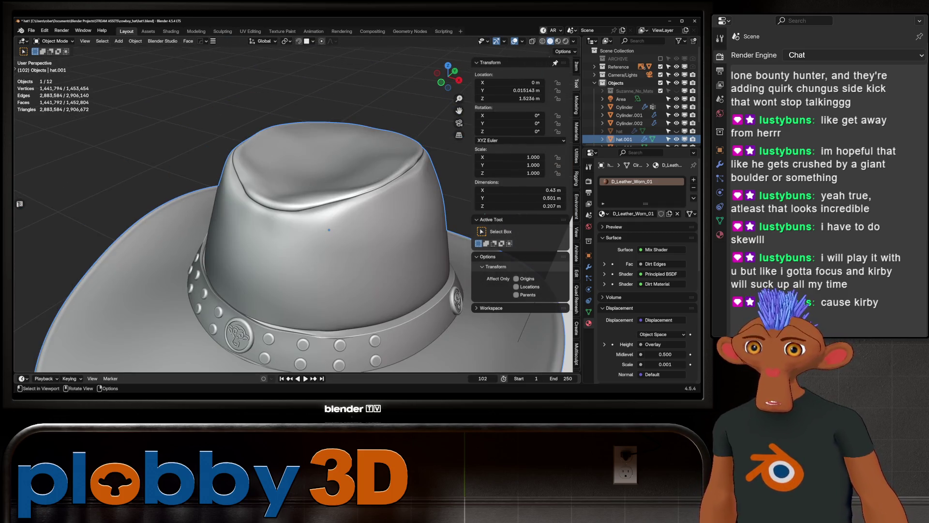
{"action": "scroll", "coordinate": [334, 238], "scroll_direction": "up", "scroll_amount": 6}
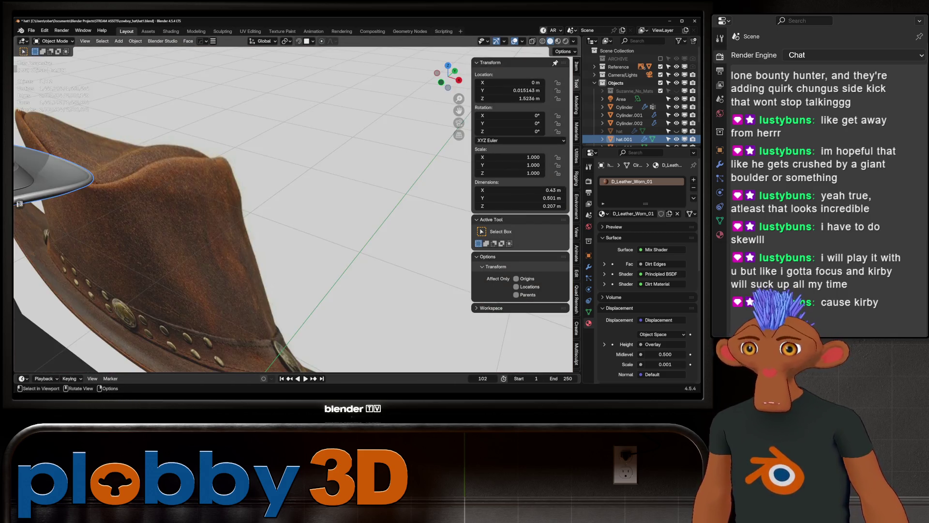
{"action": "middle_click_drag", "start_coordinate": [335, 239], "coordinate": [329, 218]}
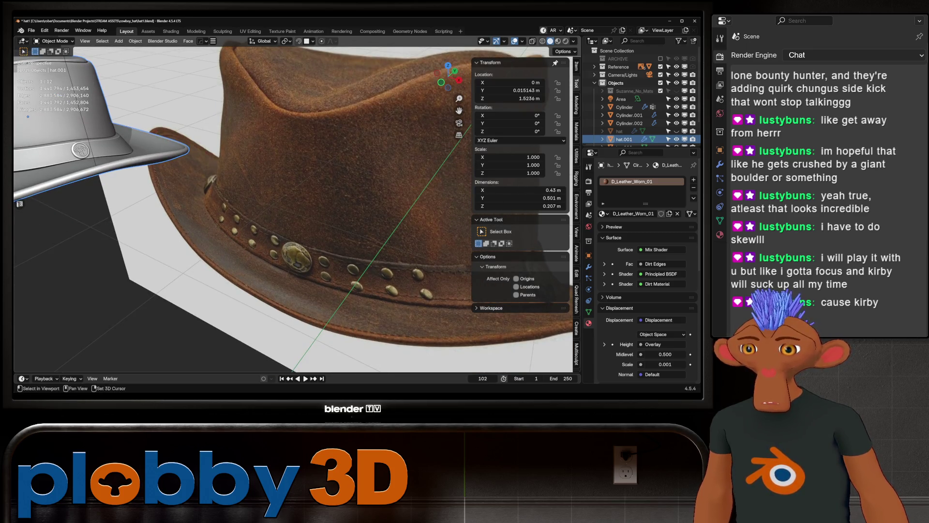
{"action": "key", "text": "KP_Decimal"}
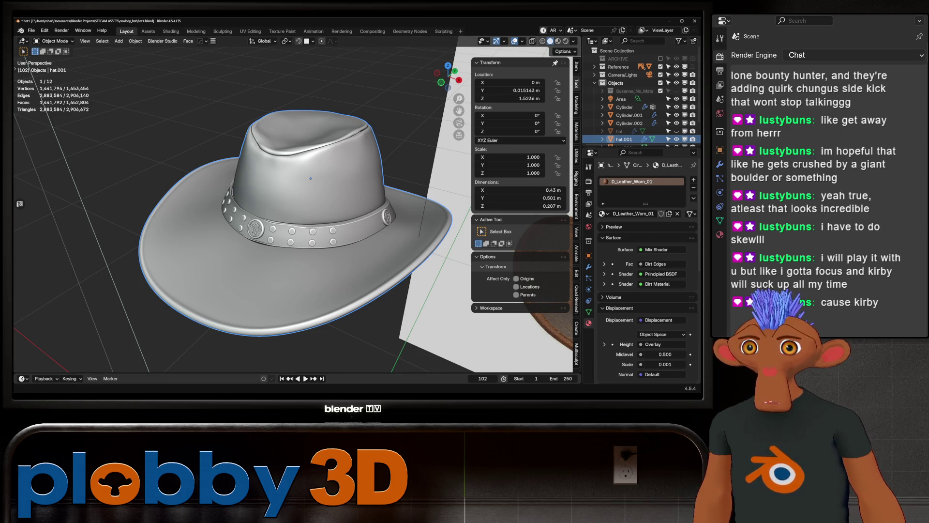
{"action": "left_click", "coordinate": [223, 31]}
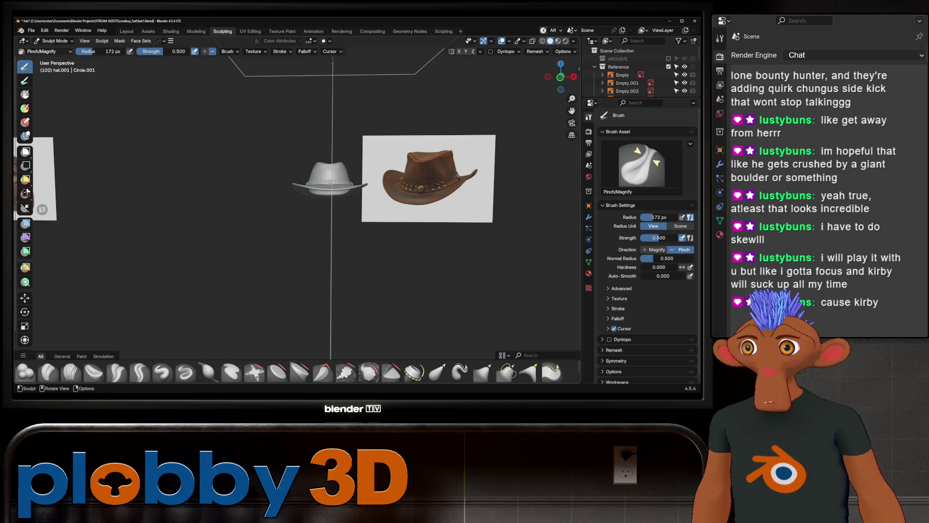
Step: Switch the grey hat into Vertex Paint mode and orbit to a high front view of it
{"action": "left_click", "coordinate": [54, 40]}
{"action": "left_click", "coordinate": [57, 76]}
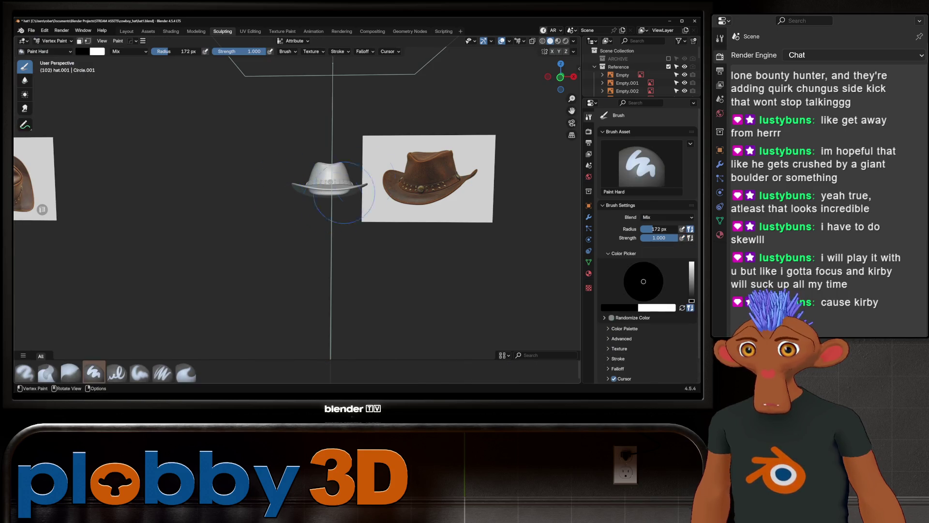
{"action": "scroll", "coordinate": [362, 191], "scroll_direction": "up", "scroll_amount": 6}
{"action": "mouse_move", "coordinate": [362, 191]}
{"action": "middle_mouse_down"}
{"action": "mouse_move", "coordinate": [290, 213]}
{"action": "mouse_move", "coordinate": [240, 237]}
{"action": "mouse_move", "coordinate": [241, 246]}
{"action": "middle_mouse_up"}
{"action": "scroll", "coordinate": [252, 220], "scroll_direction": "up", "scroll_amount": 5}
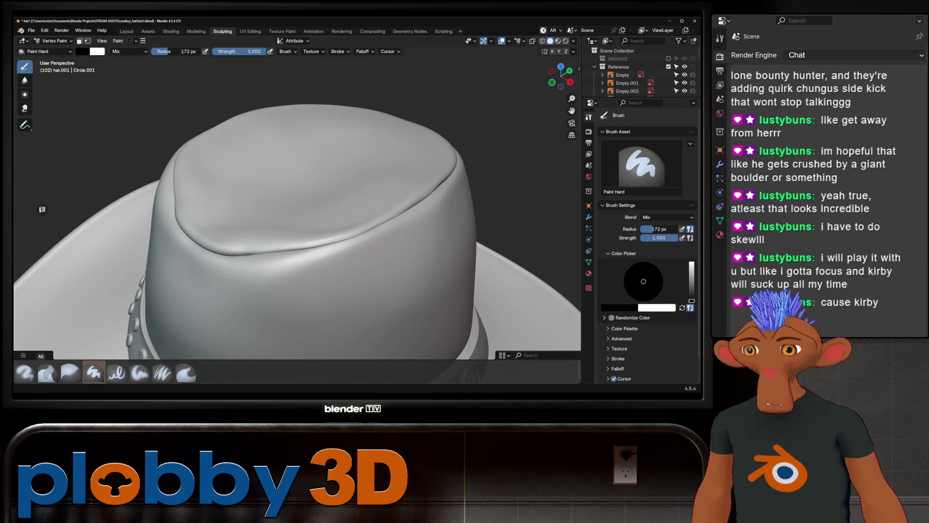
{"action": "scroll", "coordinate": [290, 218], "scroll_direction": "down", "scroll_amount": 6}
{"action": "mouse_move", "coordinate": [290, 217]}
{"action": "middle_mouse_down"}
{"action": "mouse_move", "coordinate": [319, 208]}
{"action": "mouse_move", "coordinate": [346, 230]}
{"action": "middle_mouse_up"}
{"action": "scroll", "coordinate": [275, 239], "scroll_direction": "up", "scroll_amount": 5}
{"action": "mouse_move", "coordinate": [274, 238]}
{"action": "middle_mouse_down"}
{"action": "mouse_move", "coordinate": [253, 204]}
{"action": "mouse_move", "coordinate": [234, 208]}
{"action": "middle_mouse_up"}
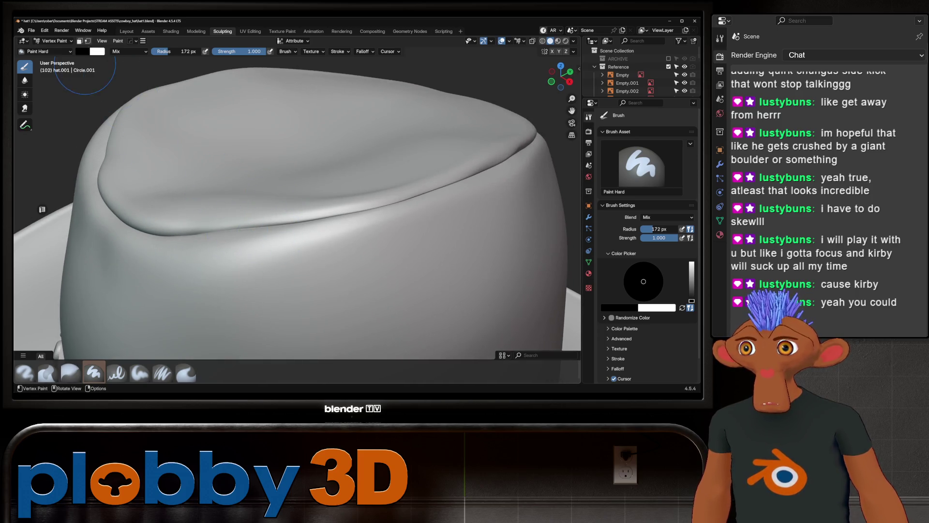
Step: Set the paint colour to white and show the hat's colour attributes
{"action": "left_click", "coordinate": [82, 51]}
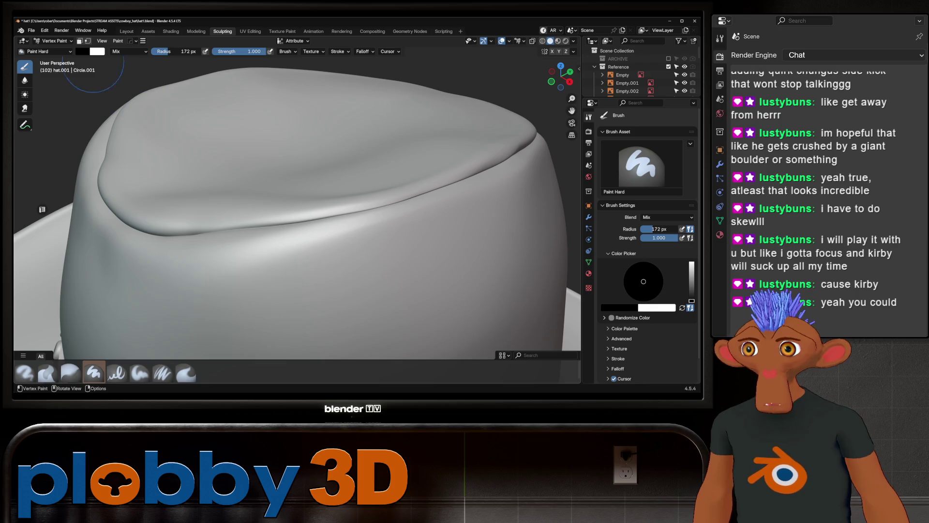
{"action": "left_click", "coordinate": [82, 51]}
{"action": "left_click_drag", "start_coordinate": [149, 116], "coordinate": [149, 60]}
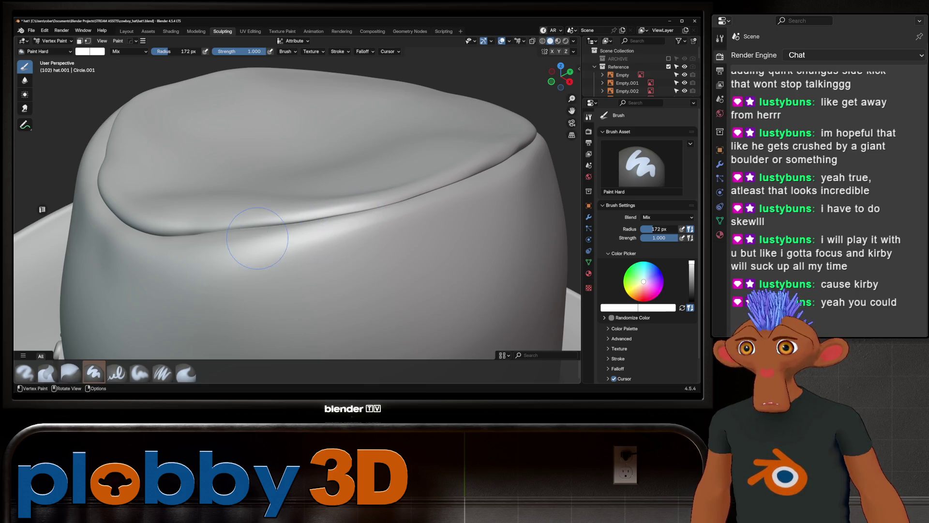
{"action": "middle_click_drag", "start_coordinate": [256, 247], "coordinate": [208, 208]}
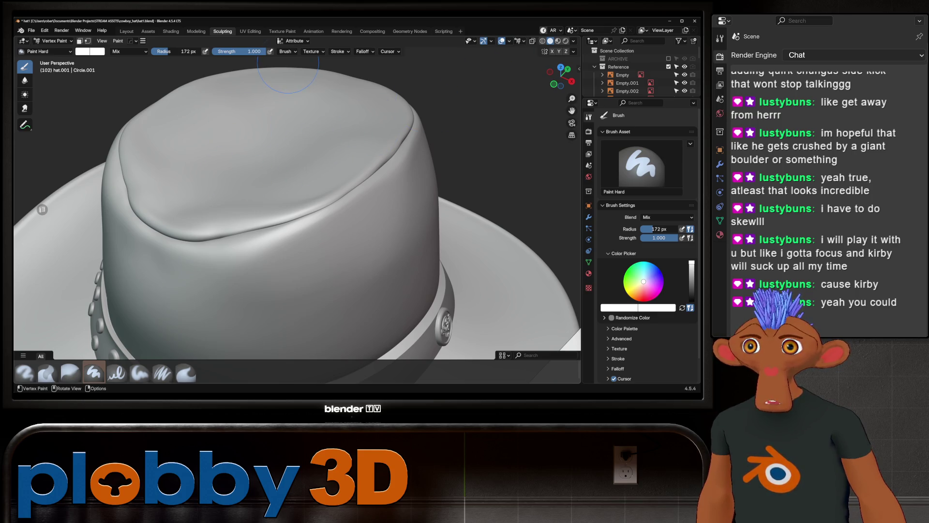
{"action": "left_click", "coordinate": [294, 41]}
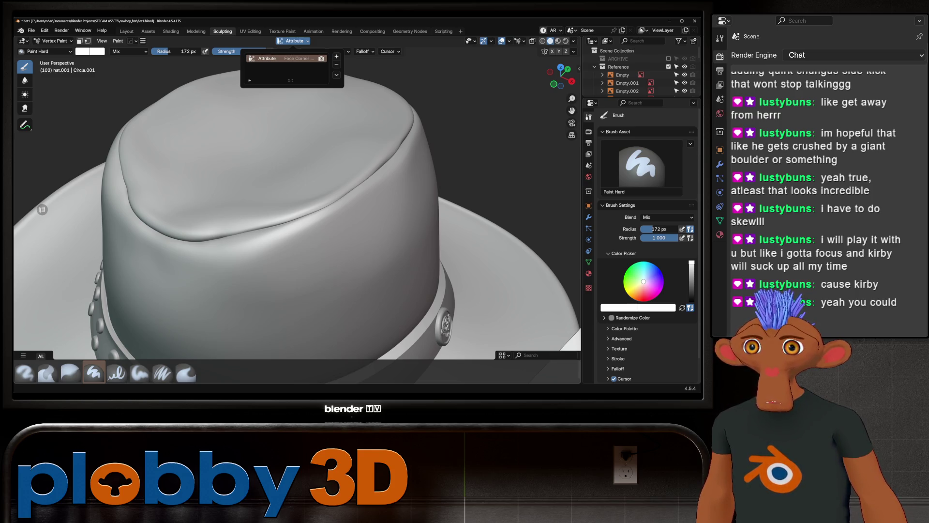
Step: Add a black colour attribute to the hat
{"action": "left_click", "coordinate": [336, 57]}
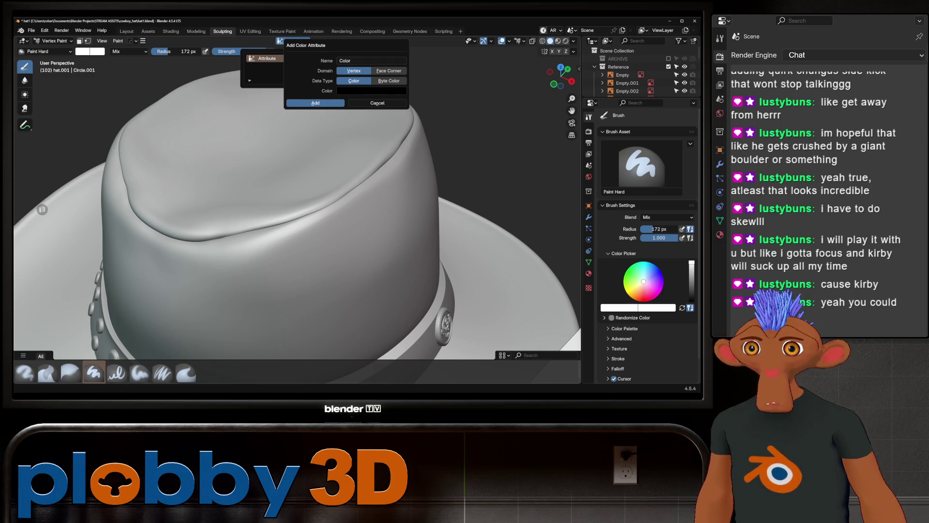
{"action": "left_click", "coordinate": [315, 103]}
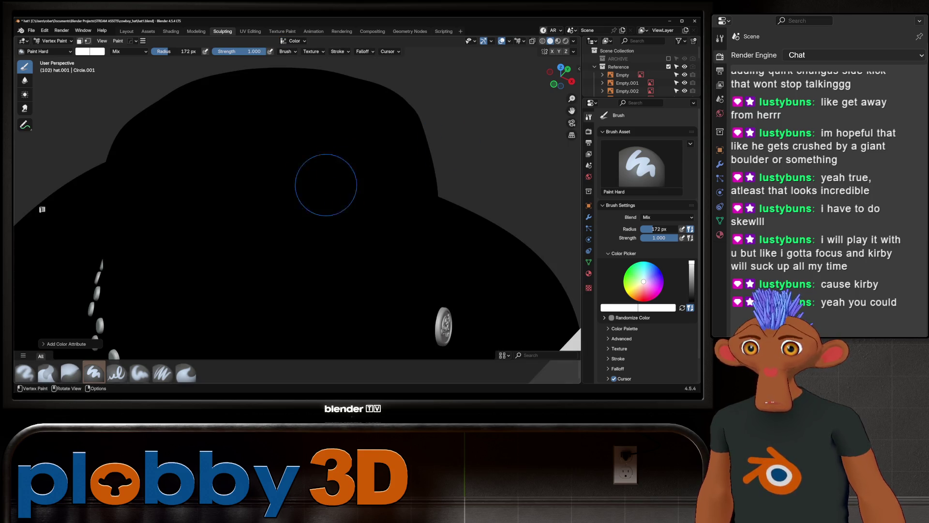
{"action": "middle_click_drag", "start_coordinate": [284, 160], "coordinate": [329, 162]}
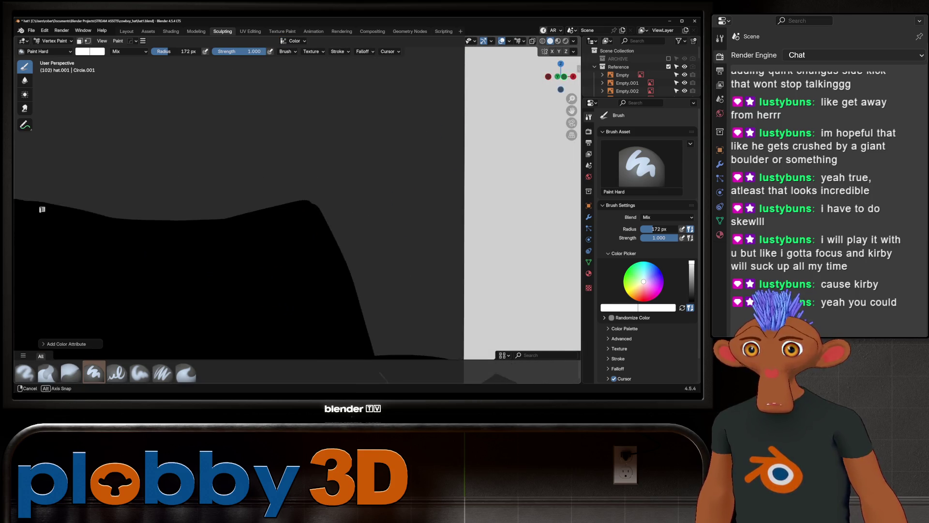
{"action": "middle_click_drag", "start_coordinate": [42, 209], "coordinate": [42, 209]}
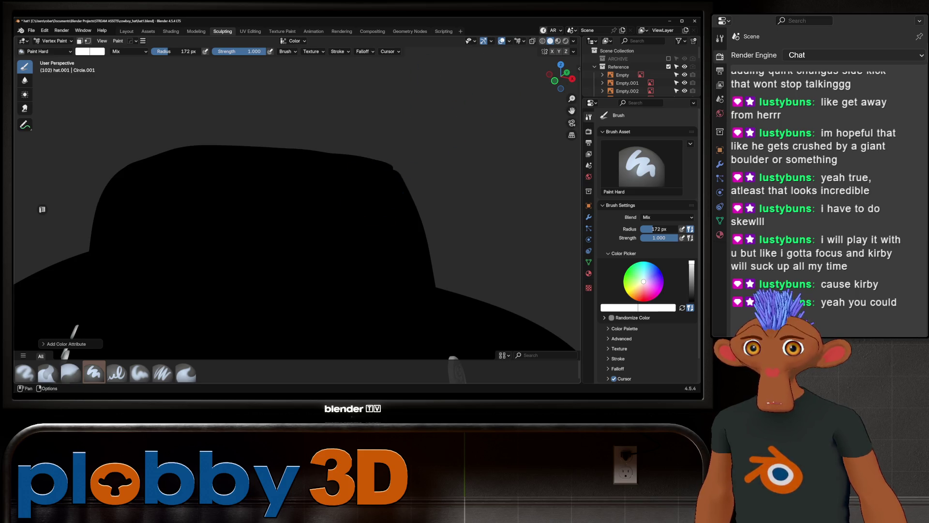
Step: Set the viewport to Solid shading displaying the hat's vertex colour attribute
{"action": "left_click", "coordinate": [523, 41]}
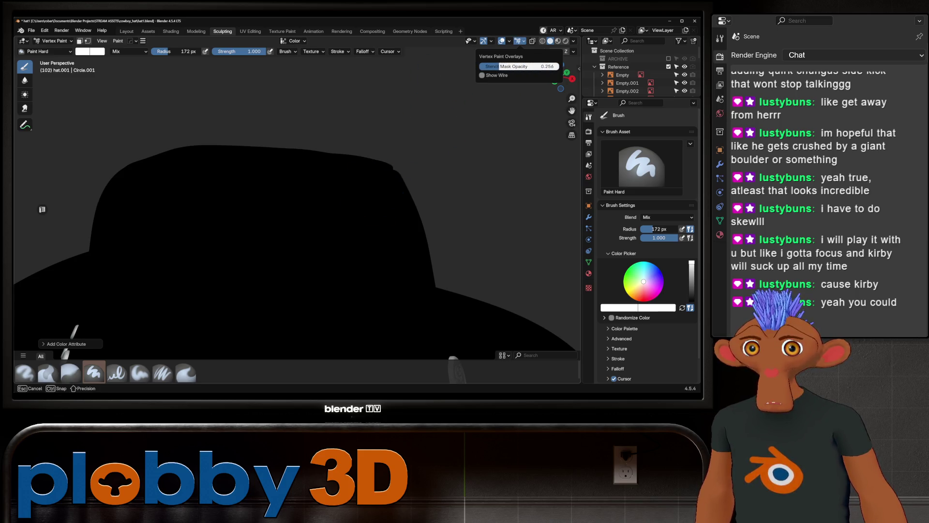
{"action": "left_click", "coordinate": [509, 41]}
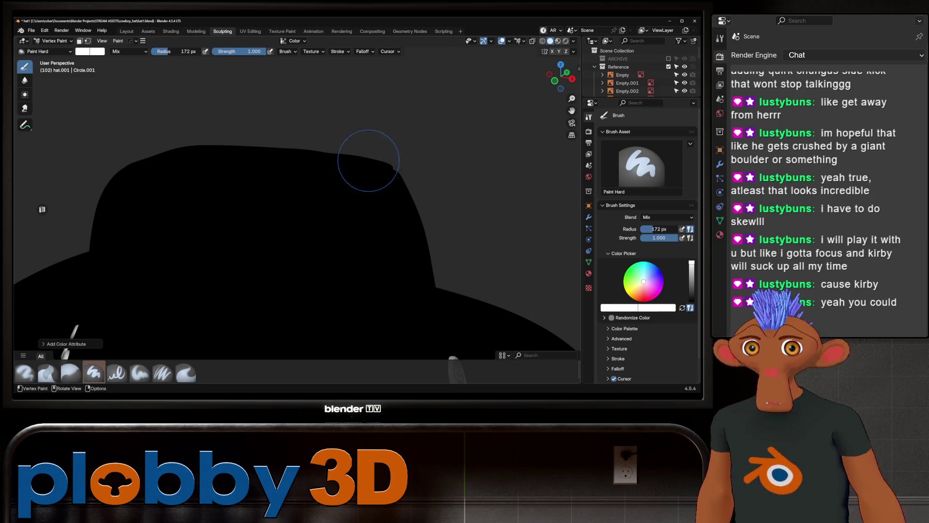
{"action": "middle_click_drag", "start_coordinate": [365, 160], "coordinate": [366, 186]}
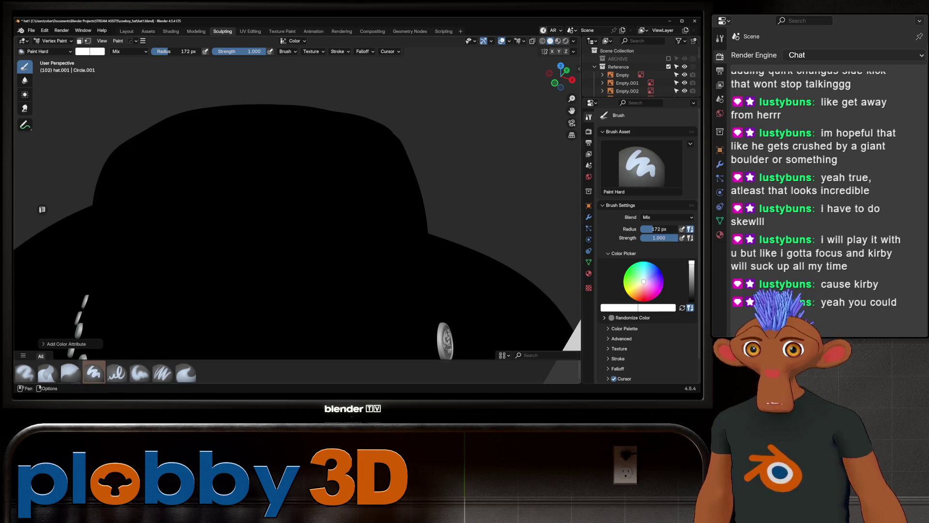
{"action": "left_click", "coordinate": [557, 40]}
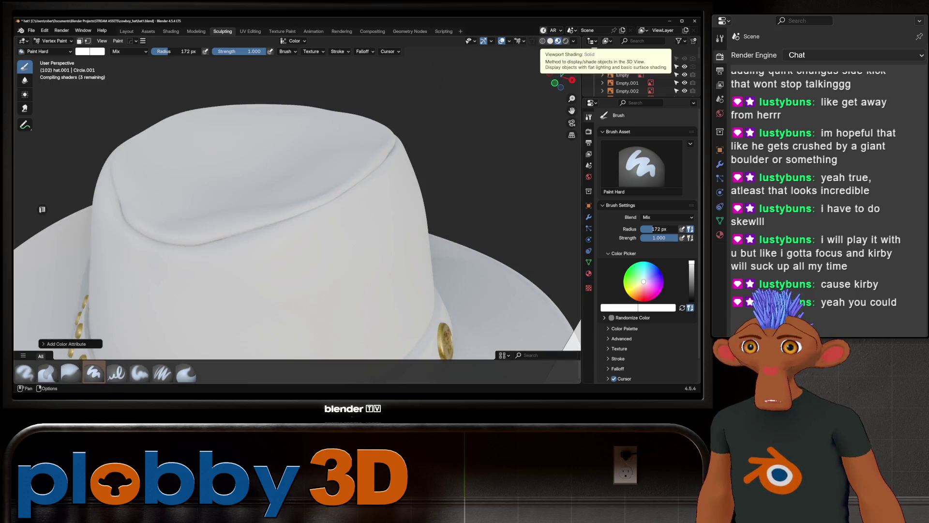
{"action": "left_click", "coordinate": [550, 41]}
Step: Test a white stroke on the crown, undo it, and return to the Layout workspace
{"action": "left_click_drag", "start_coordinate": [284, 218], "coordinate": [379, 235]}
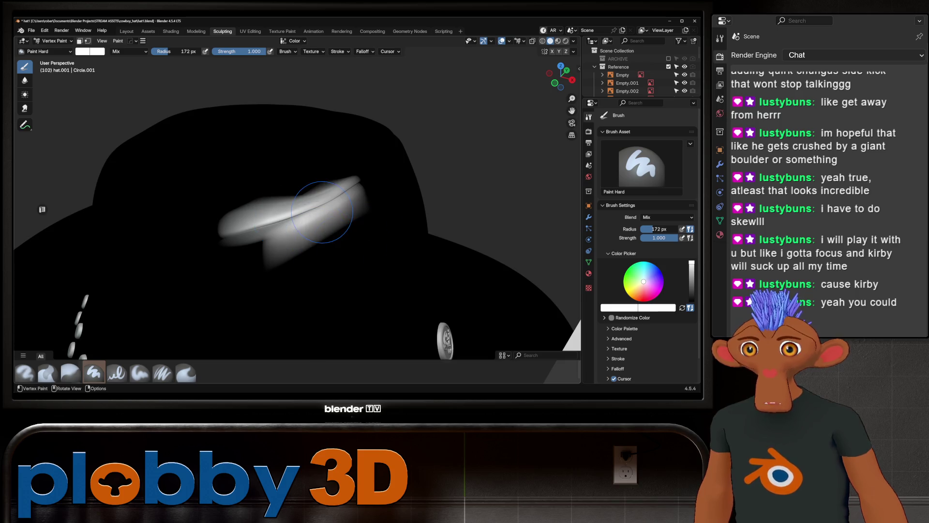
{"action": "key", "text": "ctrl+z"}
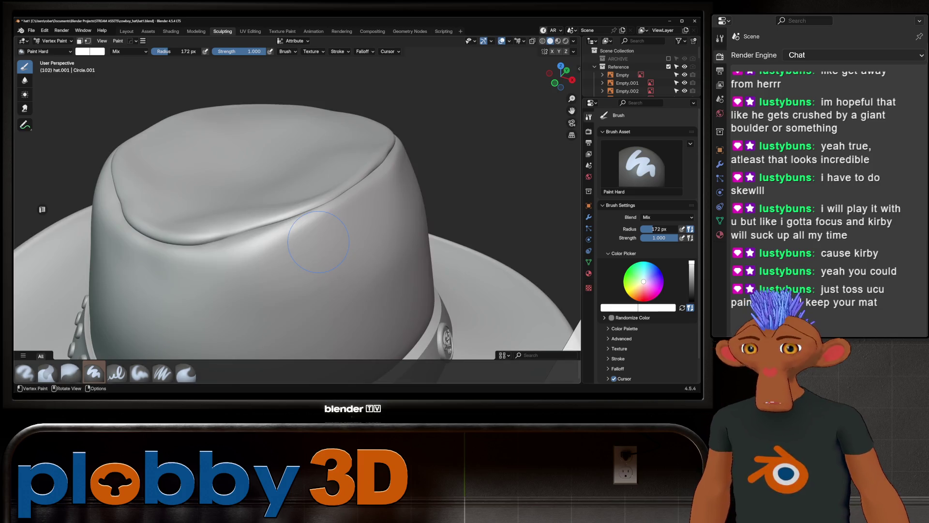
{"action": "key", "text": "ctrl+z"}
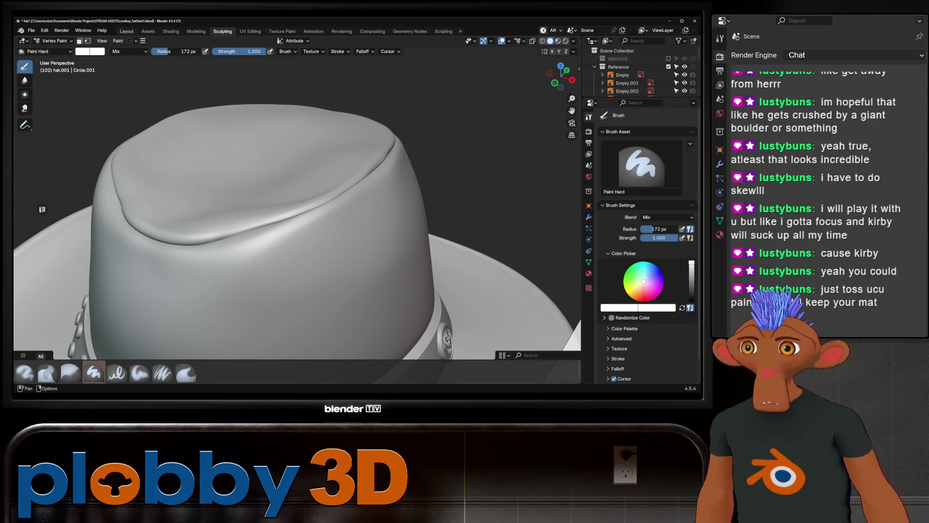
{"action": "left_click", "coordinate": [126, 31]}
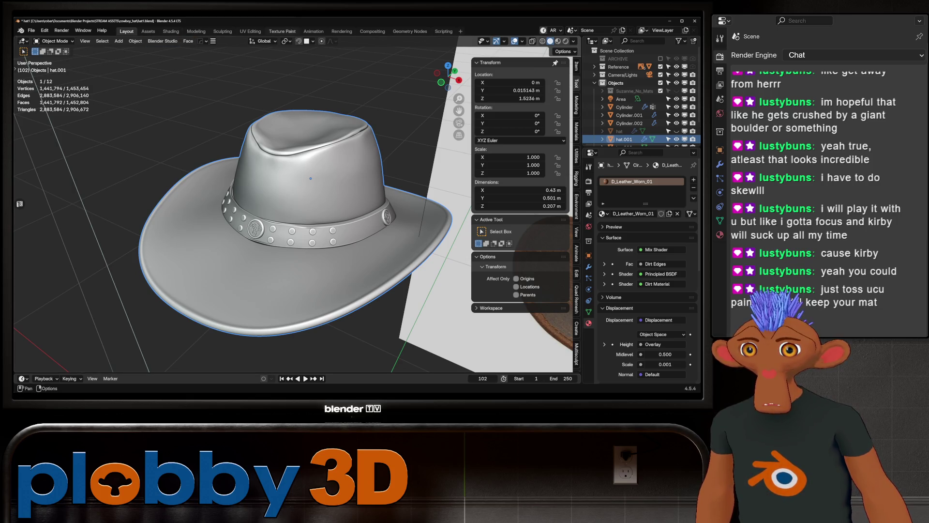
Step: Switch to the Texture Paint workspace and view the hat band up close
{"action": "left_click", "coordinate": [282, 31]}
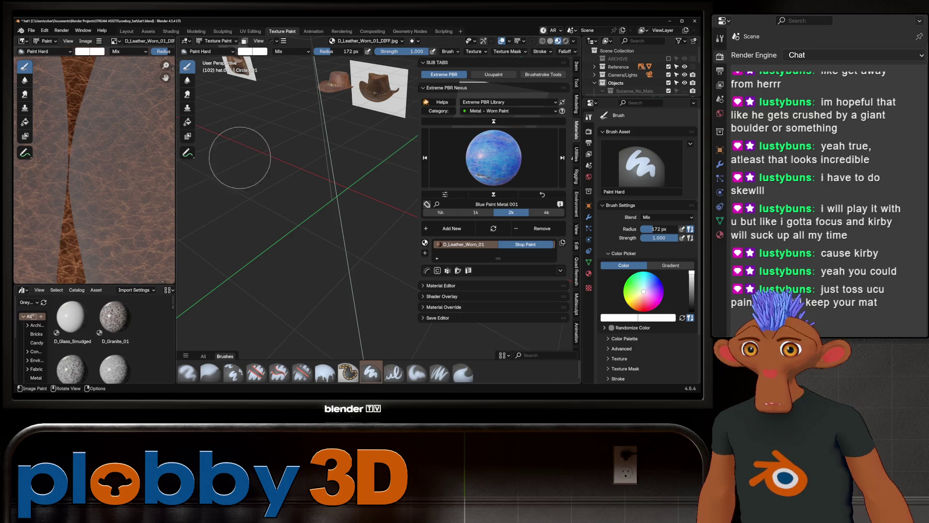
{"action": "scroll", "coordinate": [249, 246], "scroll_direction": "up", "scroll_amount": 5}
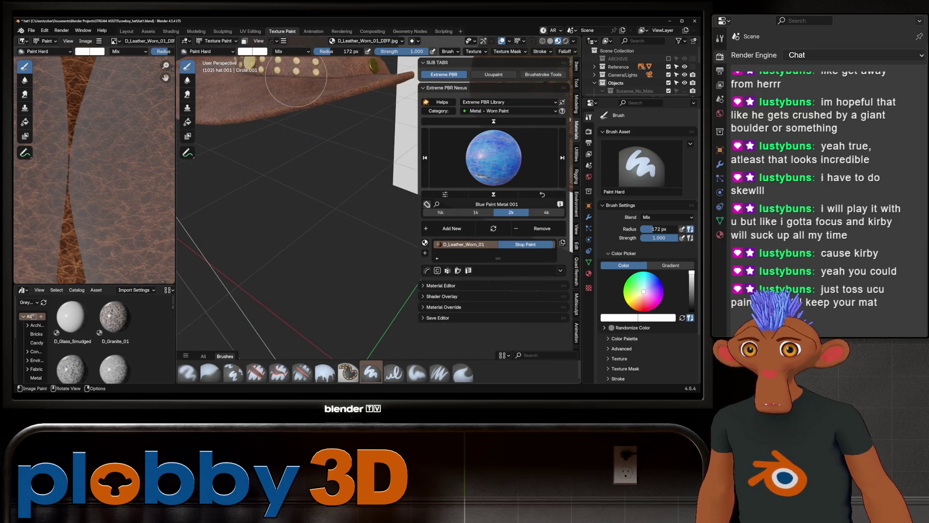
{"action": "middle_click_drag", "start_coordinate": [270, 222], "coordinate": [299, 184]}
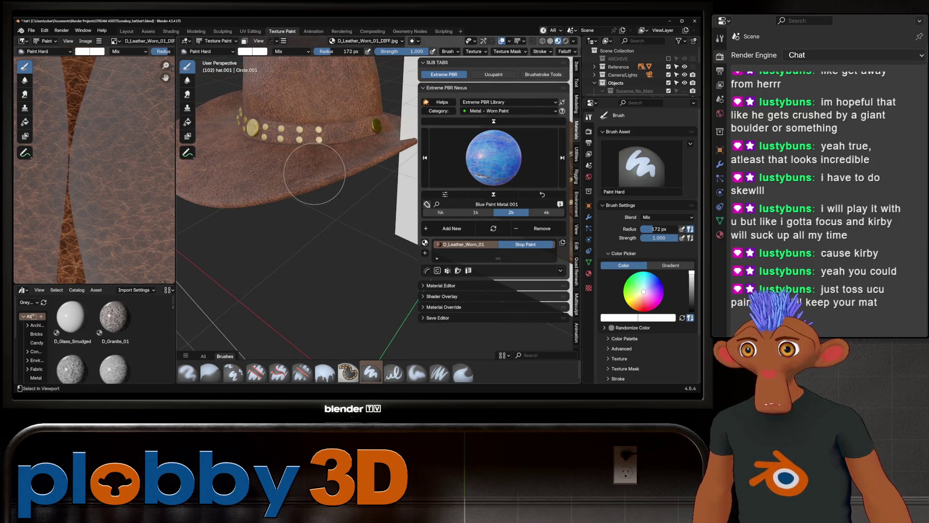
Step: Save an incremental copy of the file as hat2.blend
{"action": "key", "text": "ctrl+alt+s"}
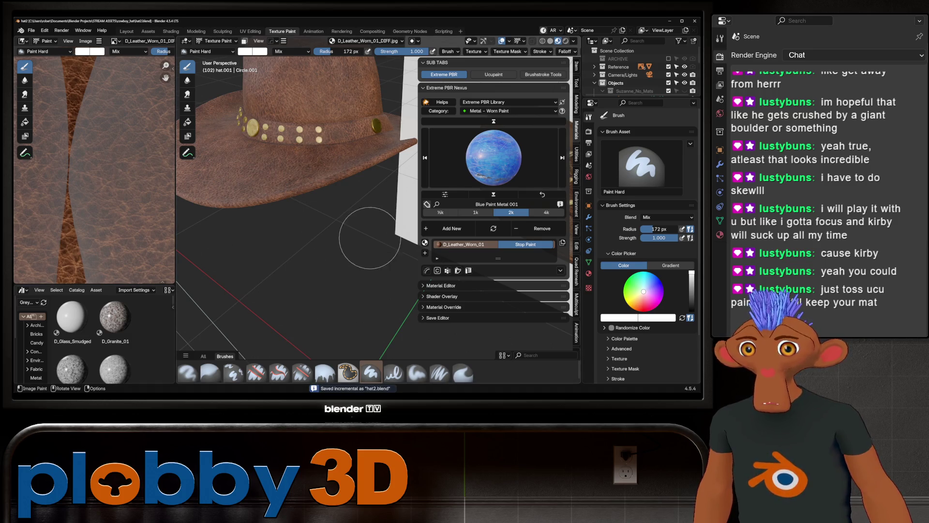
{"action": "scroll", "coordinate": [290, 227], "scroll_direction": "down", "scroll_amount": 3}
{"action": "mouse_move", "coordinate": [290, 227]}
{"action": "middle_mouse_down"}
{"action": "mouse_move", "coordinate": [295, 246]}
{"action": "mouse_move", "coordinate": [235, 196]}
{"action": "middle_mouse_up"}
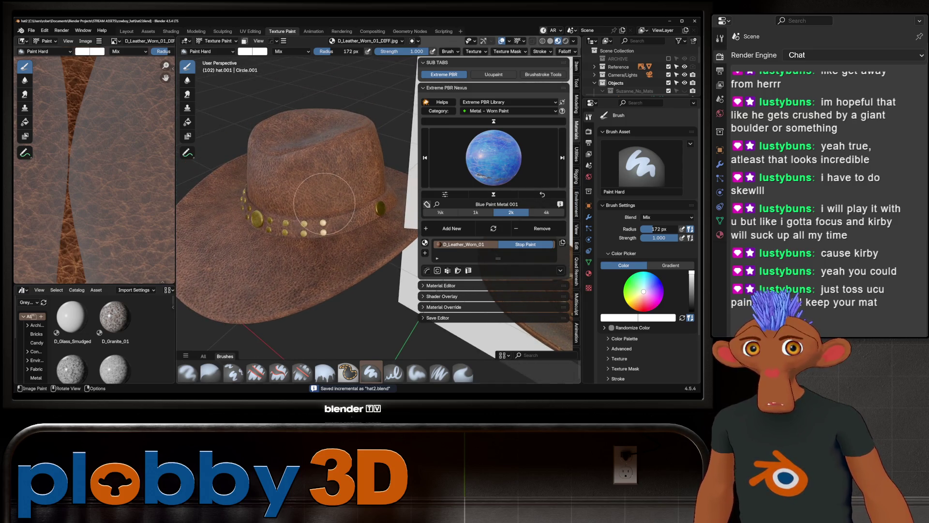
{"action": "scroll", "coordinate": [313, 157], "scroll_direction": "up", "scroll_amount": 4}
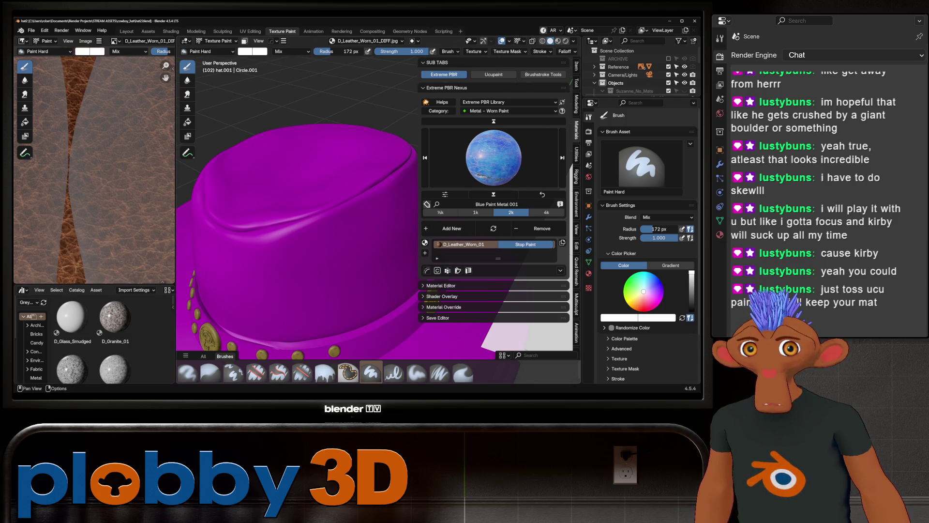
Step: Apply Ucupaint's Quick Node Setup to the hat's D_Leather_Worn_01 material
{"action": "left_click", "coordinate": [493, 75]}
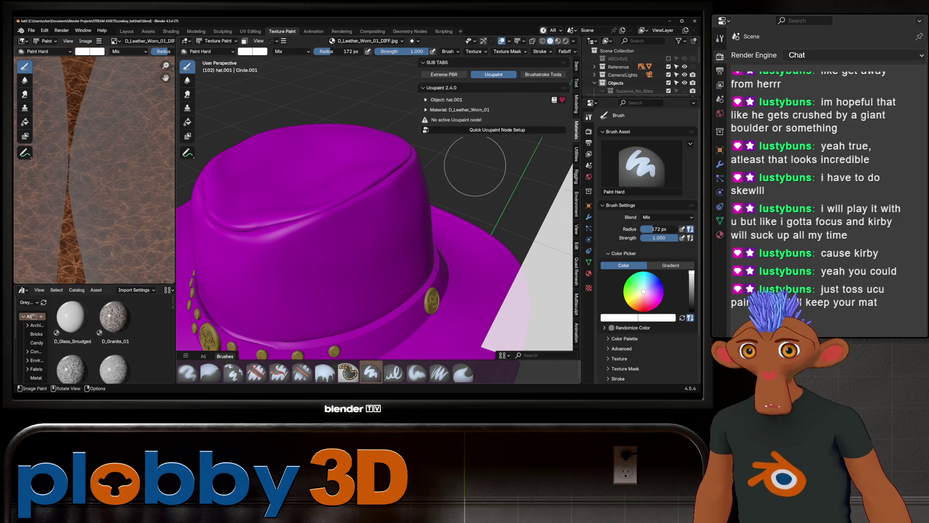
{"action": "left_click", "coordinate": [497, 129]}
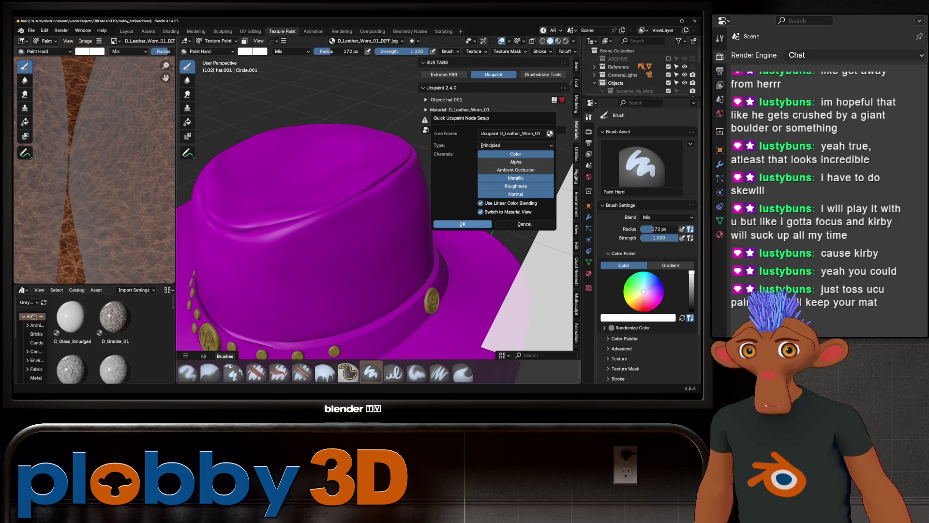
{"action": "left_click", "coordinate": [463, 224]}
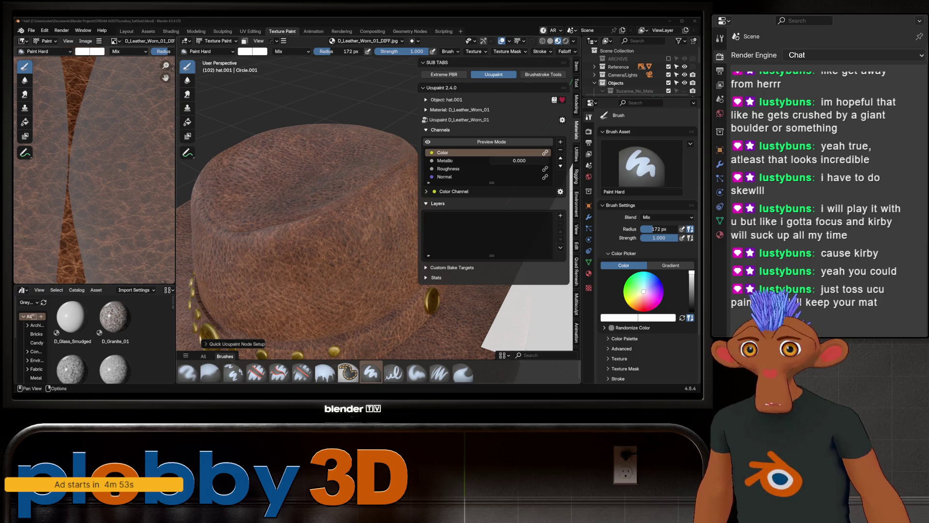
{"action": "left_click", "coordinate": [560, 215]}
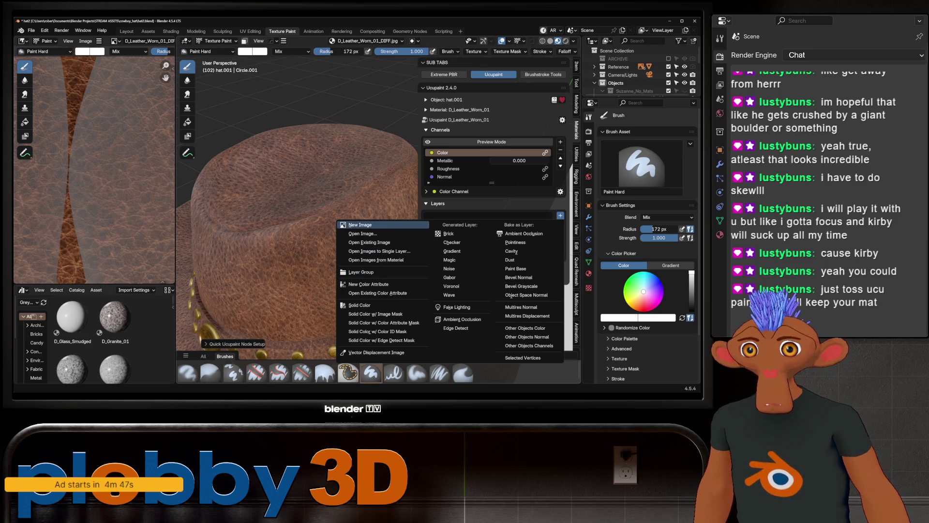
Step: Add a new image layer with 2048 resolution to the Ucupaint stack
{"action": "left_click", "coordinate": [367, 225]}
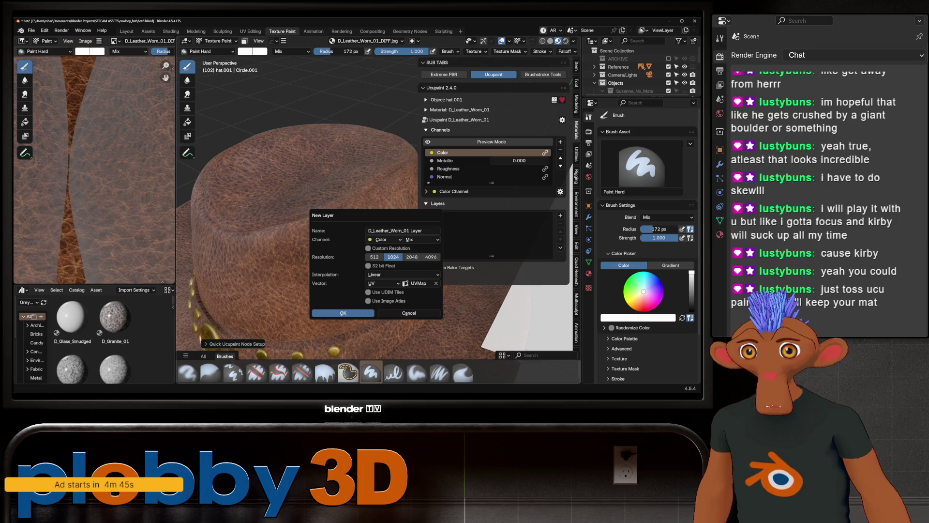
{"action": "left_click", "coordinate": [412, 257]}
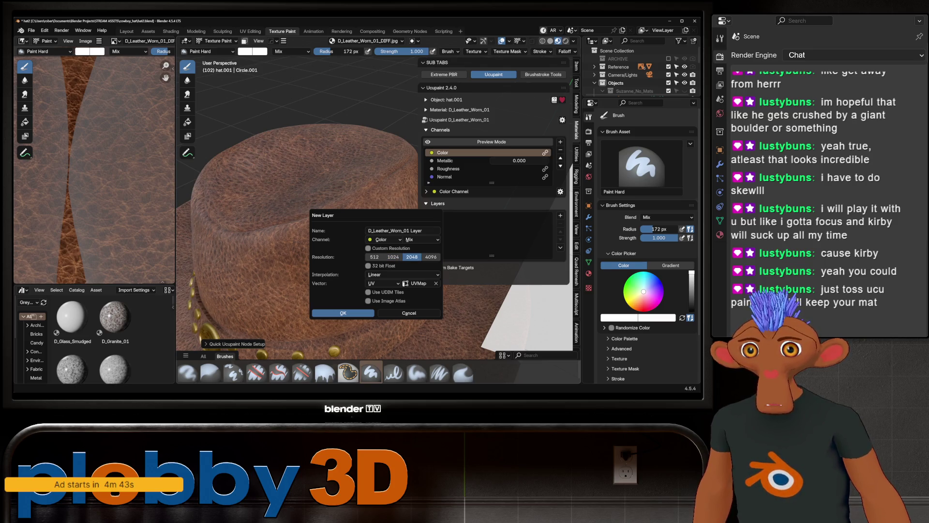
{"action": "left_click", "coordinate": [343, 312]}
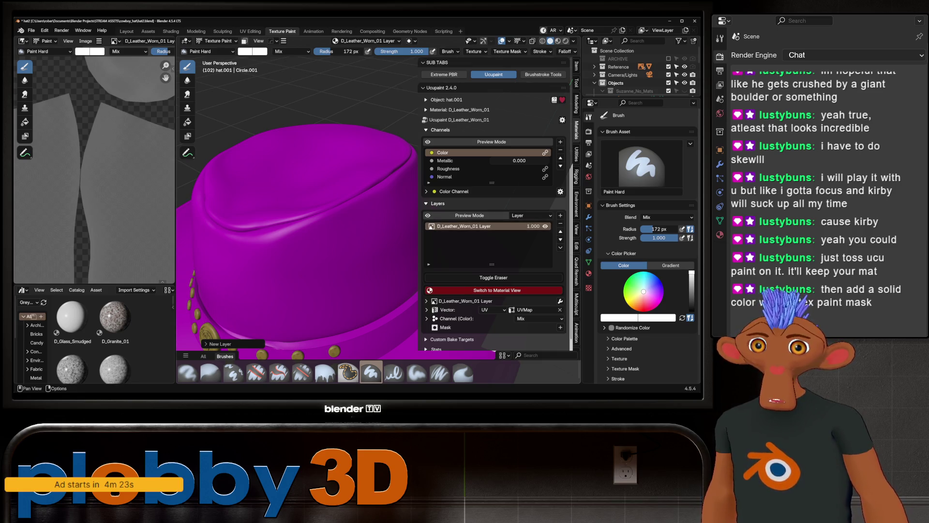
Step: Remove the D_Leather_Worn_01 image layer from the layer stack
{"action": "left_click", "coordinate": [559, 215]}
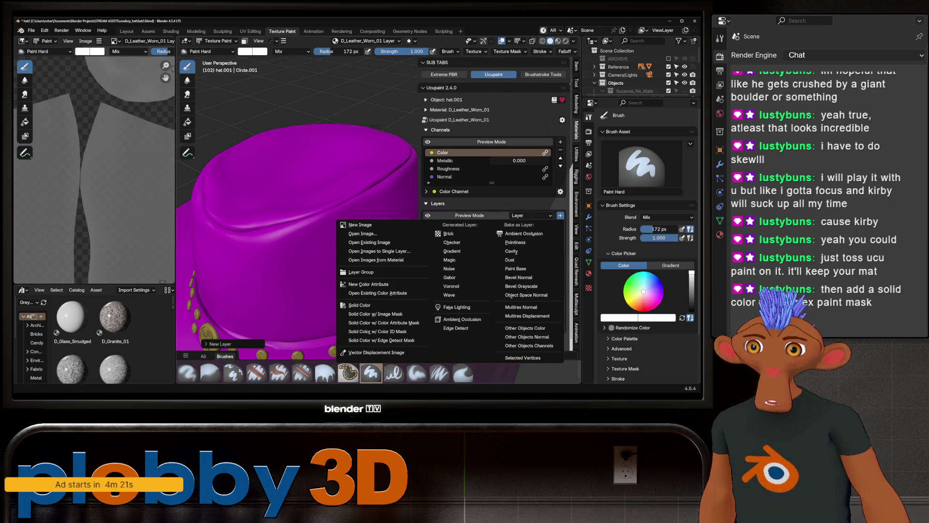
{"action": "key", "text": "Escape"}
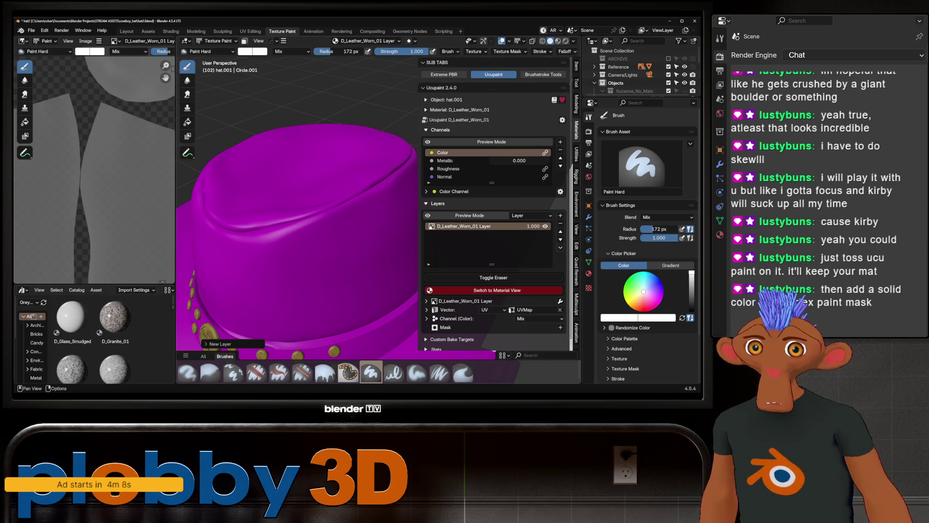
{"action": "left_click", "coordinate": [560, 223]}
Step: Add a black Solid Color layer with a Vertex-domain Color Attribute mask
{"action": "left_click", "coordinate": [561, 215]}
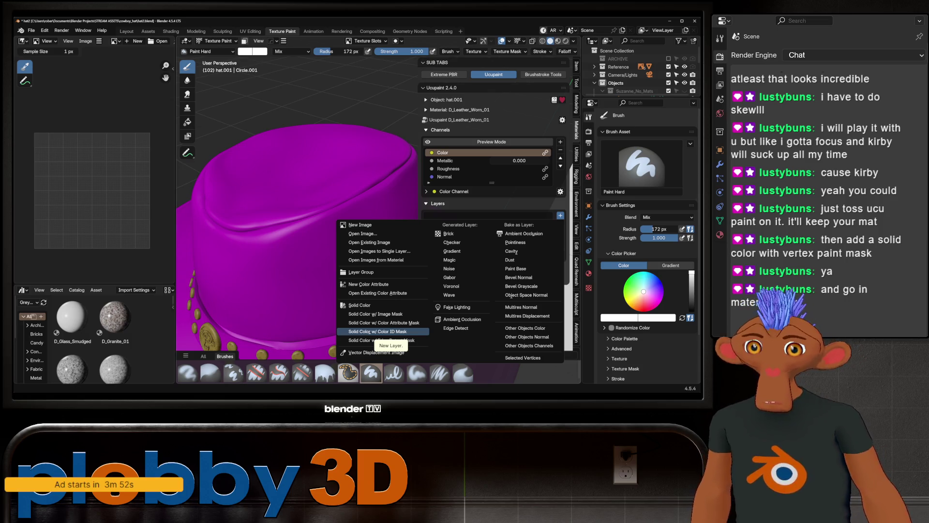
{"action": "left_click", "coordinate": [385, 322]}
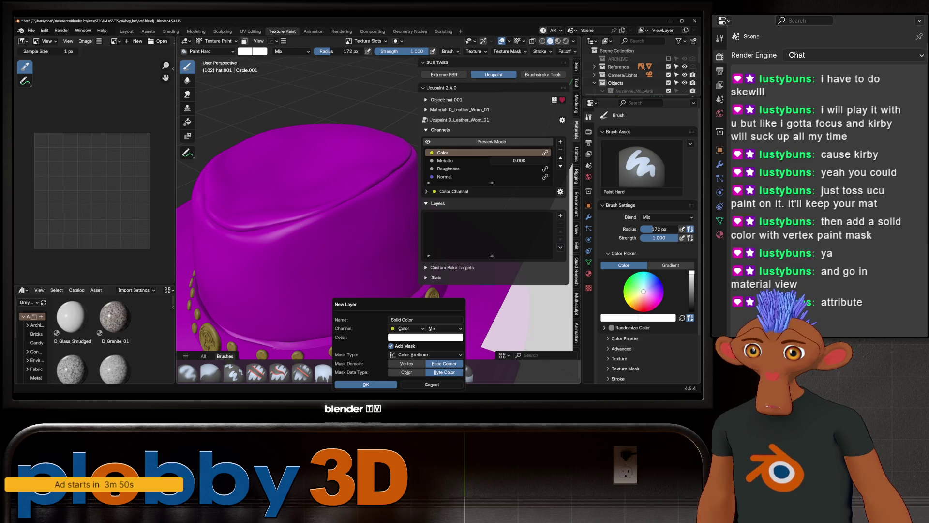
{"action": "left_click", "coordinate": [425, 337]}
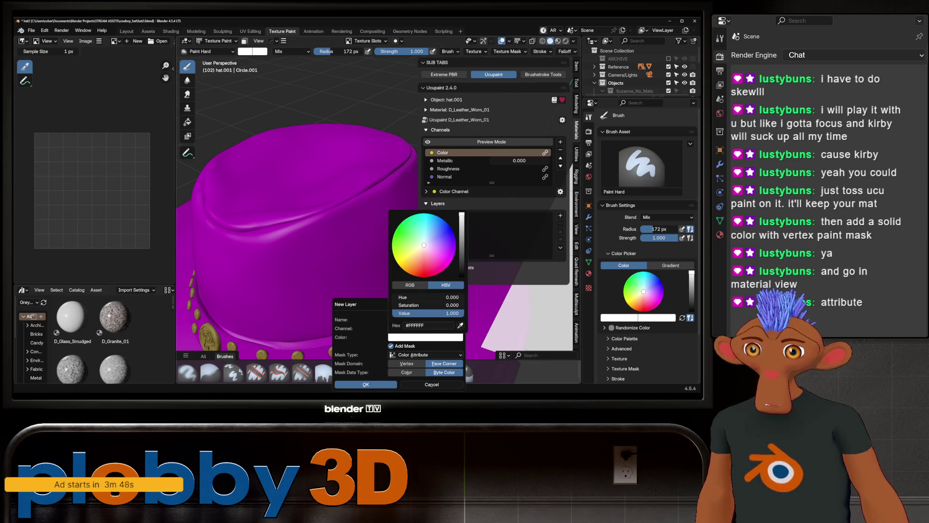
{"action": "left_click_drag", "start_coordinate": [436, 313], "coordinate": [373, 313]}
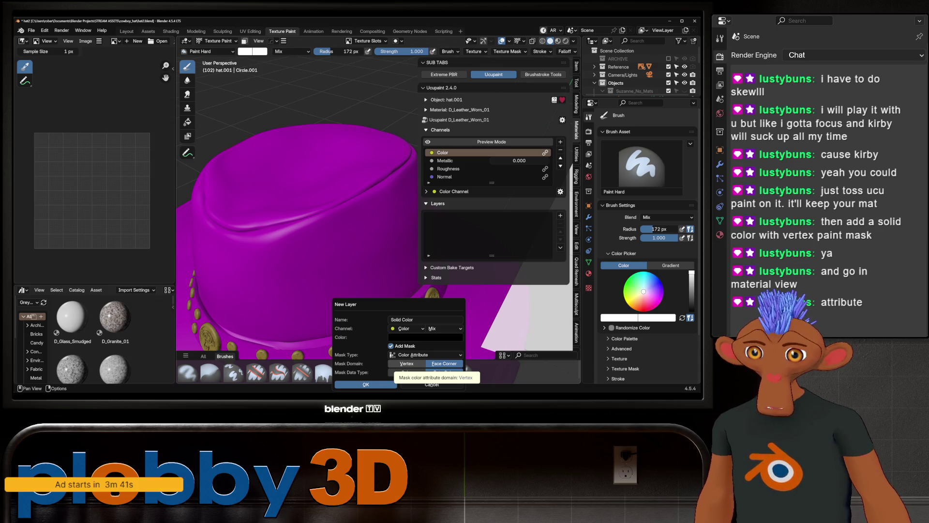
{"action": "left_click", "coordinate": [406, 363]}
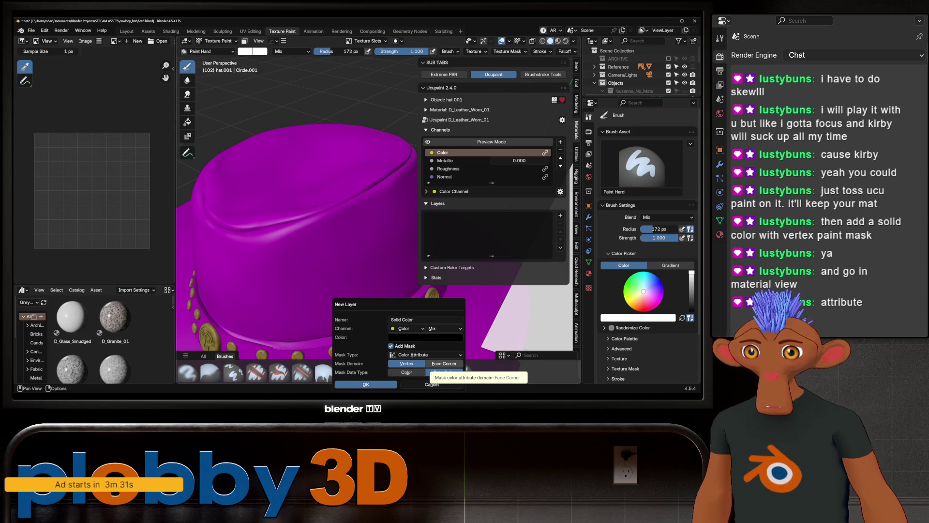
{"action": "left_click", "coordinate": [444, 364]}
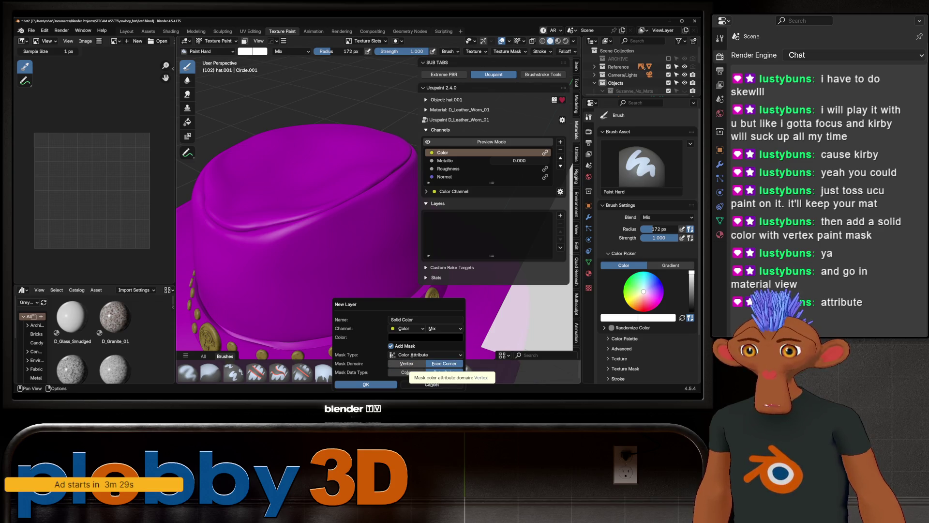
{"action": "left_click", "coordinate": [406, 364]}
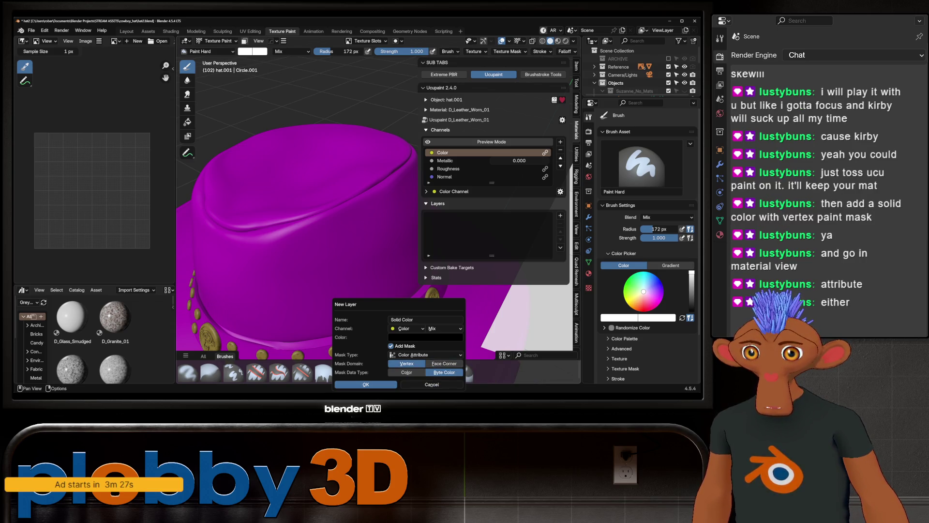
{"action": "left_click", "coordinate": [366, 384]}
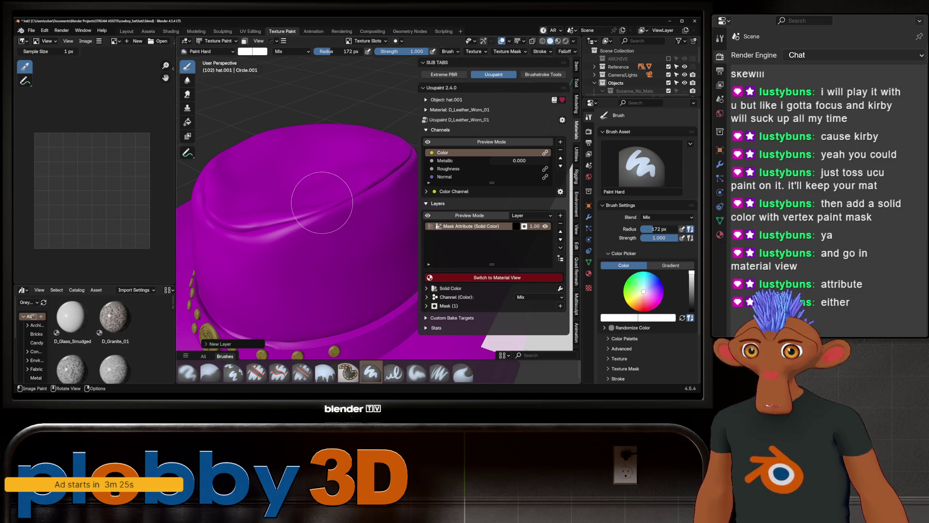
Step: Switch the viewport to Material Preview shading to see the hat's Ucupaint material
{"action": "scroll", "coordinate": [321, 208], "scroll_direction": "up", "scroll_amount": 1}
{"action": "scroll", "coordinate": [319, 218], "scroll_direction": "up", "scroll_amount": 1}
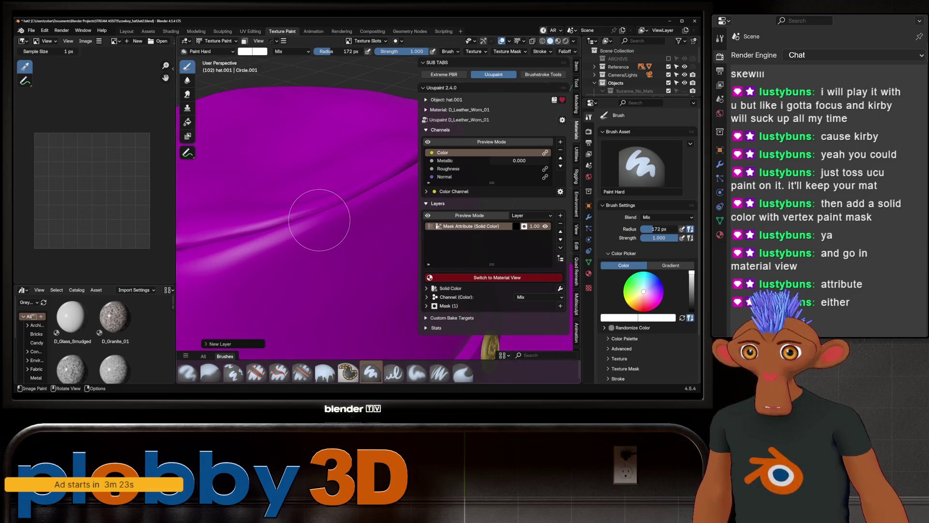
{"action": "middle_click_drag", "start_coordinate": [352, 197], "coordinate": [224, 332]}
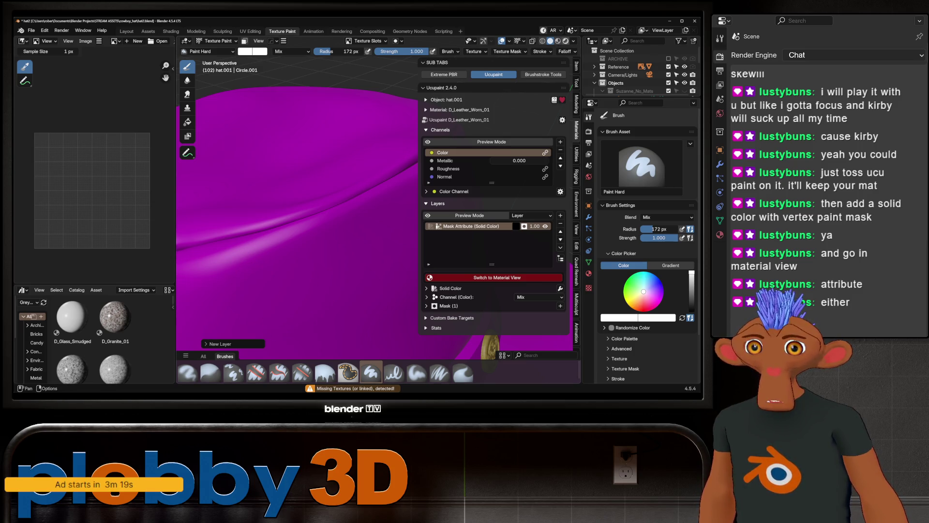
{"action": "key", "text": "z"}
{"action": "key", "text": "2"}
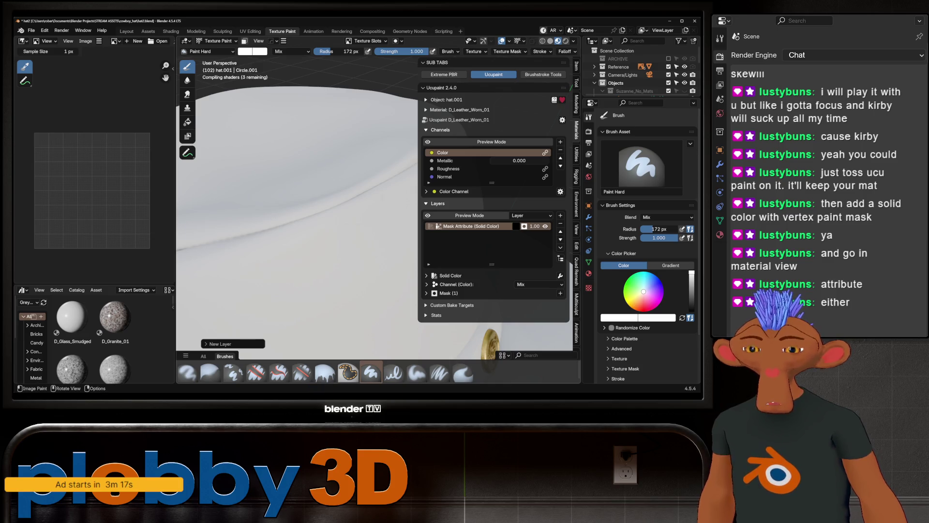
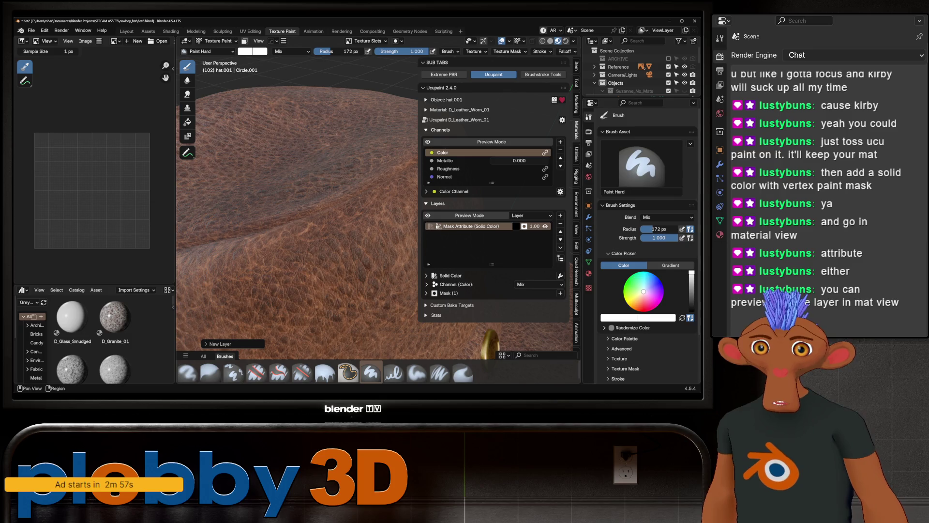
Step: Lower the hat's Multires viewport level to 3 and switch to Vertex Paint mode
{"action": "left_click", "coordinate": [589, 217]}
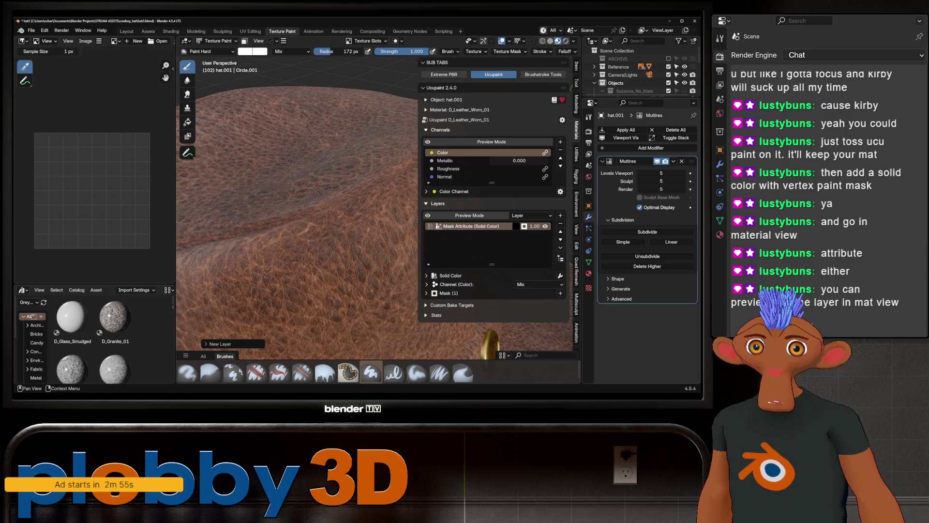
{"action": "left_click", "coordinate": [640, 173]}
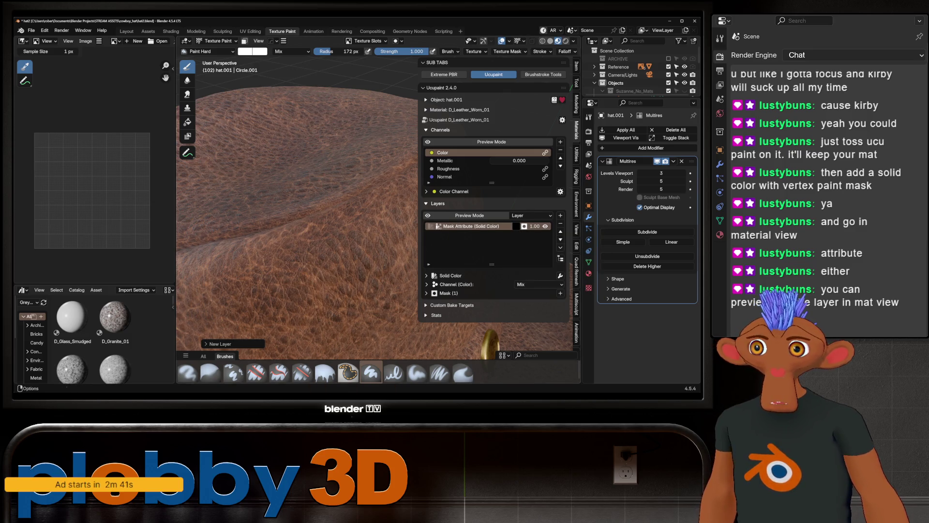
{"action": "left_click", "coordinate": [216, 41]}
{"action": "left_click", "coordinate": [218, 77]}
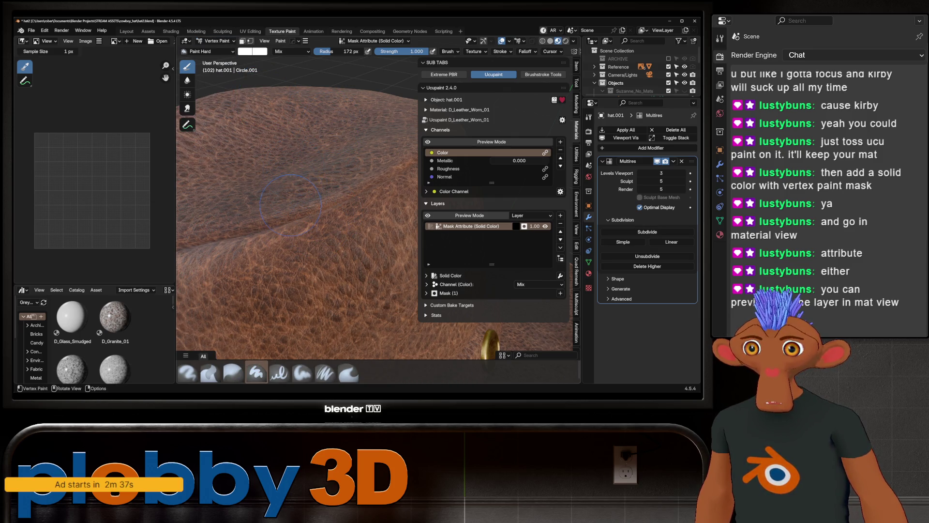
Step: Try a 135 px brush with dark test strokes on the leather, then undo them
{"action": "key", "text": "f"}
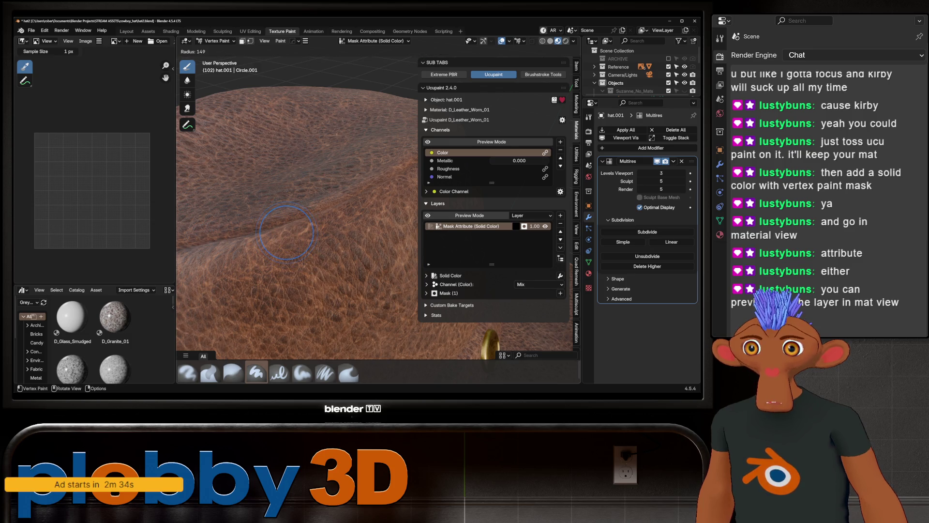
{"action": "left_click", "coordinate": [280, 248]}
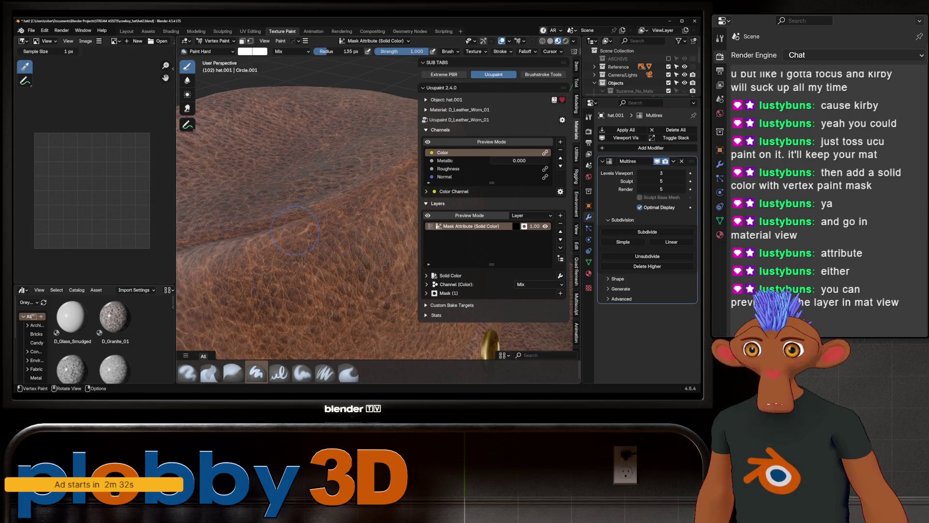
{"action": "mouse_move", "coordinate": [290, 232]}
{"action": "left_mouse_down"}
{"action": "mouse_move", "coordinate": [329, 219]}
{"action": "mouse_move", "coordinate": [331, 249]}
{"action": "left_mouse_up"}
{"action": "key", "text": "ctrl+z"}
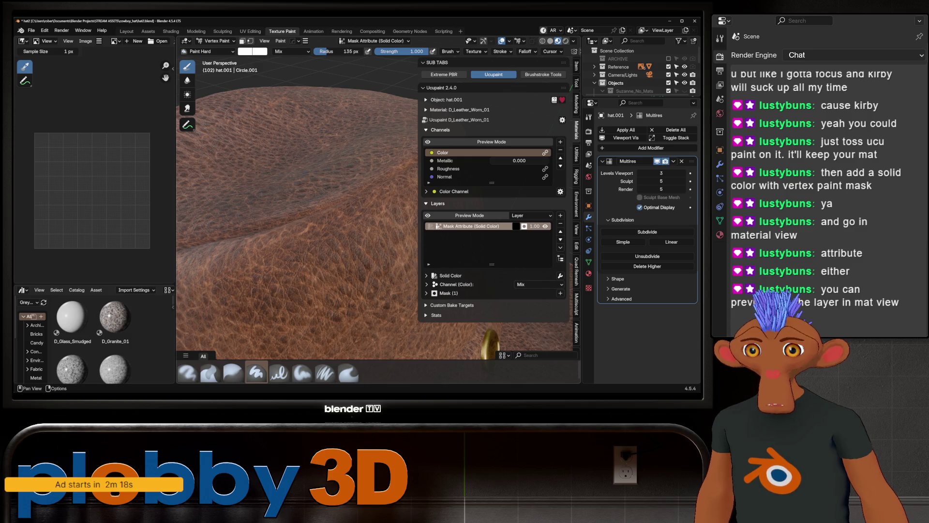
{"action": "mouse_move", "coordinate": [220, 240]}
{"action": "left_mouse_down"}
{"action": "mouse_move", "coordinate": [307, 226]}
{"action": "mouse_move", "coordinate": [407, 172]}
{"action": "mouse_move", "coordinate": [222, 262]}
{"action": "mouse_move", "coordinate": [237, 257]}
{"action": "left_mouse_up"}
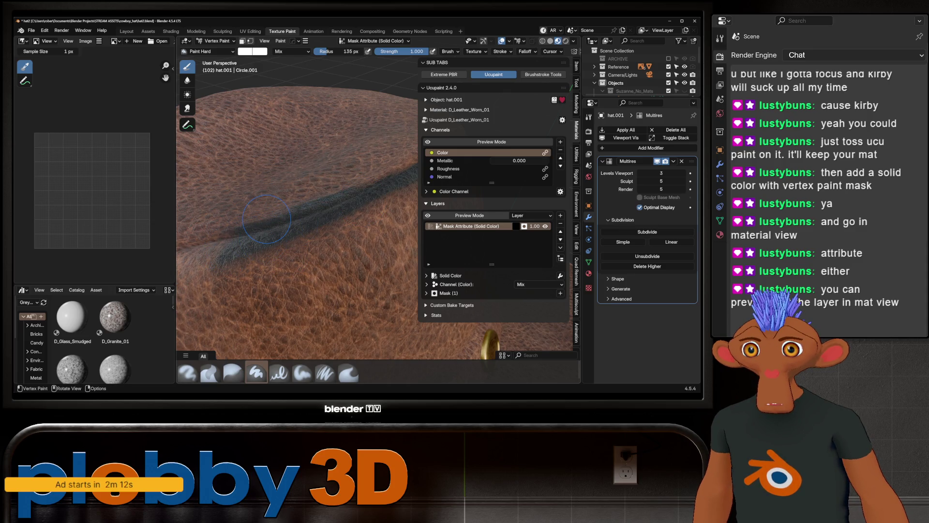
{"action": "scroll", "coordinate": [266, 219], "scroll_direction": "down", "scroll_amount": 5}
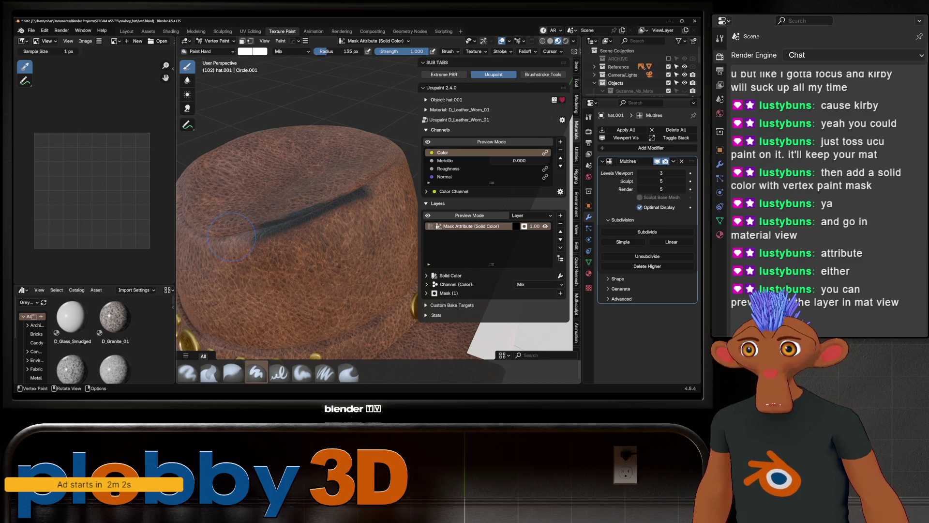
{"action": "left_click_drag", "start_coordinate": [206, 245], "coordinate": [266, 221]}
{"action": "key", "text": "ctrl+z"}
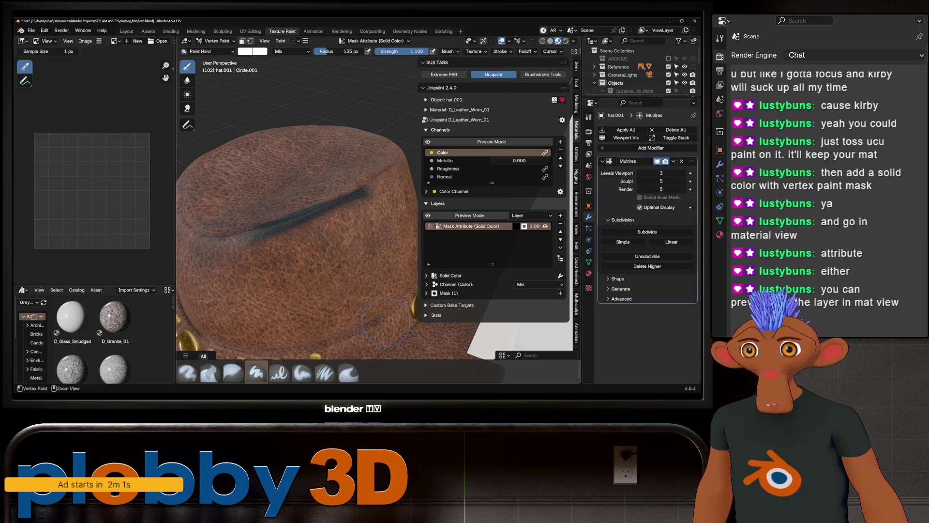
Step: Shrink the brush radius to 26 px and undo the remaining test strokes
{"action": "key", "text": "f"}
{"action": "left_click", "coordinate": [255, 240]}
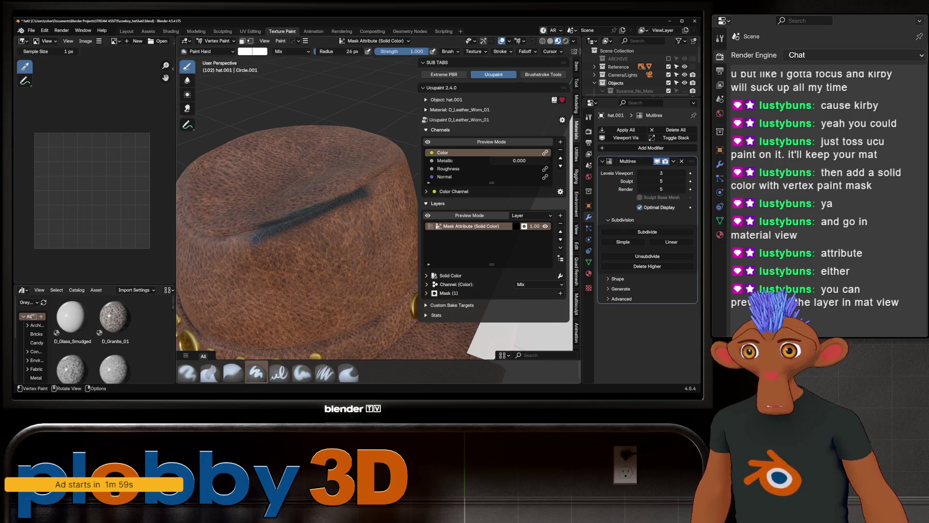
{"action": "mouse_move", "coordinate": [251, 235]}
{"action": "left_mouse_down"}
{"action": "mouse_move", "coordinate": [208, 240]}
{"action": "mouse_move", "coordinate": [189, 224]}
{"action": "left_mouse_up"}
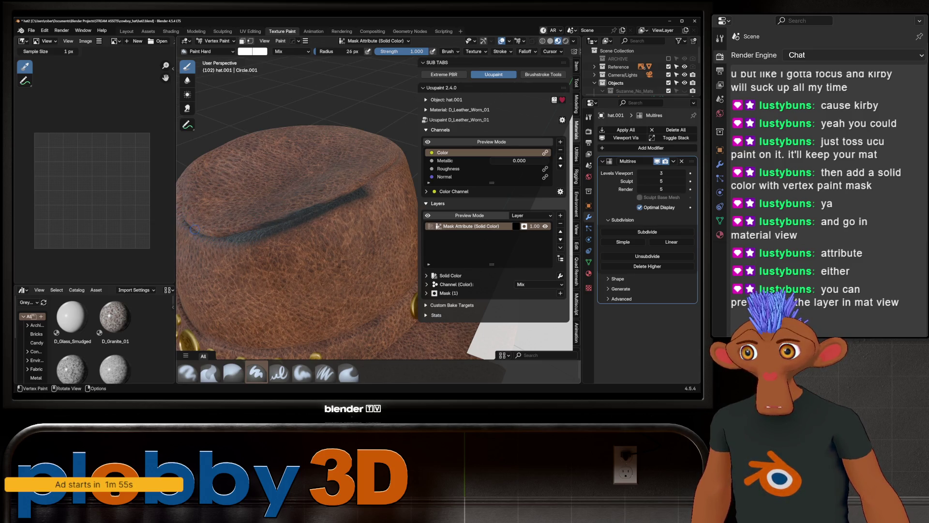
{"action": "left_click_drag", "start_coordinate": [225, 236], "coordinate": [184, 216]}
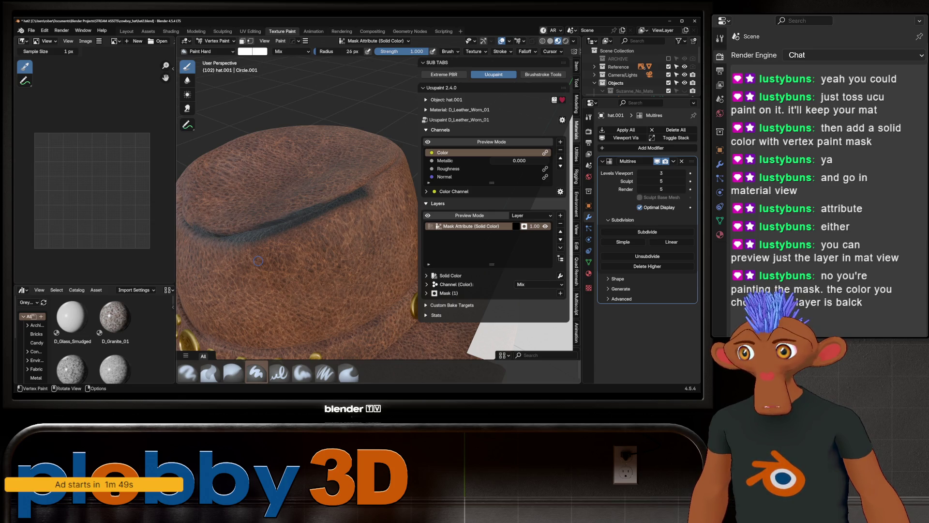
{"action": "key", "text": "ctrl+z"}
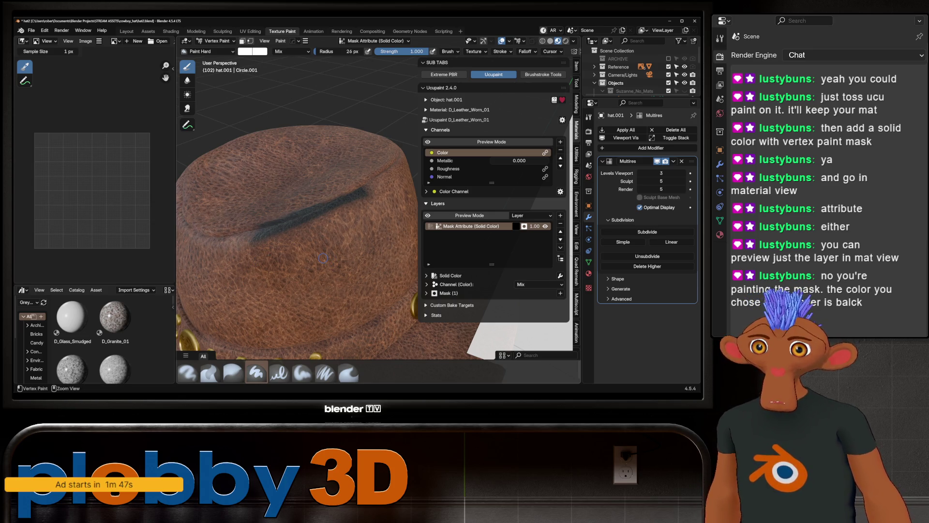
{"action": "key", "text": "ctrl+z"}
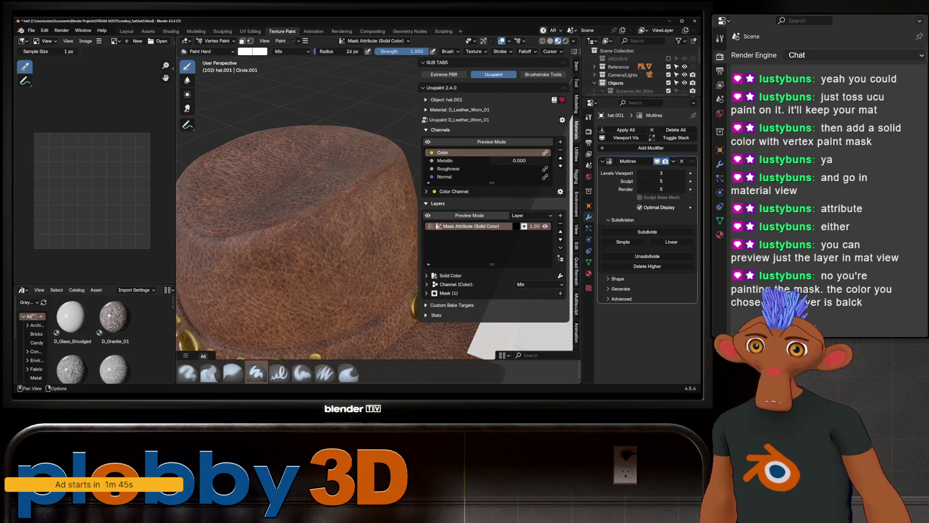
Step: Confirm the brush paint colour is white (#FFFFFF) and enlarge the radius to 210 px
{"action": "mouse_move", "coordinate": [516, 226]}
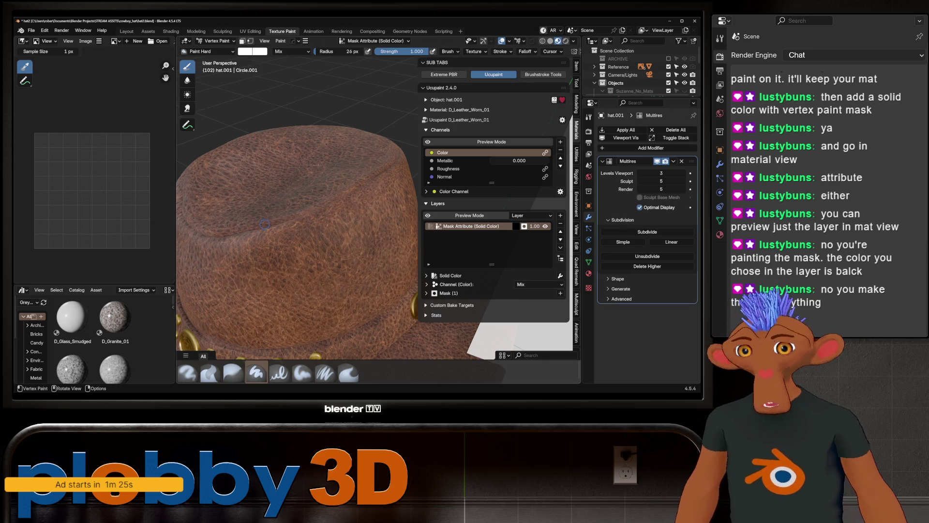
{"action": "key", "text": "shift"}
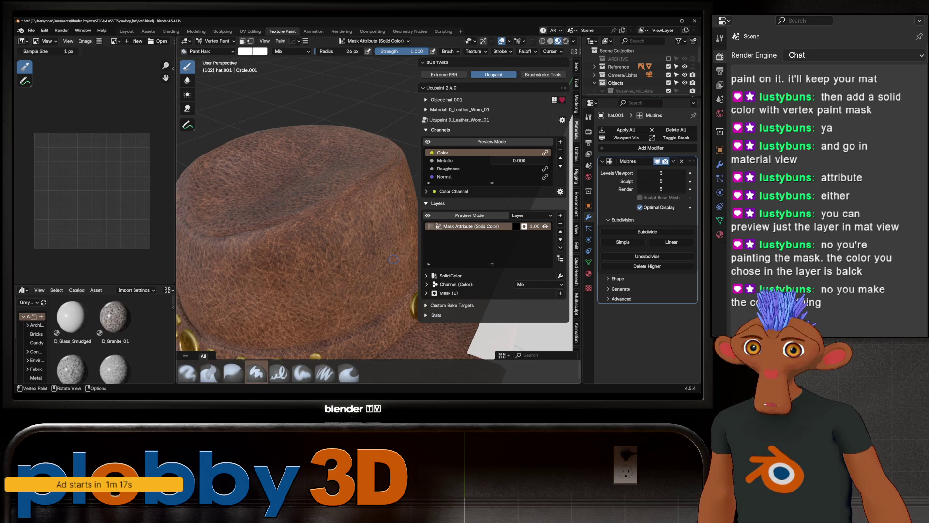
{"action": "right_click", "coordinate": [393, 259]}
{"action": "right_click", "coordinate": [338, 246]}
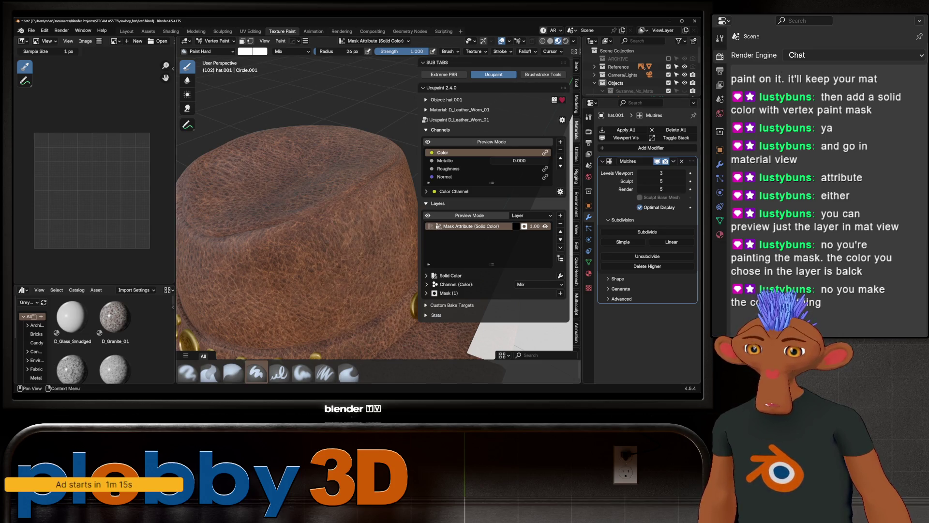
{"action": "left_click", "coordinate": [516, 226]}
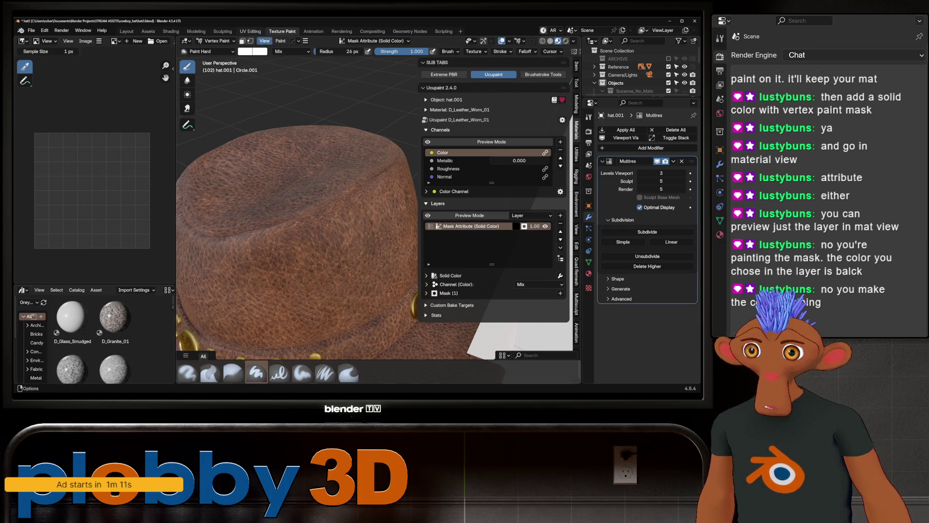
{"action": "left_click", "coordinate": [247, 51]}
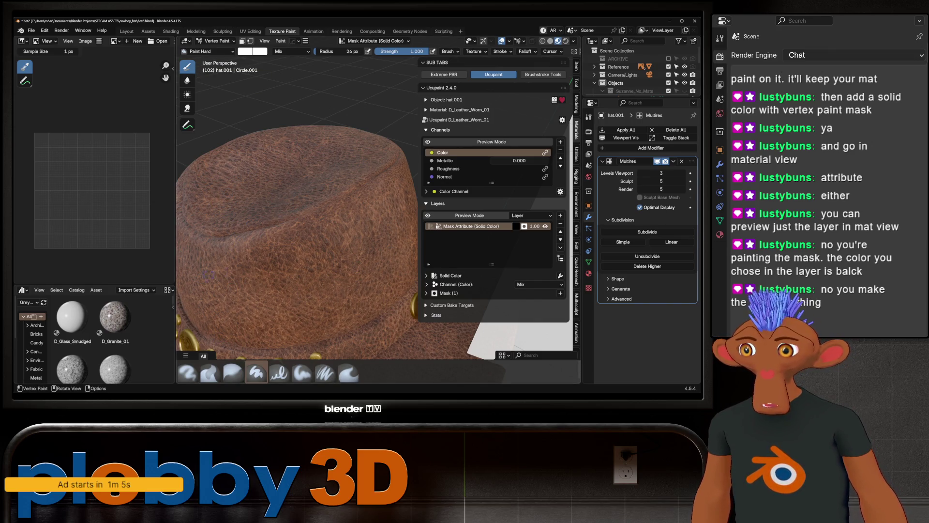
{"action": "left_click", "coordinate": [253, 51]}
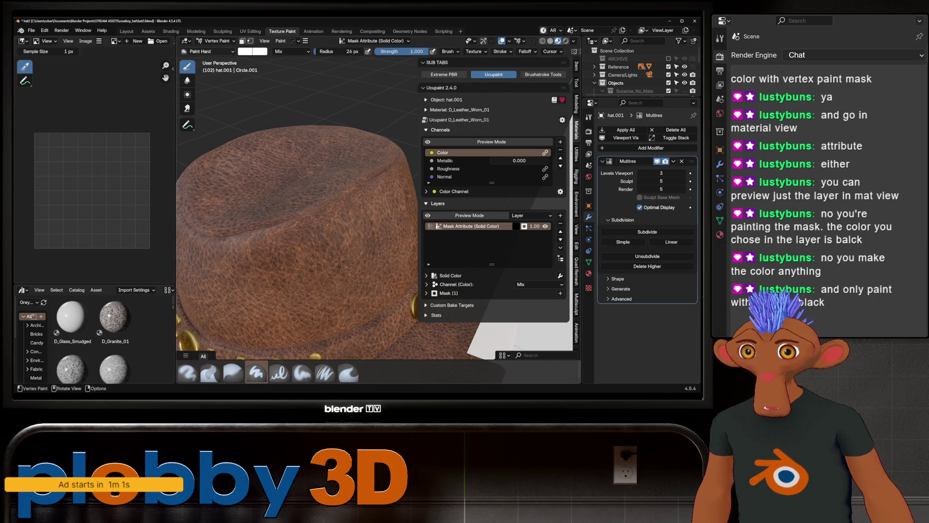
{"action": "key", "text": "f"}
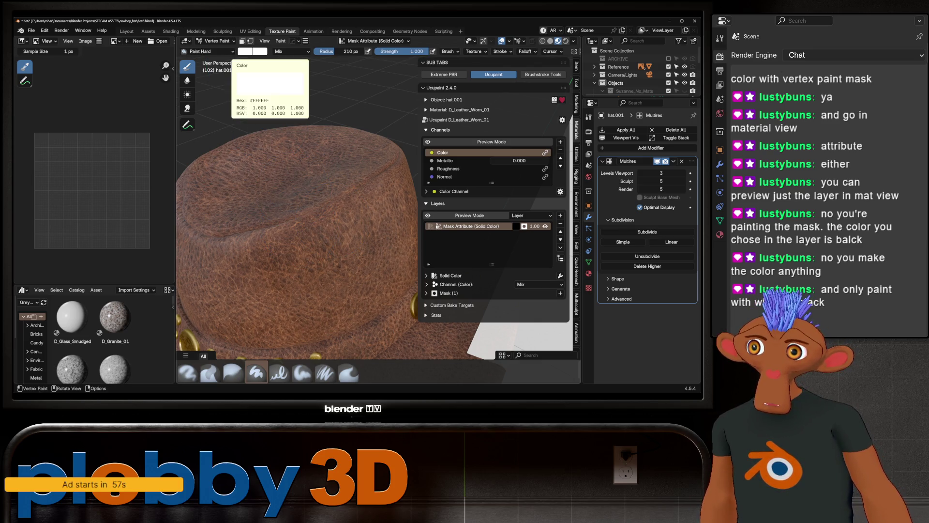
{"action": "left_click_drag", "start_coordinate": [272, 237], "coordinate": [382, 169]}
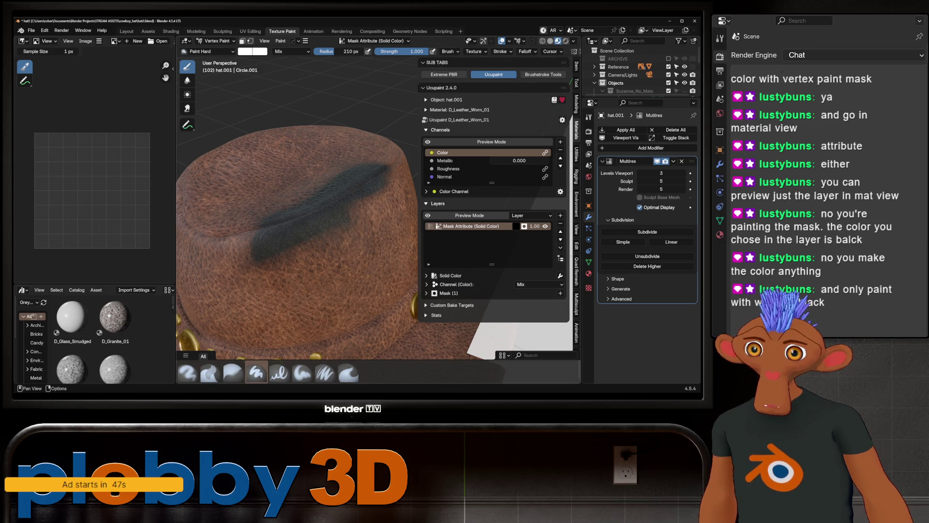
{"action": "key", "text": "ctrl+z"}
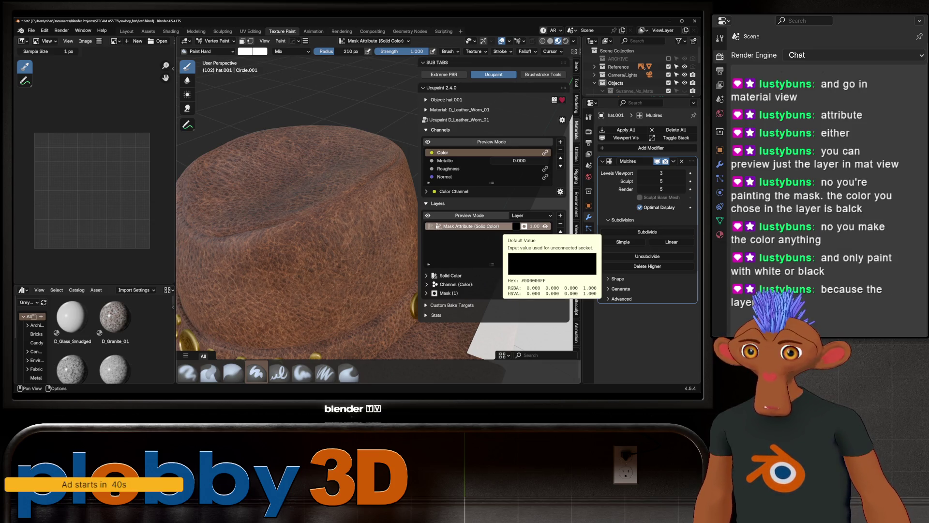
{"action": "key", "text": "f"}
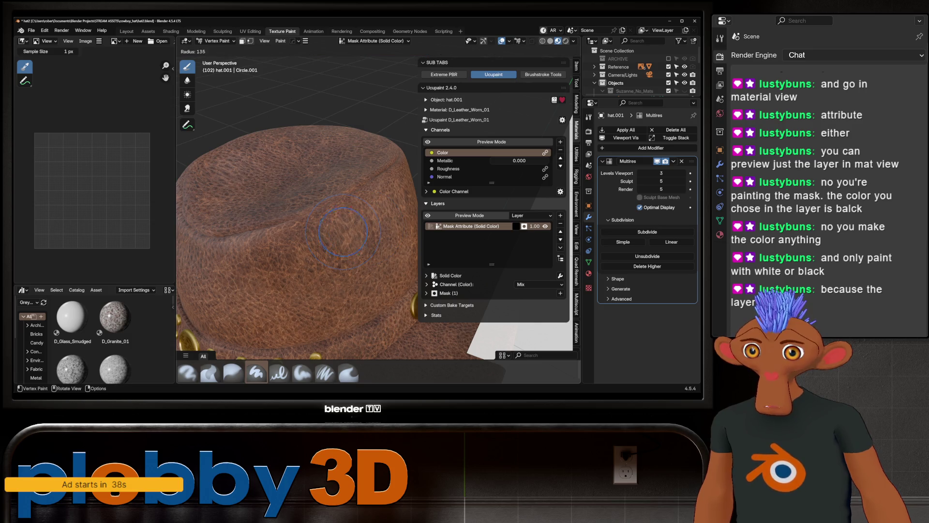
Step: Resize the vertex-paint brush from 59 px, settling on a 65 px radius
{"action": "left_click", "coordinate": [316, 254]}
{"action": "key", "text": "f"}
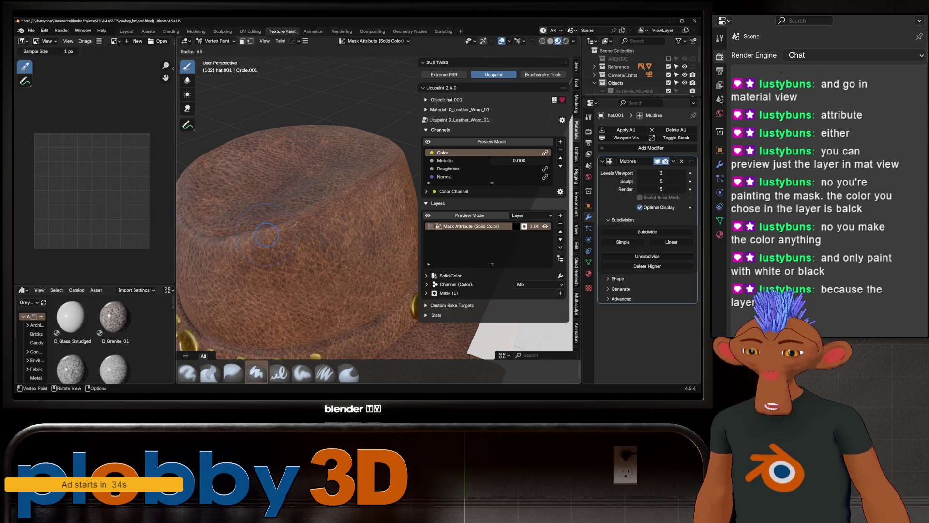
{"action": "left_click", "coordinate": [252, 244]}
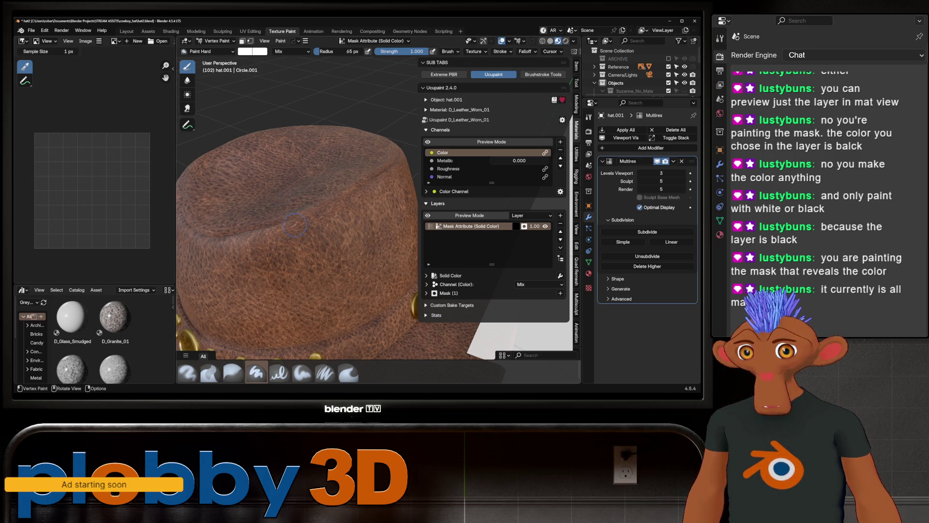
Step: Paint a dark stroke across the crown and try a 130 px brush, undoing the band stroke
{"action": "left_click_drag", "start_coordinate": [295, 224], "coordinate": [396, 168]}
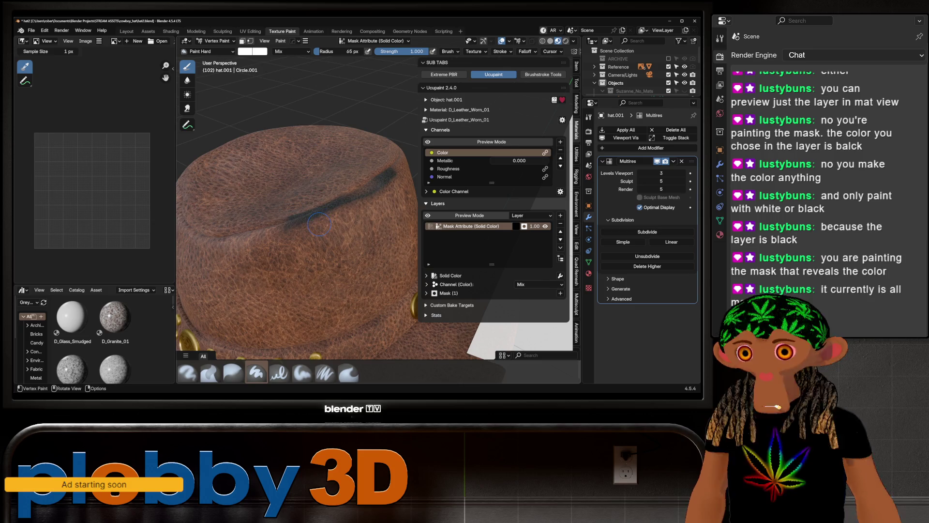
{"action": "key", "text": "f"}
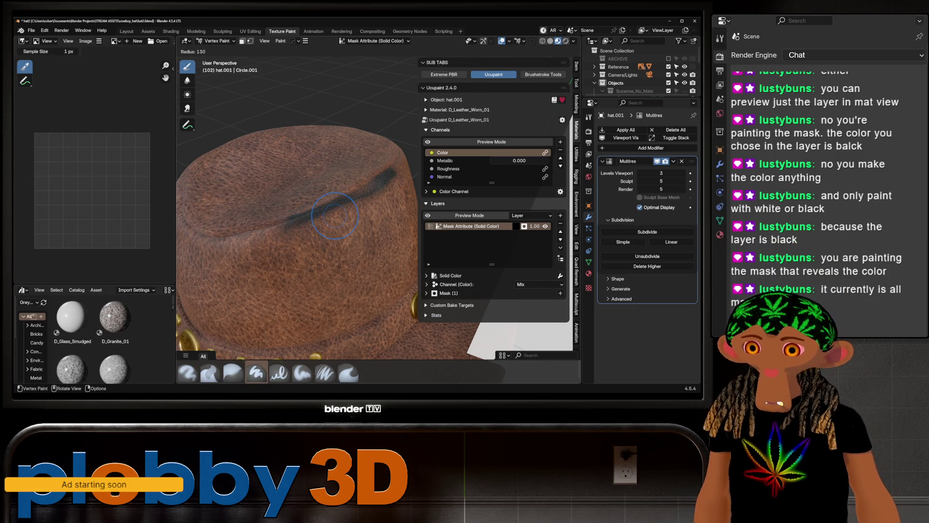
{"action": "left_click", "coordinate": [335, 215]}
{"action": "middle_click_drag", "start_coordinate": [335, 215], "coordinate": [283, 240]}
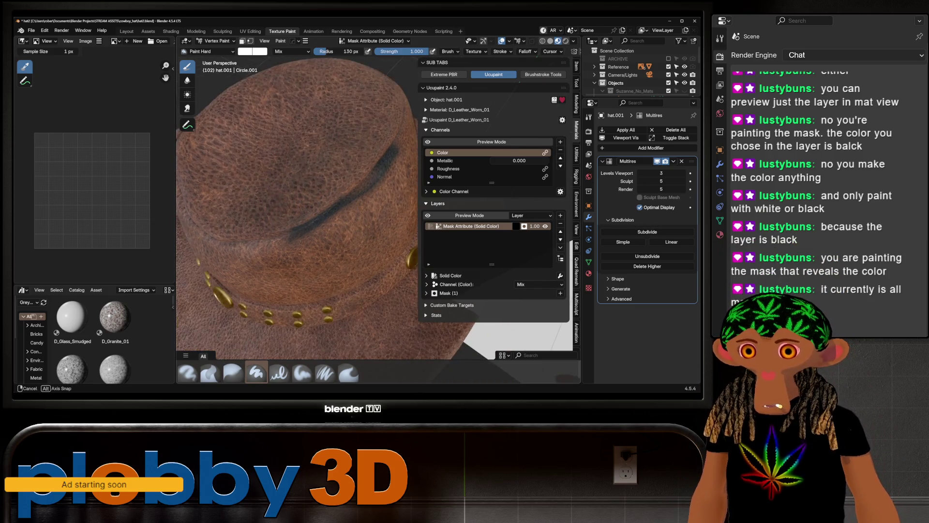
{"action": "left_click_drag", "start_coordinate": [290, 233], "coordinate": [261, 248]}
{"action": "key", "text": "ctrl+z"}
{"action": "middle_click_drag", "start_coordinate": [261, 249], "coordinate": [289, 241]}
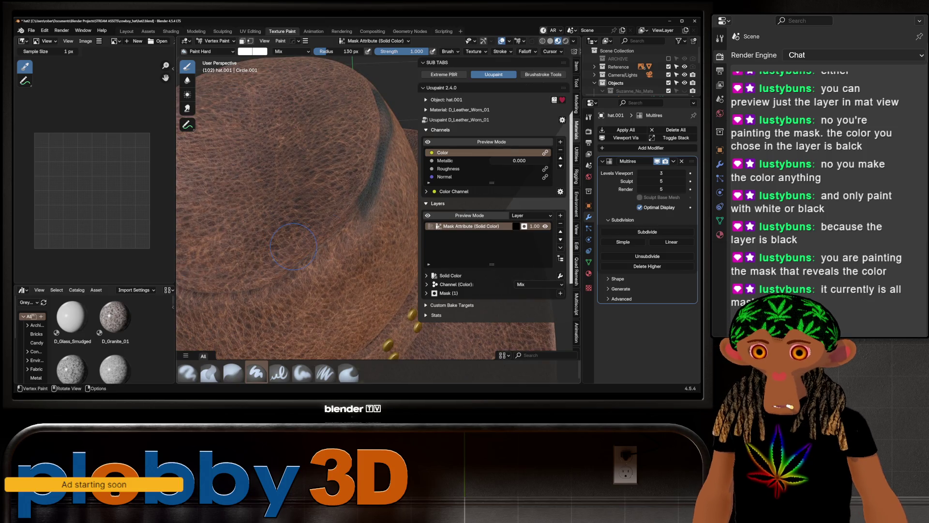
Step: Shrink the brush to 84 px and paint a dark stroke along the crown crease
{"action": "key", "text": "f"}
{"action": "left_click", "coordinate": [356, 225]}
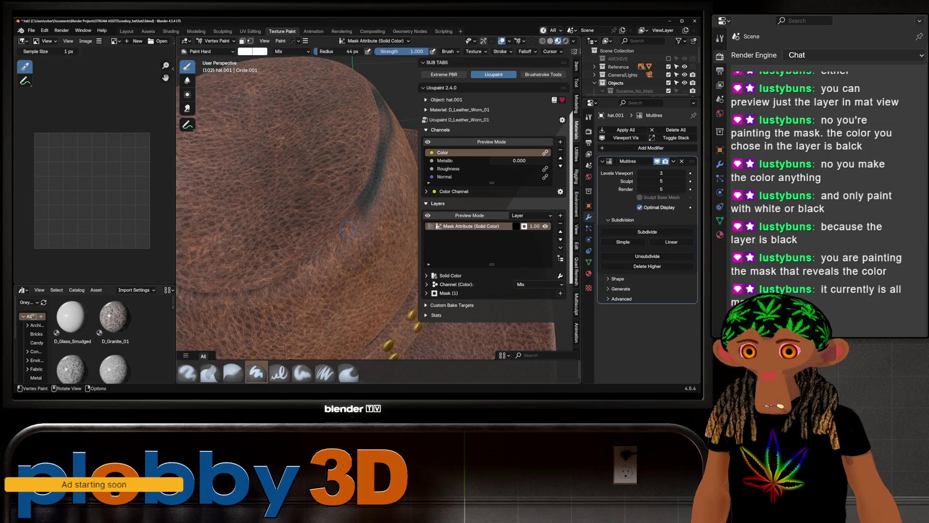
{"action": "key", "text": "f"}
{"action": "left_click", "coordinate": [351, 227]}
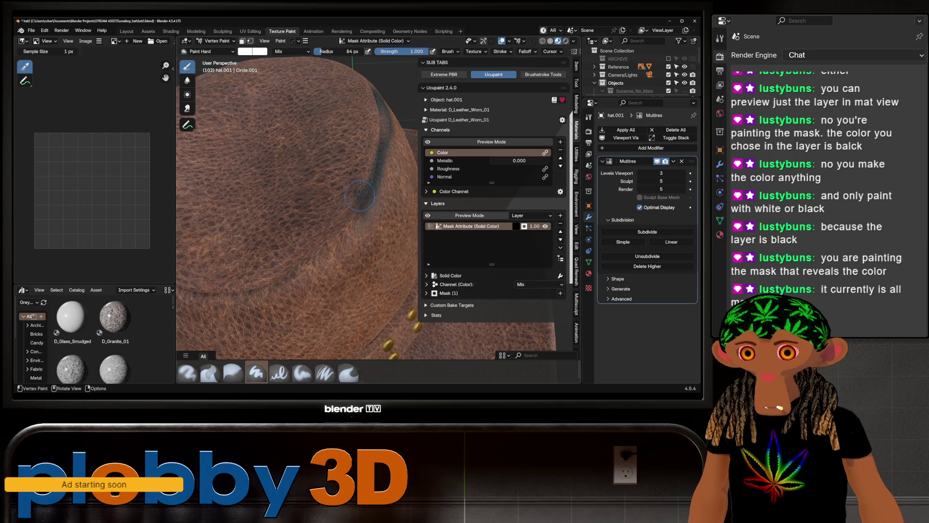
{"action": "left_click_drag", "start_coordinate": [365, 189], "coordinate": [330, 235]}
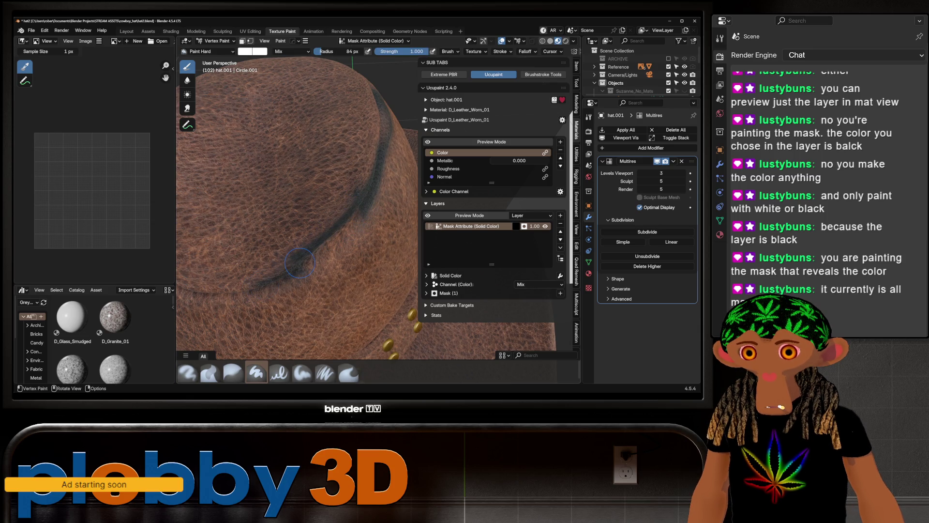
{"action": "mouse_move", "coordinate": [371, 207]}
{"action": "left_mouse_down"}
{"action": "mouse_move", "coordinate": [312, 254]}
{"action": "mouse_move", "coordinate": [211, 299]}
{"action": "mouse_move", "coordinate": [264, 302]}
{"action": "left_mouse_up"}
{"action": "mouse_move", "coordinate": [264, 302]}
{"action": "middle_mouse_down"}
{"action": "mouse_move", "coordinate": [291, 251]}
{"action": "mouse_move", "coordinate": [384, 263]}
{"action": "middle_mouse_up"}
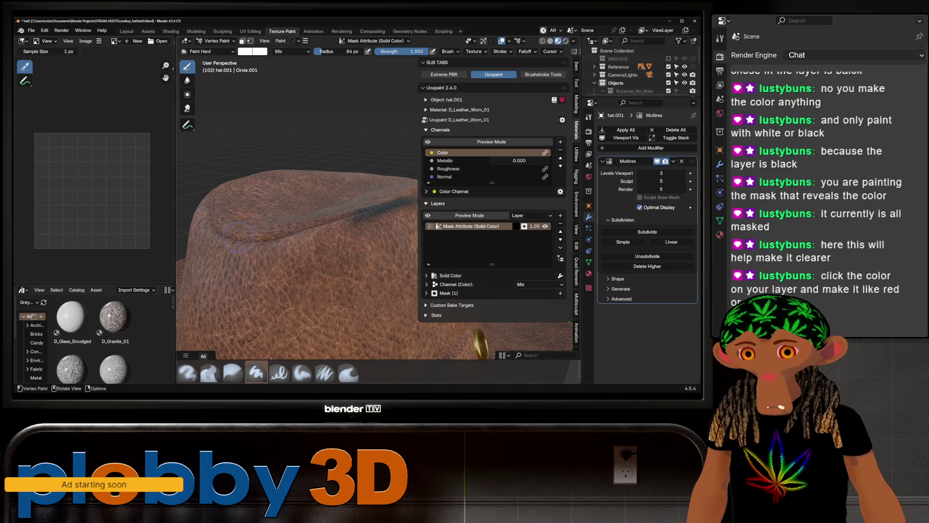
Step: Untick the layer mask, raise the mask layer colour's Value to 1 and pick red
{"action": "left_click", "coordinate": [524, 226]}
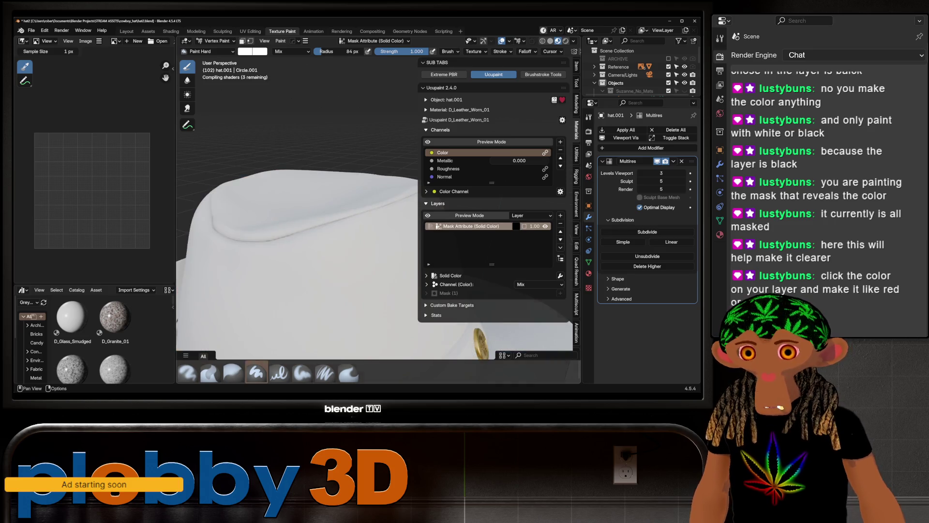
{"action": "left_click", "coordinate": [516, 226]}
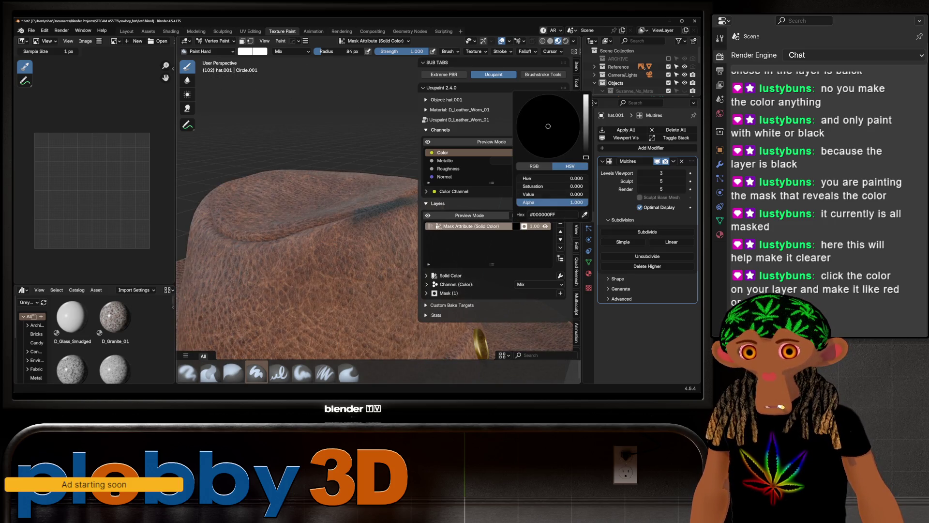
{"action": "left_click_drag", "start_coordinate": [527, 194], "coordinate": [580, 194]}
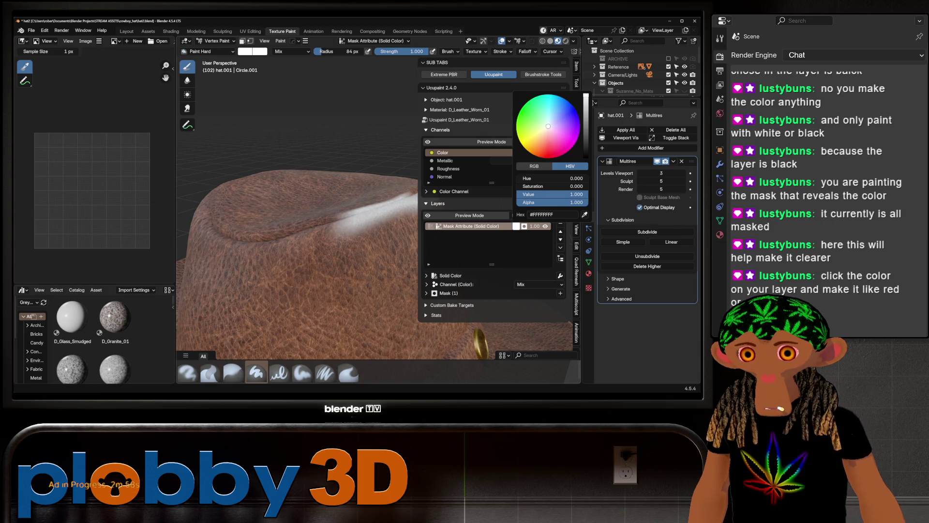
{"action": "left_click", "coordinate": [540, 157]}
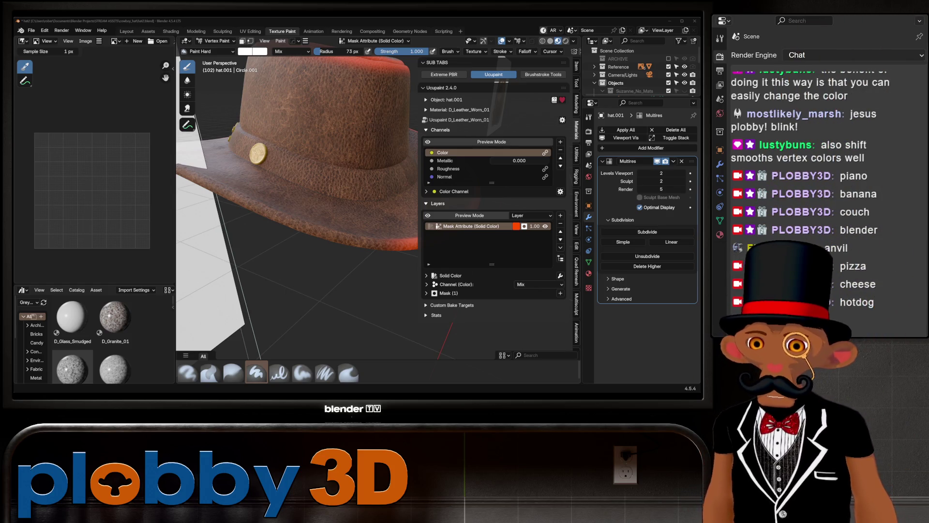
Step: Paint red wear along the hat brim and the studded hat band
{"action": "middle_click_drag", "start_coordinate": [338, 242], "coordinate": [387, 229]}
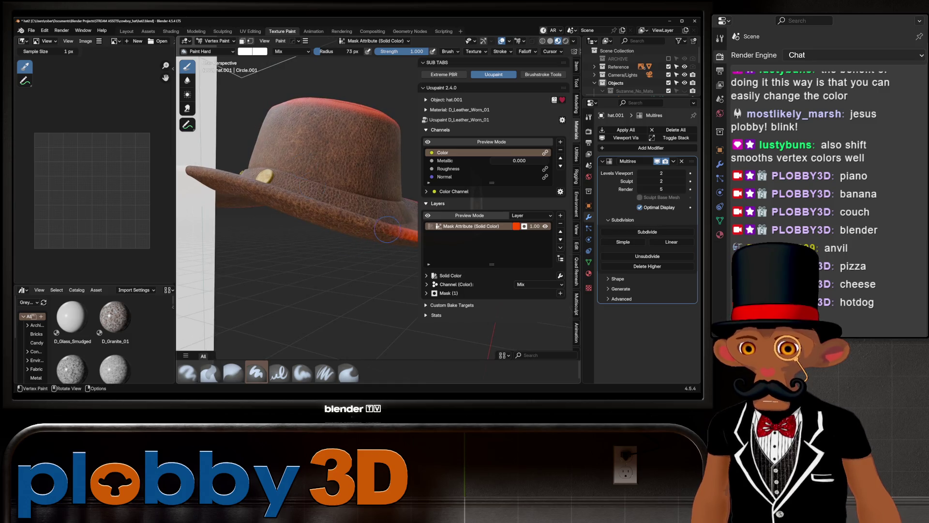
{"action": "left_click_drag", "start_coordinate": [387, 229], "coordinate": [237, 180]}
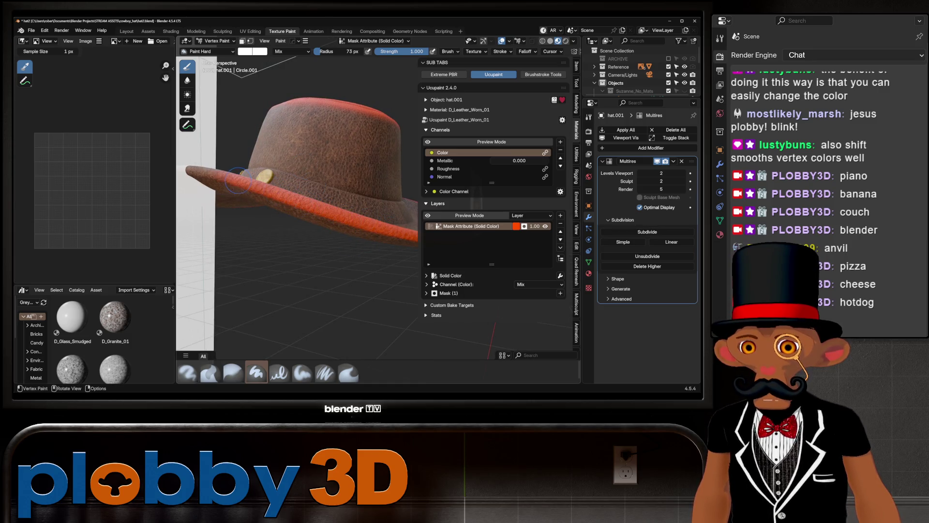
{"action": "mouse_move", "coordinate": [236, 169]}
{"action": "middle_mouse_down"}
{"action": "mouse_move", "coordinate": [271, 204]}
{"action": "mouse_move", "coordinate": [300, 213]}
{"action": "middle_mouse_up"}
{"action": "middle_click_drag", "start_coordinate": [366, 231], "coordinate": [421, 254]}
{"action": "middle_click_drag", "start_coordinate": [290, 271], "coordinate": [244, 280]}
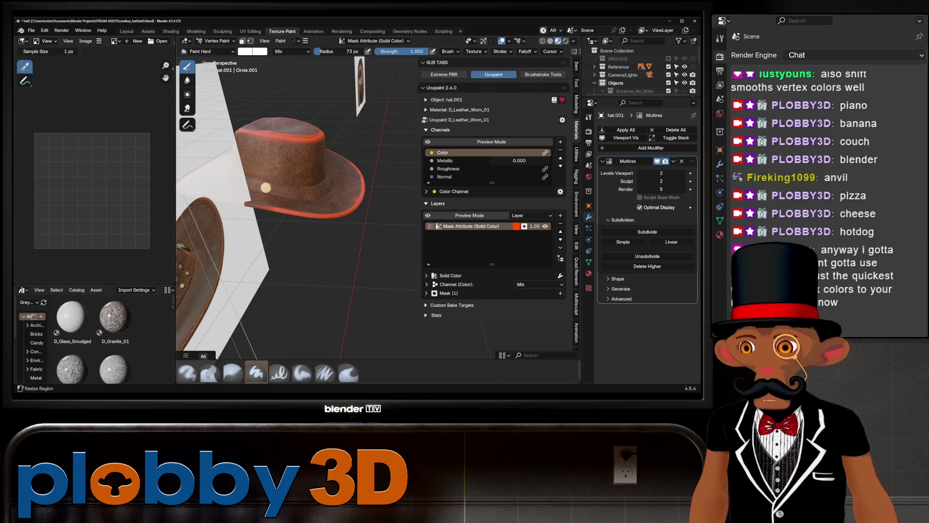
{"action": "mouse_move", "coordinate": [338, 289]}
{"action": "middle_mouse_down"}
{"action": "mouse_move", "coordinate": [396, 281]}
{"action": "mouse_move", "coordinate": [363, 216]}
{"action": "mouse_move", "coordinate": [376, 209]}
{"action": "middle_mouse_up"}
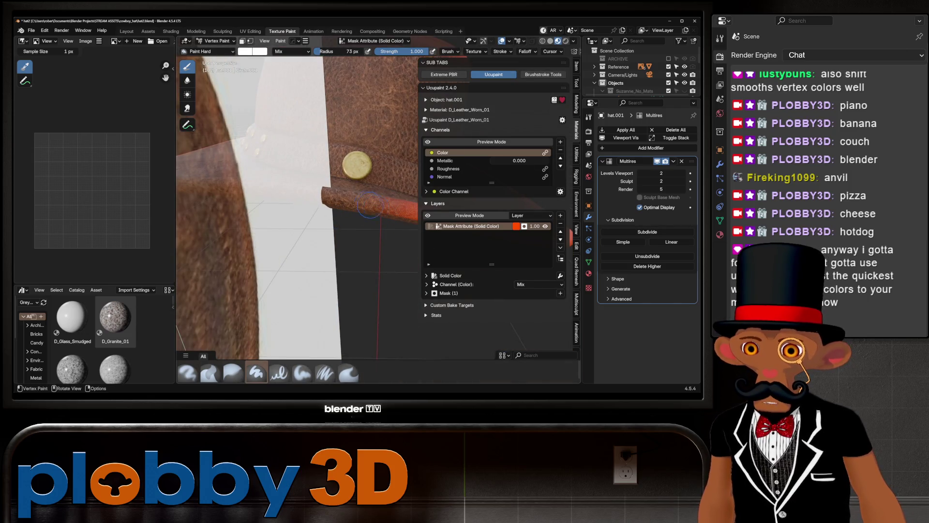
{"action": "left_click_drag", "start_coordinate": [370, 205], "coordinate": [332, 201]}
{"action": "mouse_move", "coordinate": [297, 197]}
{"action": "middle_mouse_down"}
{"action": "mouse_move", "coordinate": [392, 209]}
{"action": "mouse_move", "coordinate": [288, 203]}
{"action": "middle_mouse_up"}
{"action": "scroll", "coordinate": [288, 203], "scroll_direction": "down", "scroll_amount": 5}
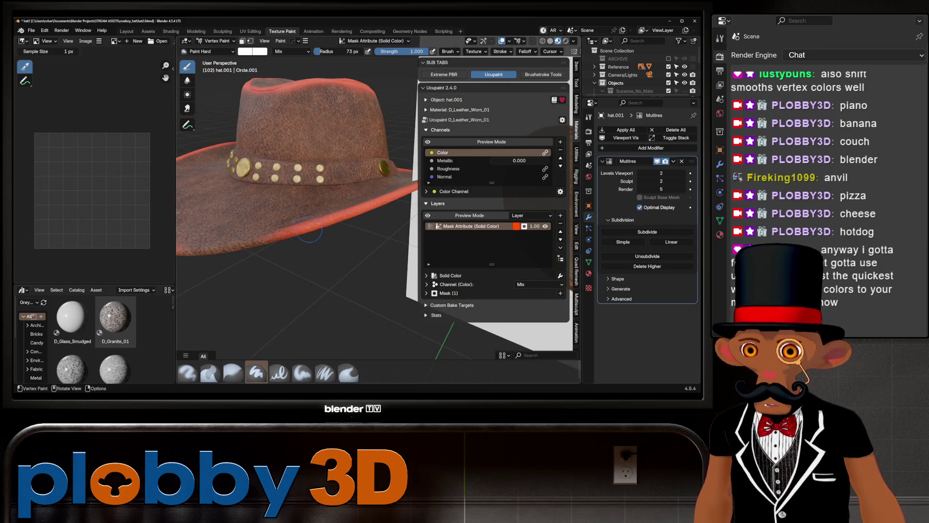
{"action": "mouse_move", "coordinate": [244, 246]}
{"action": "middle_mouse_down"}
{"action": "mouse_move", "coordinate": [297, 258]}
{"action": "mouse_move", "coordinate": [295, 267]}
{"action": "mouse_move", "coordinate": [320, 262]}
{"action": "mouse_move", "coordinate": [344, 221]}
{"action": "middle_mouse_up"}
{"action": "scroll", "coordinate": [315, 259], "scroll_direction": "down", "scroll_amount": 5}
{"action": "scroll", "coordinate": [316, 258], "scroll_direction": "up", "scroll_amount": 6}
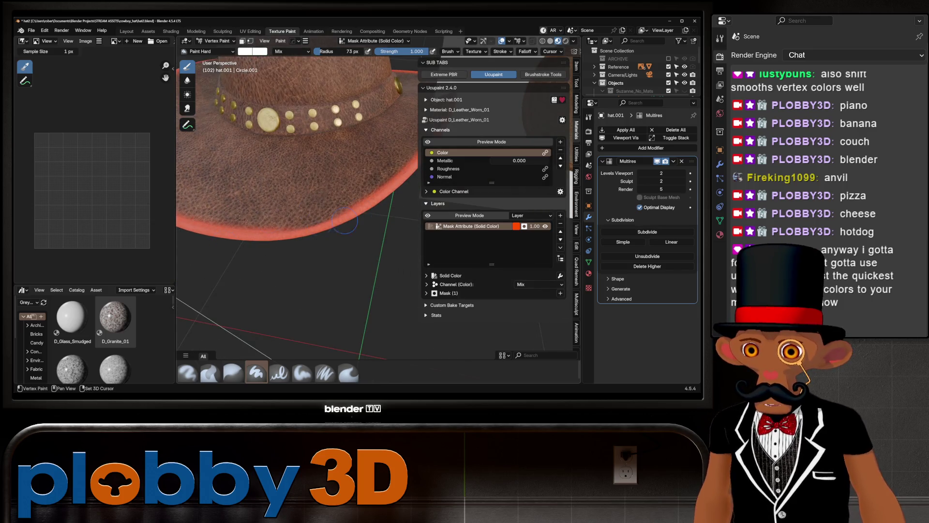
{"action": "scroll", "coordinate": [280, 238], "scroll_direction": "up", "scroll_amount": 5}
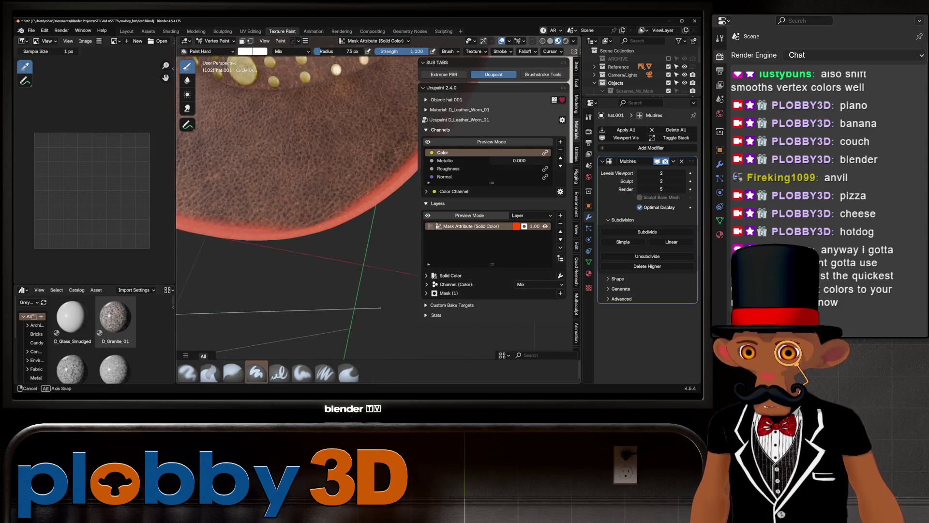
Step: Paint the brim's outer edge, isolate the hat in local view, and inspect the wear from all sides
{"action": "left_click_drag", "start_coordinate": [280, 238], "coordinate": [385, 205]}
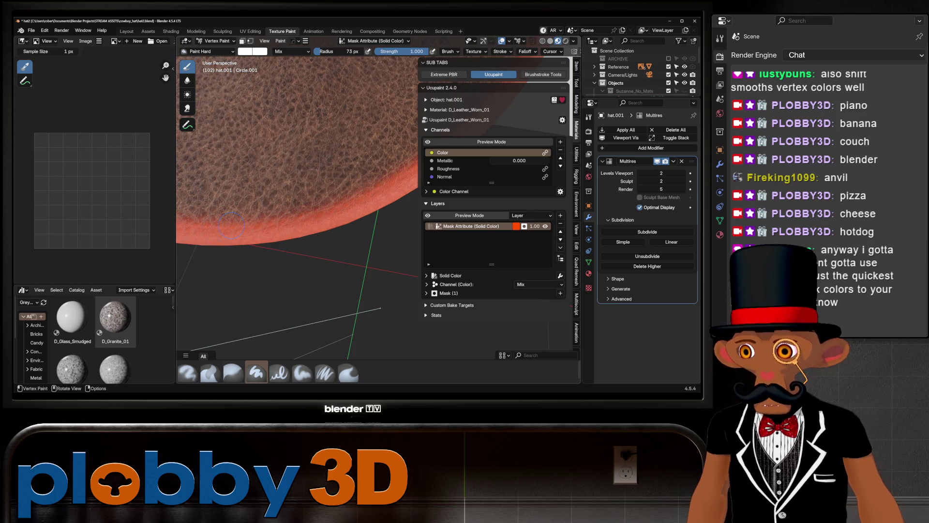
{"action": "middle_click_drag", "start_coordinate": [228, 250], "coordinate": [282, 271]}
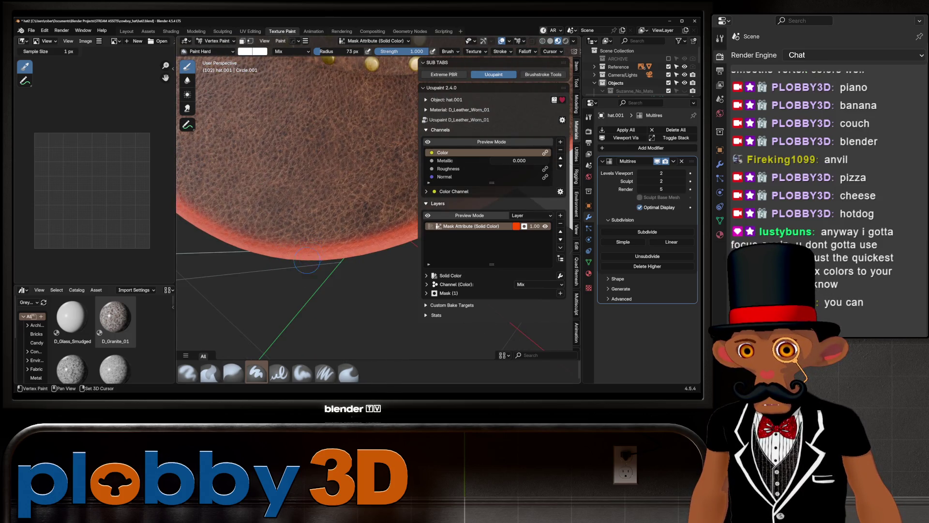
{"action": "mouse_move", "coordinate": [385, 276]}
{"action": "middle_mouse_down", "text": "shift"}
{"action": "mouse_move", "coordinate": [249, 256]}
{"action": "mouse_move", "coordinate": [254, 300]}
{"action": "mouse_move", "coordinate": [297, 250]}
{"action": "middle_mouse_up", "text": "shift"}
{"action": "key", "text": "KP_Divide"}
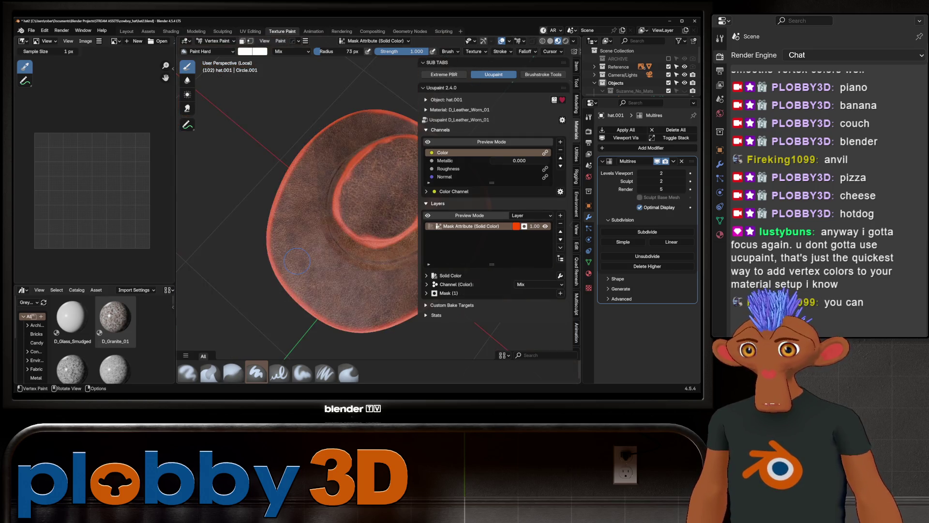
{"action": "middle_click_drag", "start_coordinate": [379, 273], "coordinate": [302, 255]}
{"action": "scroll", "coordinate": [302, 255], "scroll_direction": "up", "scroll_amount": 3}
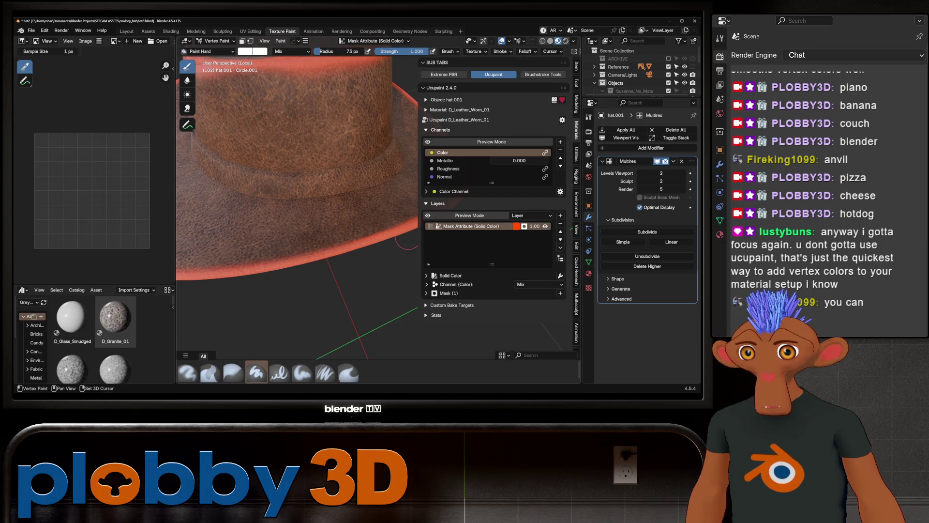
{"action": "middle_click_drag", "start_coordinate": [401, 242], "coordinate": [271, 246]}
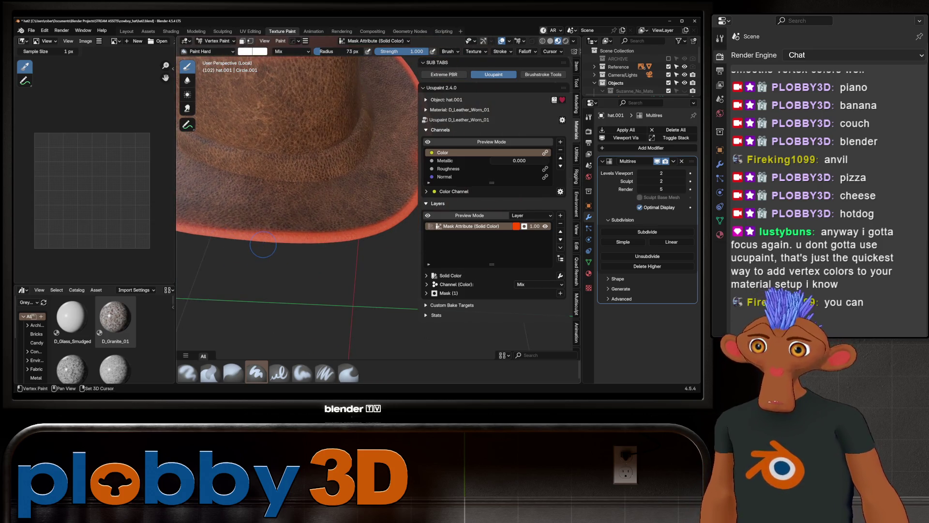
{"action": "middle_click_drag", "start_coordinate": [373, 240], "coordinate": [285, 251]}
{"action": "scroll", "coordinate": [398, 266], "scroll_direction": "down", "scroll_amount": 3}
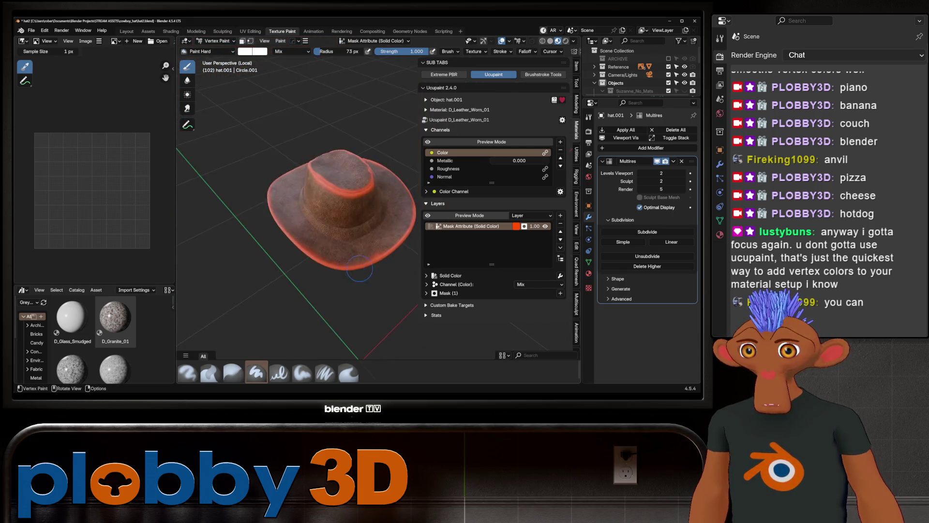
{"action": "mouse_move", "coordinate": [398, 266]}
{"action": "middle_mouse_down"}
{"action": "mouse_move", "coordinate": [261, 240]}
{"action": "mouse_move", "coordinate": [255, 259]}
{"action": "mouse_move", "coordinate": [237, 266]}
{"action": "middle_mouse_up"}
{"action": "scroll", "coordinate": [260, 240], "scroll_direction": "up", "scroll_amount": 3}
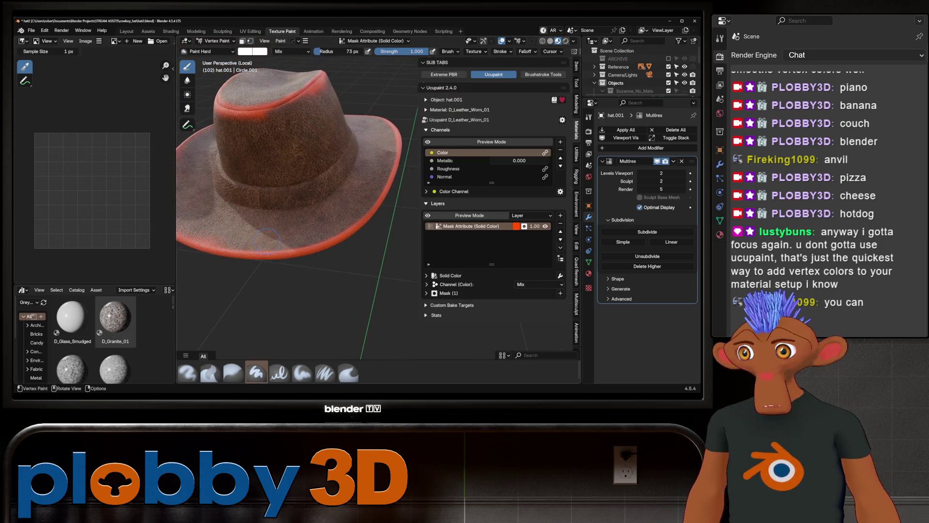
{"action": "scroll", "coordinate": [216, 270], "scroll_direction": "up", "scroll_amount": 4}
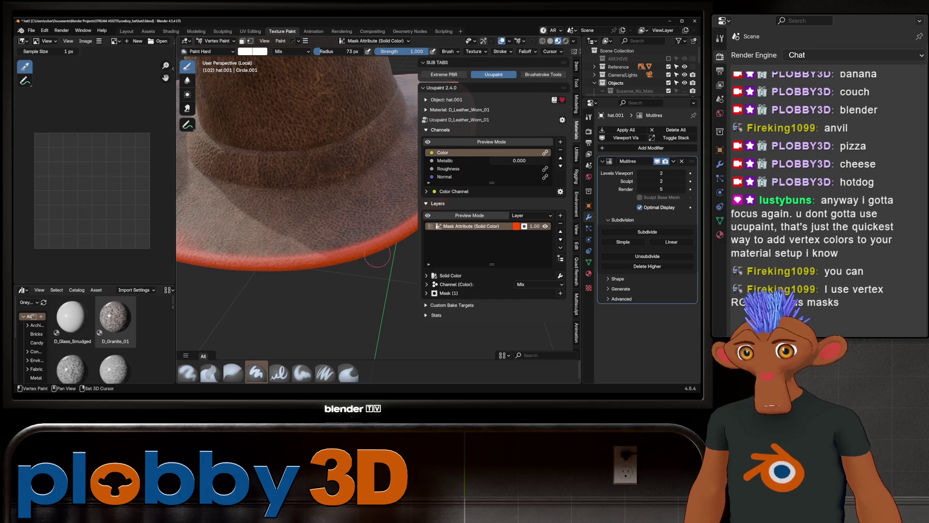
{"action": "middle_click_drag", "start_coordinate": [363, 234], "coordinate": [300, 270]}
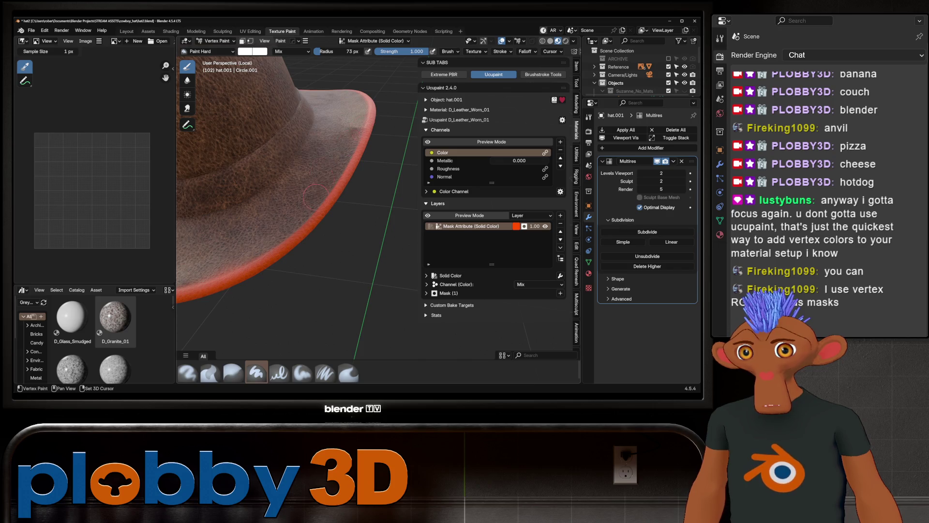
{"action": "mouse_move", "coordinate": [272, 258]}
{"action": "middle_mouse_down"}
{"action": "mouse_move", "coordinate": [238, 284]}
{"action": "mouse_move", "coordinate": [241, 239]}
{"action": "middle_mouse_up"}
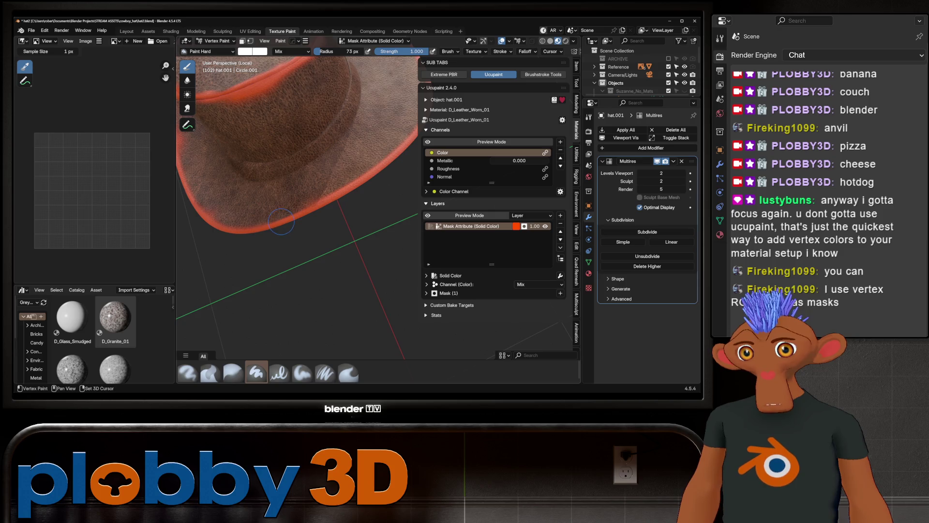
{"action": "scroll", "coordinate": [341, 216], "scroll_direction": "down", "scroll_amount": 5}
{"action": "middle_click_drag", "start_coordinate": [334, 227], "coordinate": [285, 291]}
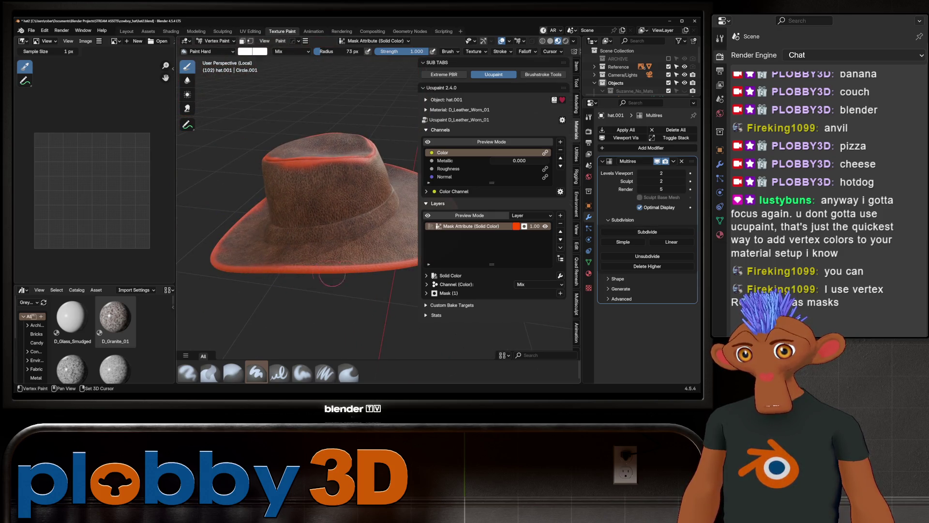
{"action": "middle_click_drag", "start_coordinate": [278, 266], "coordinate": [242, 274]}
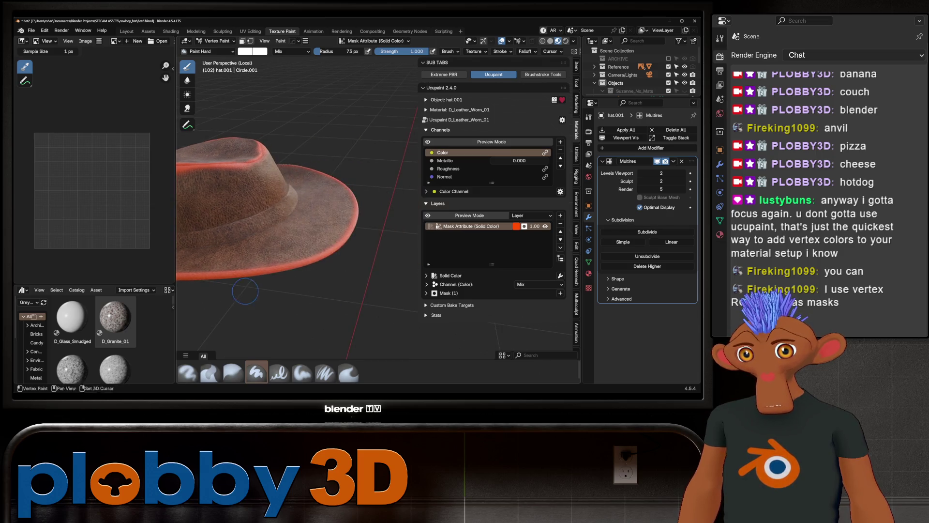
{"action": "mouse_move", "coordinate": [360, 213]}
{"action": "middle_mouse_down"}
{"action": "mouse_move", "coordinate": [266, 284]}
{"action": "mouse_move", "coordinate": [293, 295]}
{"action": "mouse_move", "coordinate": [258, 309]}
{"action": "middle_mouse_up"}
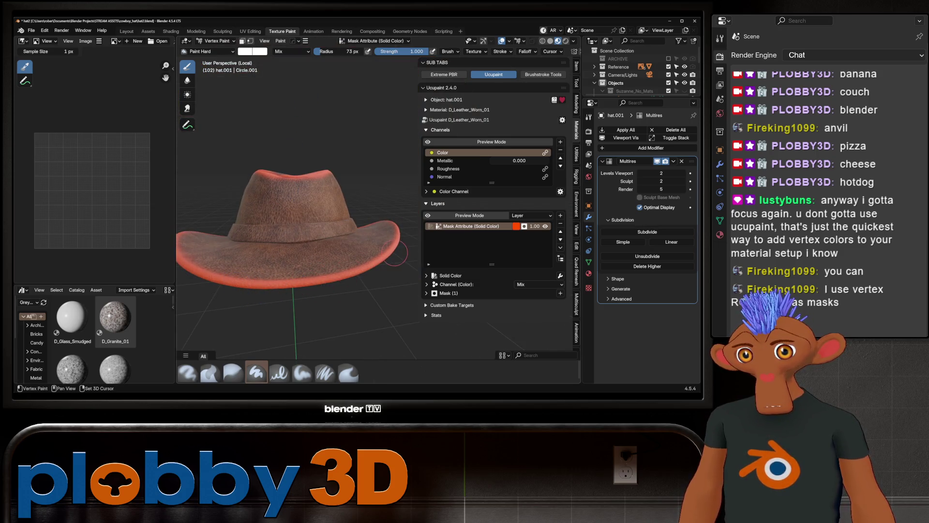
{"action": "mouse_move", "coordinate": [395, 252]}
{"action": "middle_mouse_down"}
{"action": "mouse_move", "coordinate": [368, 278]}
{"action": "mouse_move", "coordinate": [340, 185]}
{"action": "middle_mouse_up"}
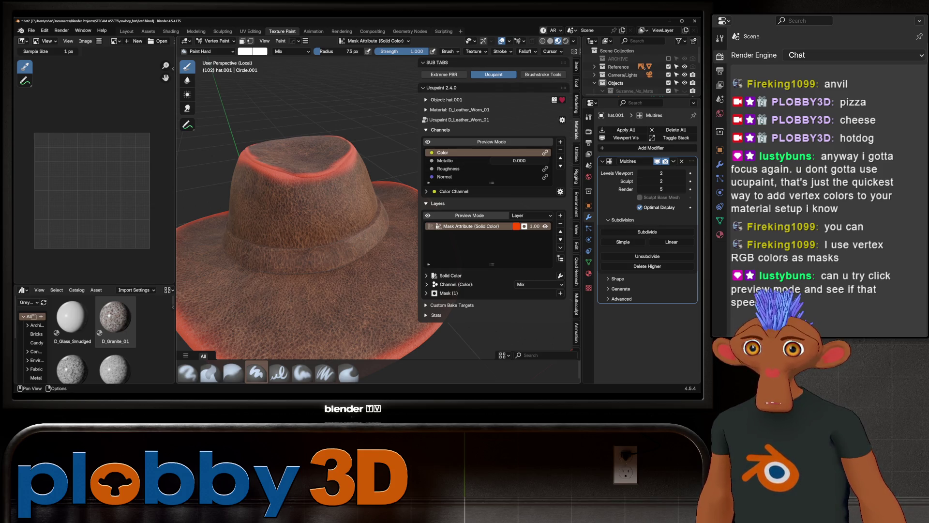
{"action": "left_click", "coordinate": [491, 141]}
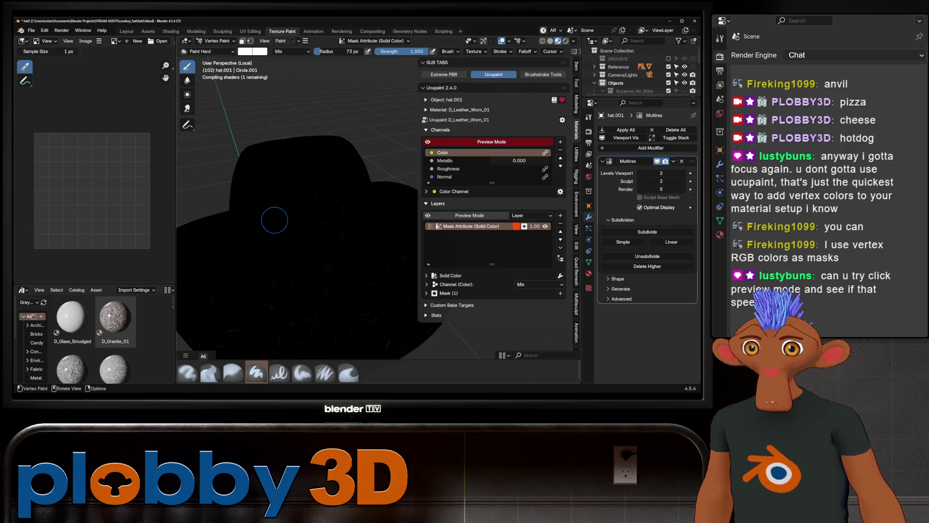
{"action": "scroll", "coordinate": [274, 220], "scroll_direction": "up", "scroll_amount": 2}
{"action": "middle_click_drag", "start_coordinate": [290, 218], "coordinate": [288, 256]}
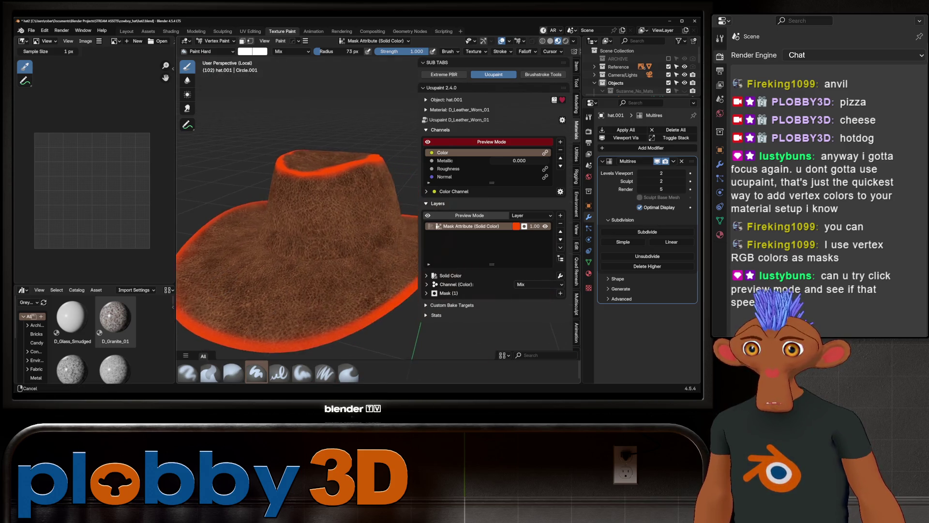
{"action": "scroll", "coordinate": [310, 138], "scroll_direction": "up", "scroll_amount": 5}
{"action": "mouse_move", "coordinate": [311, 139]}
{"action": "middle_mouse_down"}
{"action": "mouse_move", "coordinate": [293, 119]}
{"action": "mouse_move", "coordinate": [311, 171]}
{"action": "mouse_move", "coordinate": [271, 121]}
{"action": "mouse_move", "coordinate": [248, 113]}
{"action": "middle_mouse_up"}
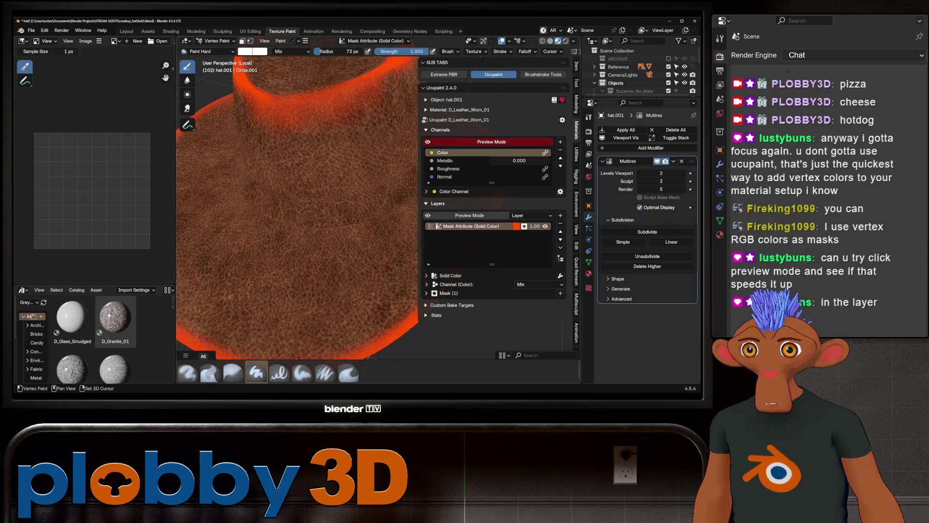
{"action": "mouse_move", "coordinate": [387, 84]}
{"action": "middle_mouse_down"}
{"action": "mouse_move", "coordinate": [317, 125]}
{"action": "mouse_move", "coordinate": [310, 160]}
{"action": "mouse_move", "coordinate": [349, 196]}
{"action": "middle_mouse_up"}
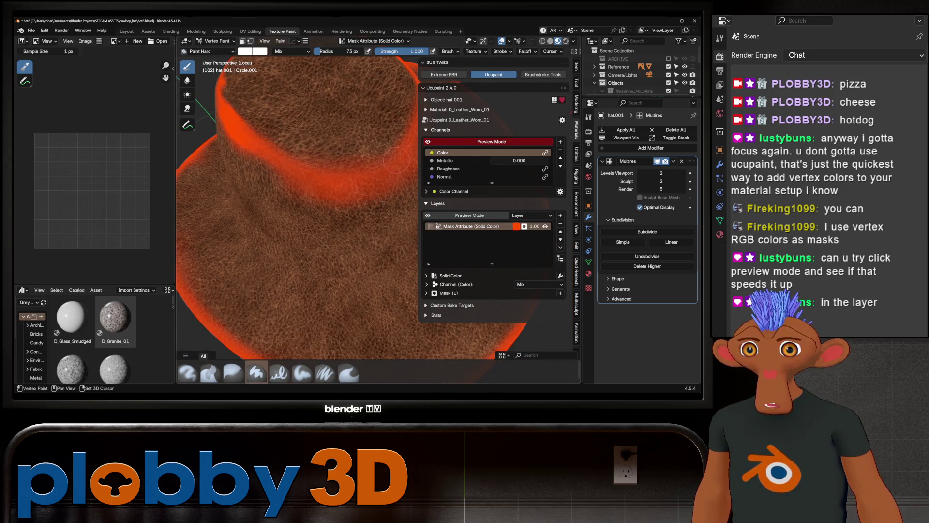
{"action": "middle_click_drag", "start_coordinate": [328, 154], "coordinate": [409, 177]}
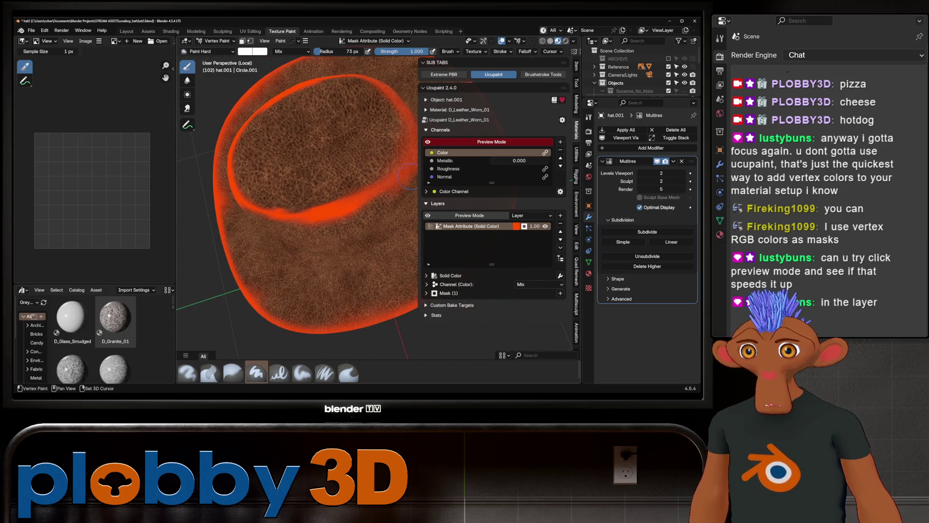
{"action": "mouse_move", "coordinate": [347, 209]}
{"action": "middle_mouse_down"}
{"action": "mouse_move", "coordinate": [330, 248]}
{"action": "mouse_move", "coordinate": [356, 275]}
{"action": "mouse_move", "coordinate": [327, 274]}
{"action": "middle_mouse_up"}
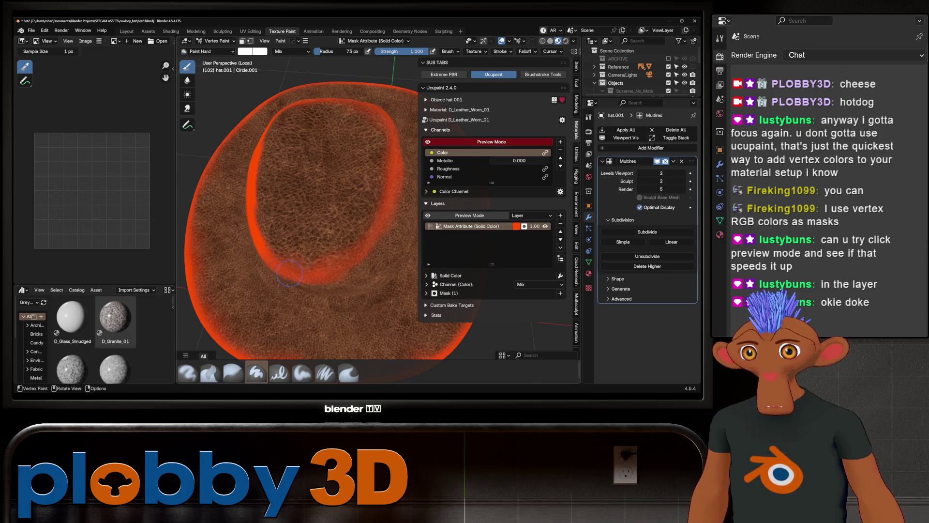
{"action": "mouse_move", "coordinate": [311, 280]}
{"action": "middle_mouse_down"}
{"action": "mouse_move", "coordinate": [390, 287]}
{"action": "mouse_move", "coordinate": [268, 269]}
{"action": "mouse_move", "coordinate": [307, 233]}
{"action": "middle_mouse_up"}
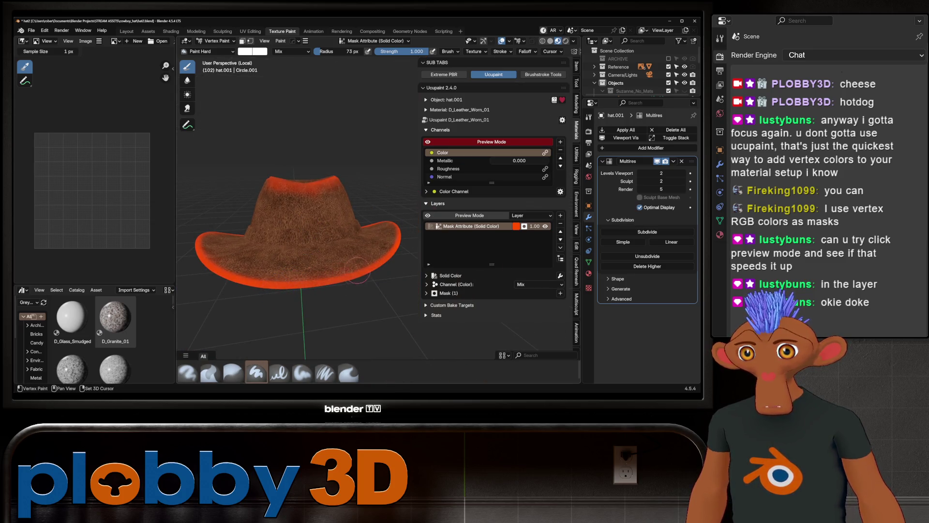
{"action": "middle_click_drag", "start_coordinate": [368, 266], "coordinate": [195, 290]}
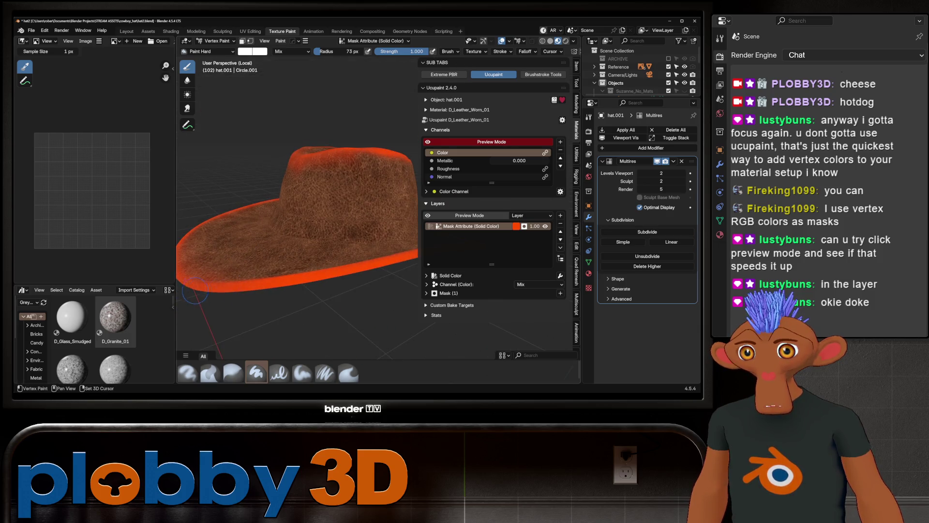
{"action": "middle_click_drag", "start_coordinate": [361, 264], "coordinate": [236, 286]}
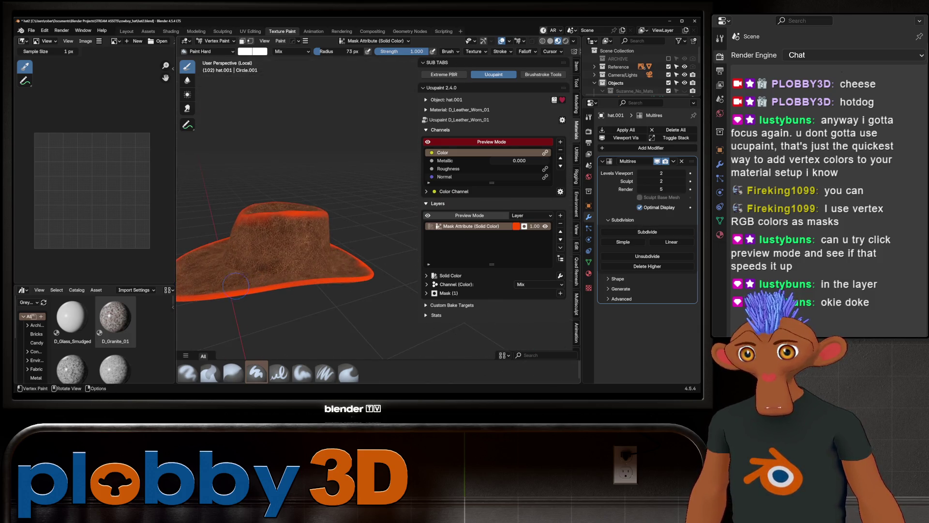
{"action": "middle_click_drag", "start_coordinate": [339, 277], "coordinate": [297, 276]}
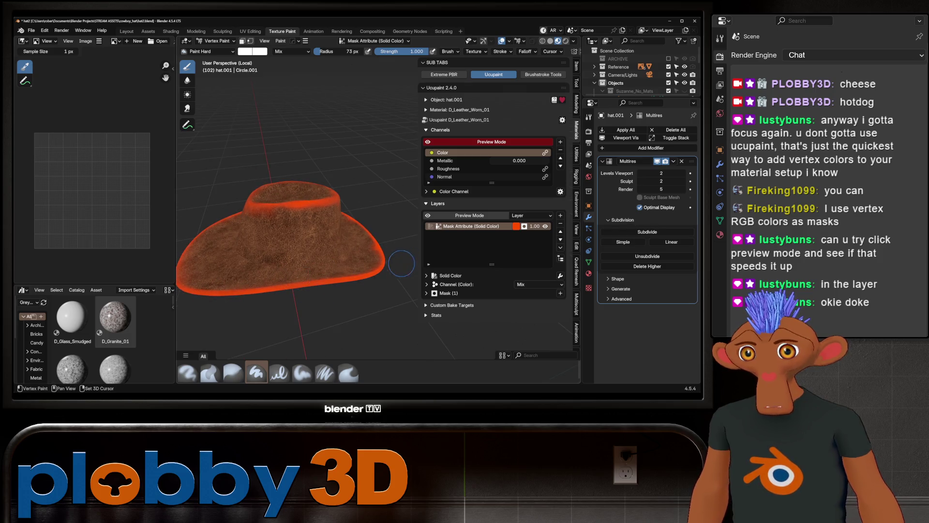
{"action": "middle_click_drag", "start_coordinate": [401, 263], "coordinate": [239, 251]}
{"action": "middle_click_drag", "start_coordinate": [373, 262], "coordinate": [261, 232]}
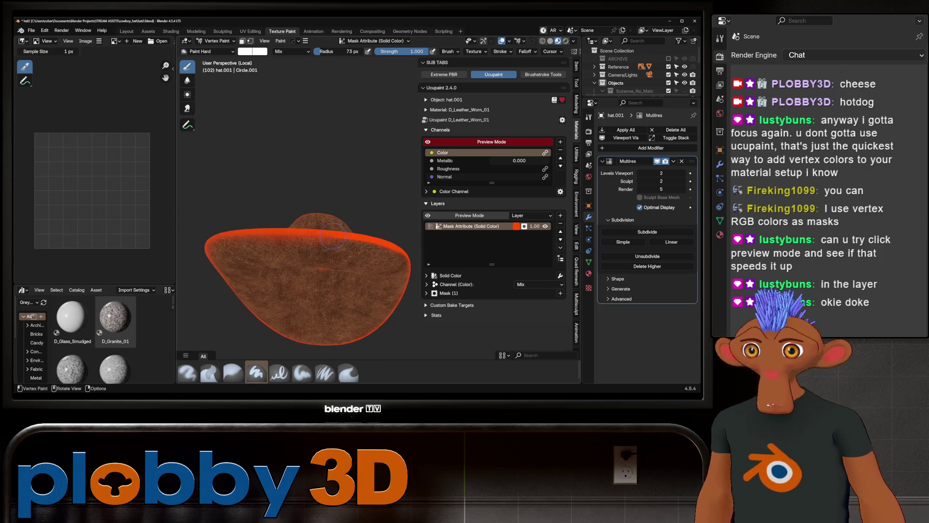
{"action": "middle_click_drag", "start_coordinate": [333, 236], "coordinate": [245, 227]}
{"action": "mouse_move", "coordinate": [336, 229]}
{"action": "middle_mouse_down"}
{"action": "mouse_move", "coordinate": [339, 261]}
{"action": "mouse_move", "coordinate": [270, 238]}
{"action": "middle_mouse_up"}
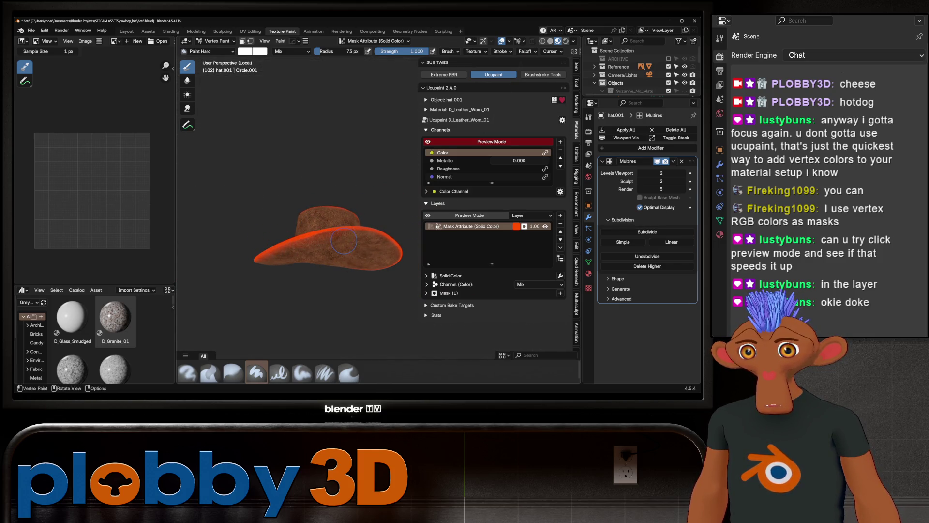
{"action": "mouse_move", "coordinate": [344, 241]}
{"action": "middle_mouse_down"}
{"action": "mouse_move", "coordinate": [366, 223]}
{"action": "mouse_move", "coordinate": [313, 241]}
{"action": "mouse_move", "coordinate": [281, 236]}
{"action": "middle_mouse_up"}
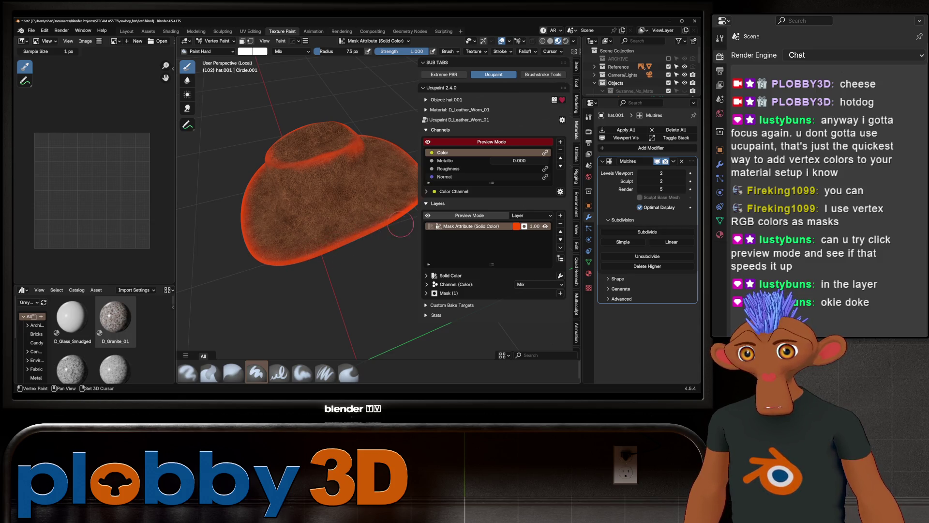
{"action": "middle_click_drag", "start_coordinate": [368, 245], "coordinate": [309, 237]}
{"action": "mouse_move", "coordinate": [230, 271]}
{"action": "middle_mouse_down"}
{"action": "mouse_move", "coordinate": [333, 167]}
{"action": "mouse_move", "coordinate": [372, 162]}
{"action": "middle_mouse_up"}
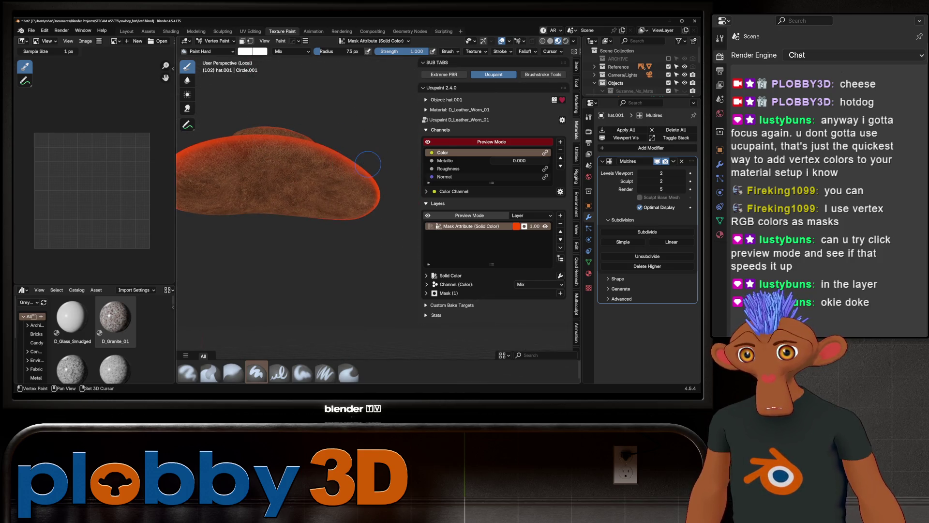
{"action": "mouse_move", "coordinate": [246, 138]}
{"action": "middle_mouse_down"}
{"action": "mouse_move", "coordinate": [321, 237]}
{"action": "mouse_move", "coordinate": [296, 274]}
{"action": "mouse_move", "coordinate": [243, 209]}
{"action": "middle_mouse_up"}
{"action": "scroll", "coordinate": [310, 257], "scroll_direction": "up", "scroll_amount": 3}
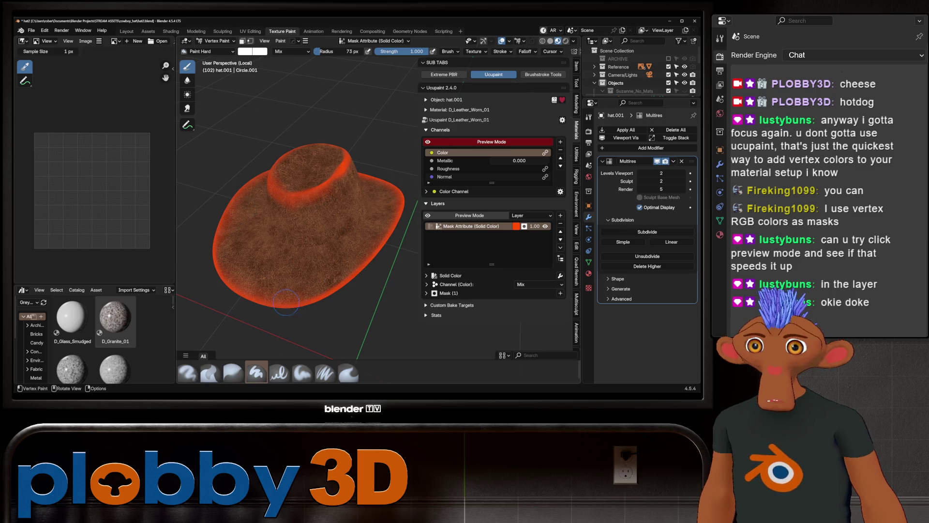
{"action": "scroll", "coordinate": [324, 199], "scroll_direction": "up", "scroll_amount": 5}
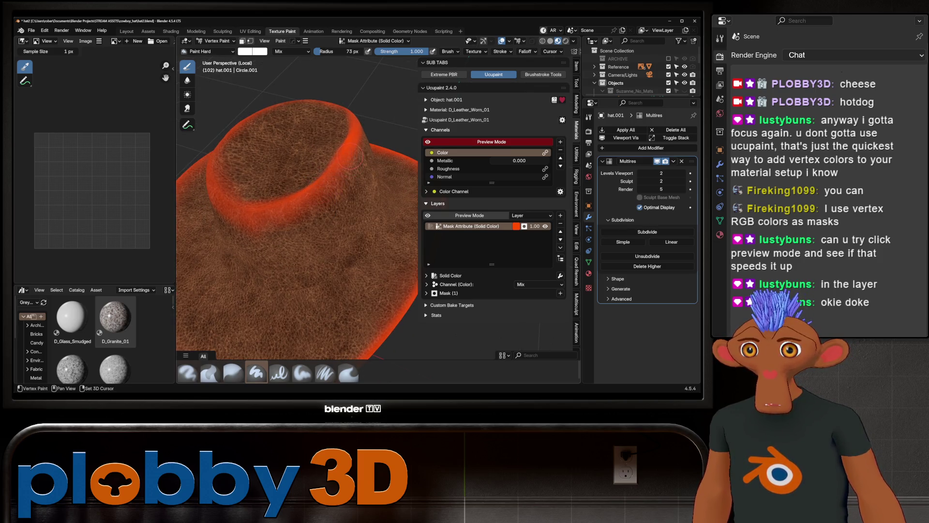
{"action": "scroll", "coordinate": [286, 193], "scroll_direction": "up", "scroll_amount": 3}
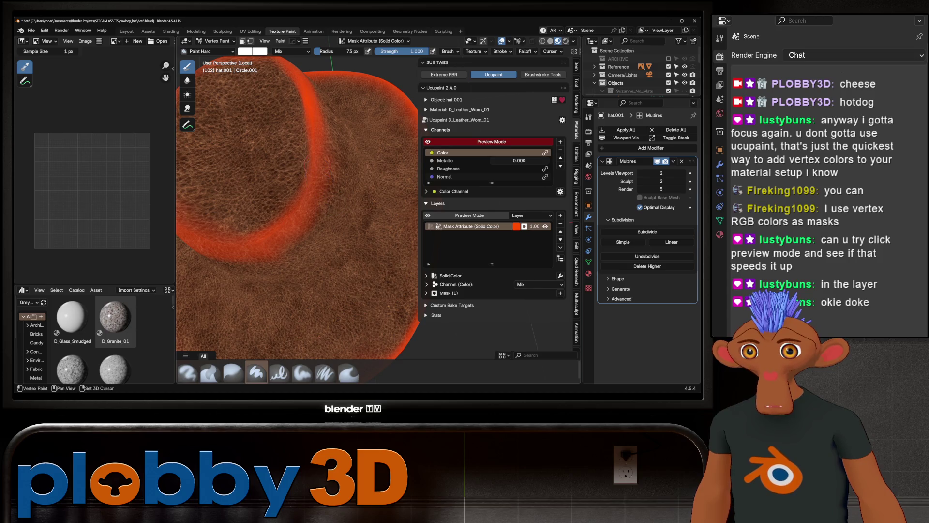
{"action": "scroll", "coordinate": [290, 208], "scroll_direction": "down", "scroll_amount": 5}
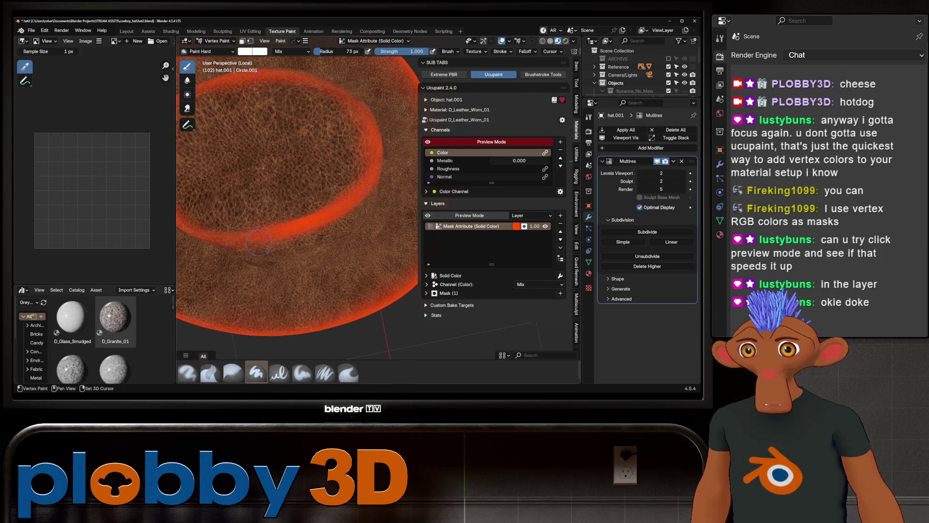
{"action": "middle_click_drag", "start_coordinate": [371, 180], "coordinate": [279, 216]}
{"action": "middle_click_drag", "start_coordinate": [344, 207], "coordinate": [297, 148]}
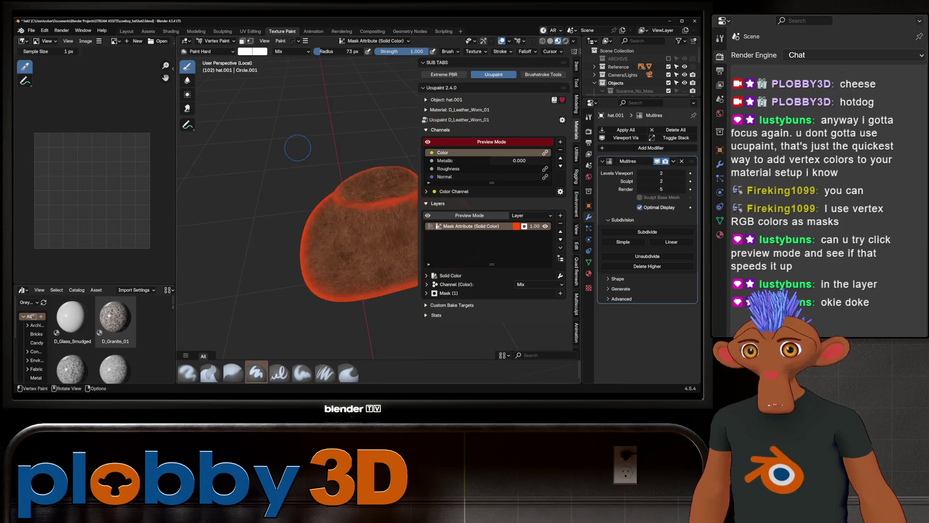
{"action": "mouse_move", "coordinate": [354, 221]}
{"action": "middle_mouse_down"}
{"action": "mouse_move", "coordinate": [340, 228]}
{"action": "mouse_move", "coordinate": [367, 213]}
{"action": "middle_mouse_up"}
{"action": "scroll", "coordinate": [340, 227], "scroll_direction": "up", "scroll_amount": 3}
{"action": "scroll", "coordinate": [358, 220], "scroll_direction": "down", "scroll_amount": 3}
{"action": "scroll", "coordinate": [384, 210], "scroll_direction": "up", "scroll_amount": 5}
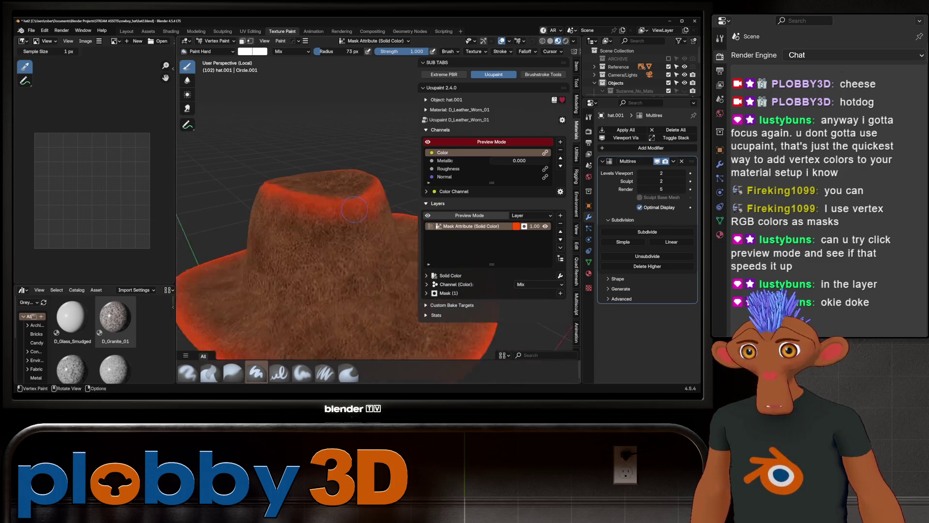
{"action": "left_click_drag", "start_coordinate": [342, 207], "coordinate": [303, 252]}
{"action": "key", "text": "ctrl+z"}
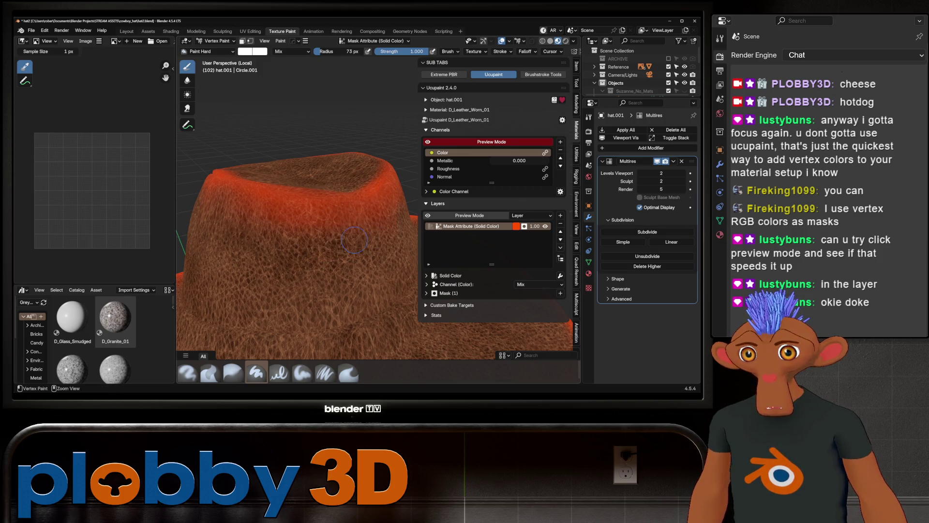
{"action": "scroll", "coordinate": [309, 224], "scroll_direction": "down", "scroll_amount": 5}
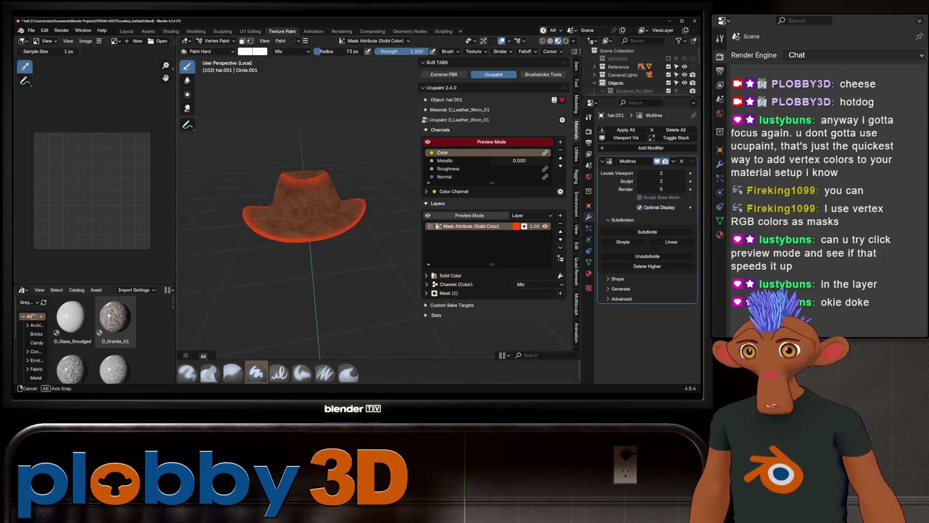
{"action": "middle_click_drag", "start_coordinate": [308, 223], "coordinate": [329, 220]}
{"action": "scroll", "coordinate": [346, 151], "scroll_direction": "up", "scroll_amount": 6}
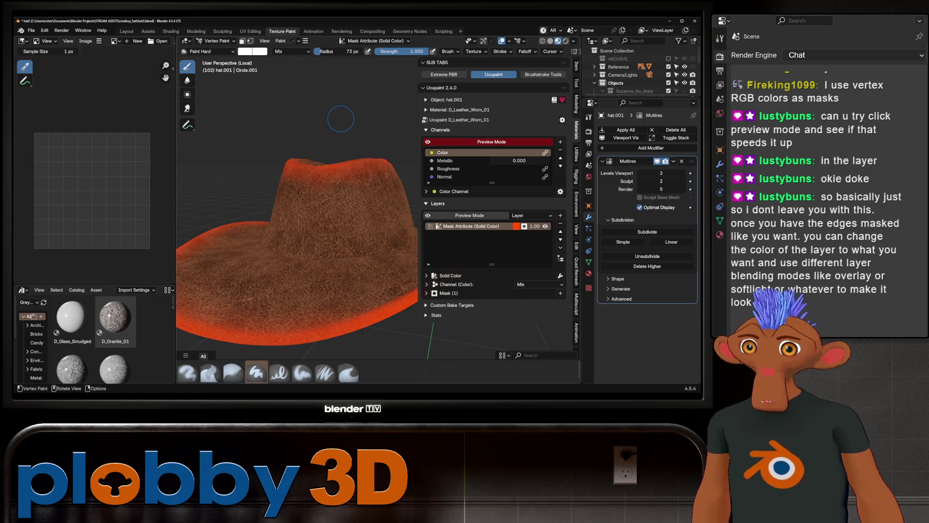
Step: Open the colour picker of the orange (#FF4D00) Mask Attribute layer
{"action": "left_click", "coordinate": [516, 226]}
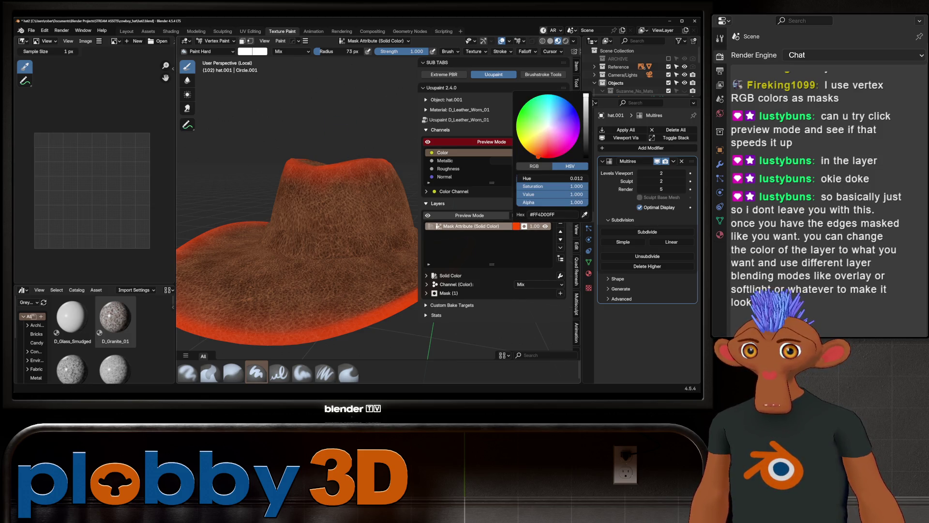
Step: Test a black mask colour with an undone brim stroke, then raise the layer colour's Value to 1 for white
{"action": "left_click_drag", "start_coordinate": [586, 95], "coordinate": [585, 159]}
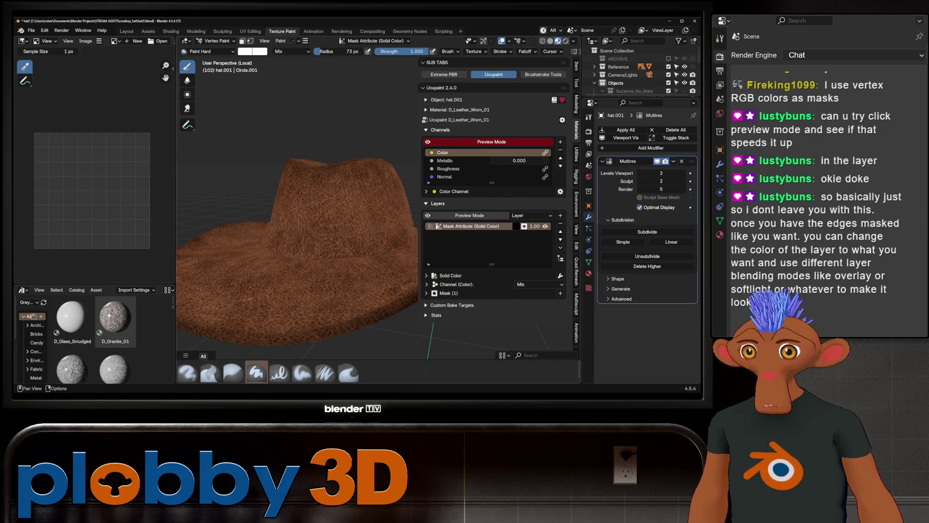
{"action": "mouse_move", "coordinate": [300, 218]}
{"action": "middle_mouse_down"}
{"action": "mouse_move", "coordinate": [305, 270]}
{"action": "mouse_move", "coordinate": [315, 203]}
{"action": "mouse_move", "coordinate": [319, 242]}
{"action": "mouse_move", "coordinate": [356, 185]}
{"action": "mouse_move", "coordinate": [337, 224]}
{"action": "middle_mouse_up"}
{"action": "mouse_move", "coordinate": [347, 166]}
{"action": "left_mouse_down"}
{"action": "mouse_move", "coordinate": [370, 126]}
{"action": "mouse_move", "coordinate": [343, 154]}
{"action": "left_mouse_up"}
{"action": "key", "text": "ctrl+z"}
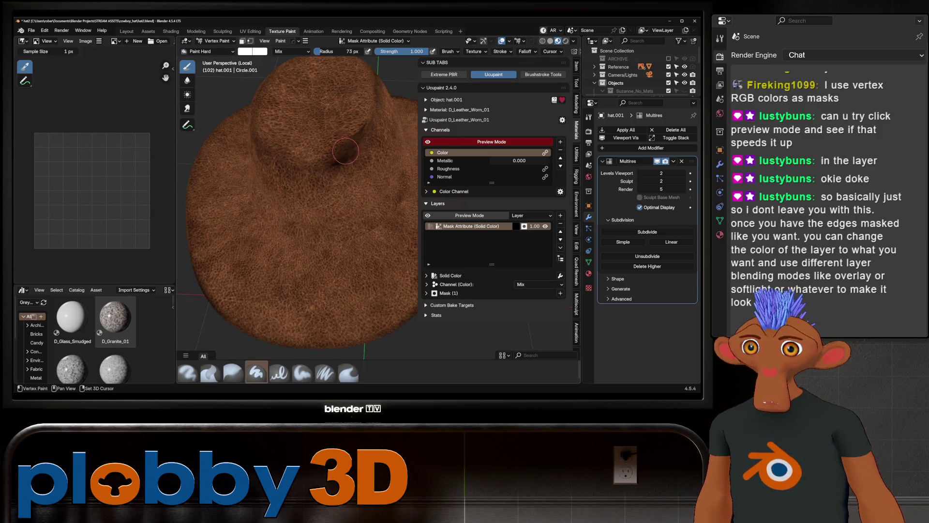
{"action": "mouse_move", "coordinate": [332, 156]}
{"action": "middle_mouse_down"}
{"action": "mouse_move", "coordinate": [321, 191]}
{"action": "mouse_move", "coordinate": [297, 149]}
{"action": "middle_mouse_up"}
{"action": "scroll", "coordinate": [353, 165], "scroll_direction": "down", "scroll_amount": 3}
{"action": "left_click", "coordinate": [517, 226]}
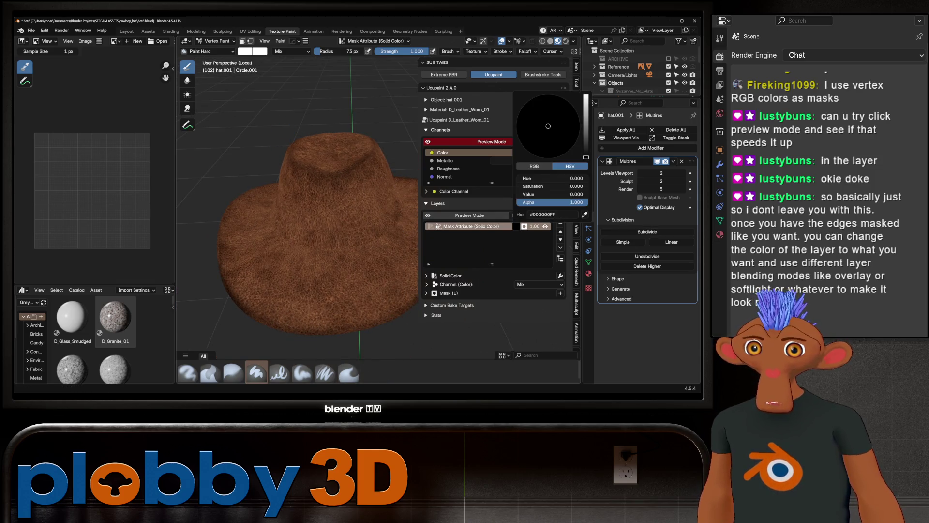
{"action": "left_click_drag", "start_coordinate": [585, 156], "coordinate": [585, 96]}
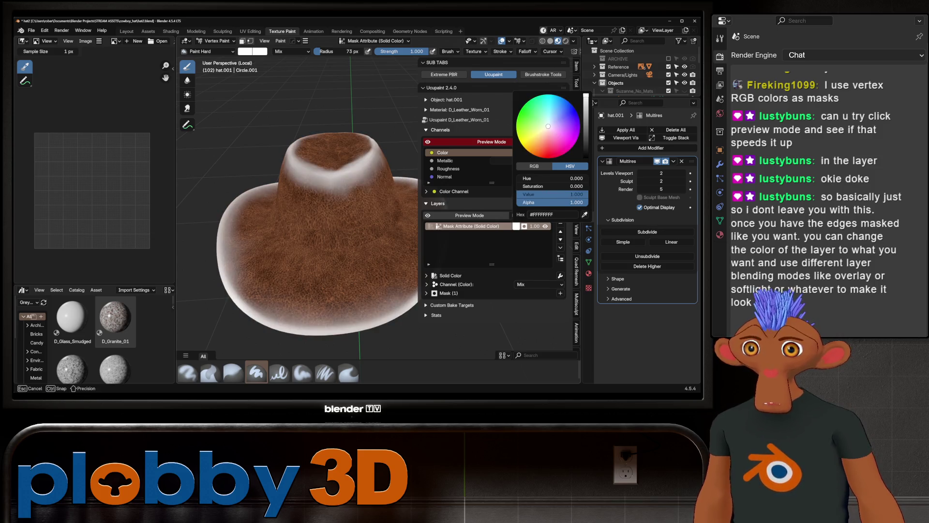
{"action": "mouse_move", "coordinate": [339, 217]}
{"action": "middle_mouse_down"}
{"action": "mouse_move", "coordinate": [349, 237]}
{"action": "mouse_move", "coordinate": [290, 261]}
{"action": "mouse_move", "coordinate": [339, 261]}
{"action": "mouse_move", "coordinate": [294, 229]}
{"action": "mouse_move", "coordinate": [297, 194]}
{"action": "mouse_move", "coordinate": [295, 205]}
{"action": "mouse_move", "coordinate": [289, 190]}
{"action": "middle_mouse_up"}
Step: Shrink the brush to 41 px and zoom close on the crown to check the pale edges
{"action": "scroll", "coordinate": [293, 232], "scroll_direction": "down", "scroll_amount": 3}
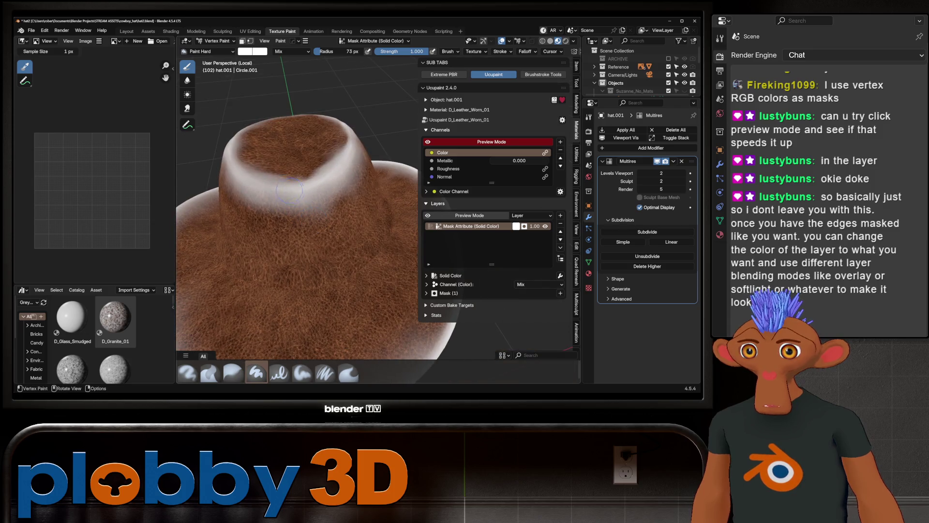
{"action": "scroll", "coordinate": [271, 188], "scroll_direction": "up", "scroll_amount": 2}
{"action": "key", "text": "f"}
{"action": "left_click", "coordinate": [263, 189]}
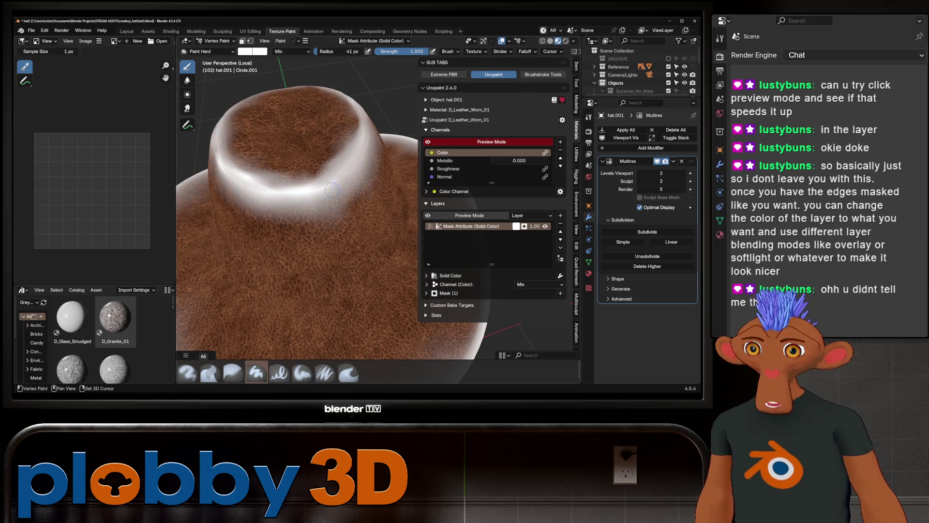
{"action": "scroll", "coordinate": [252, 191], "scroll_direction": "down", "scroll_amount": 4}
{"action": "mouse_move", "coordinate": [251, 191]}
{"action": "middle_mouse_down"}
{"action": "mouse_move", "coordinate": [271, 203]}
{"action": "mouse_move", "coordinate": [324, 187]}
{"action": "mouse_move", "coordinate": [317, 193]}
{"action": "middle_mouse_up"}
{"action": "scroll", "coordinate": [293, 199], "scroll_direction": "up", "scroll_amount": 5}
{"action": "scroll", "coordinate": [294, 199], "scroll_direction": "down", "scroll_amount": 6}
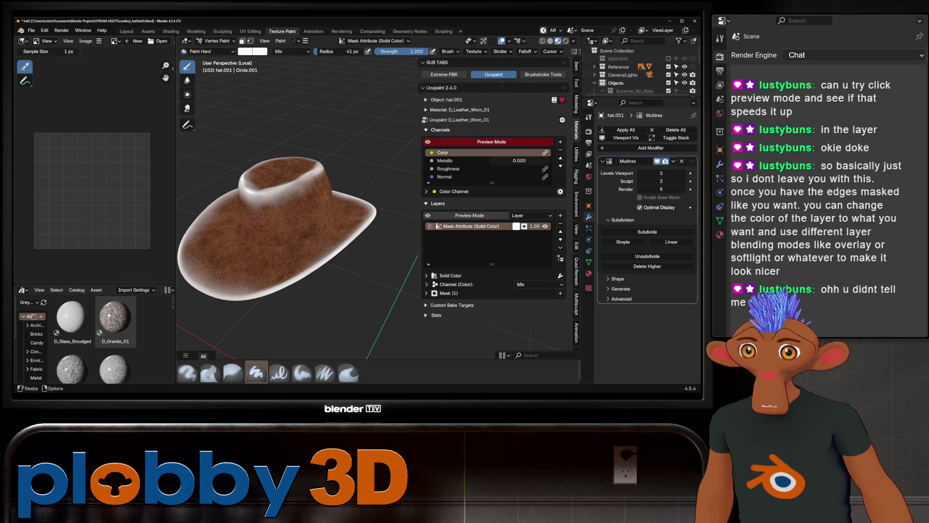
{"action": "middle_click_drag", "start_coordinate": [315, 194], "coordinate": [329, 189]}
{"action": "scroll", "coordinate": [315, 193], "scroll_direction": "up", "scroll_amount": 5}
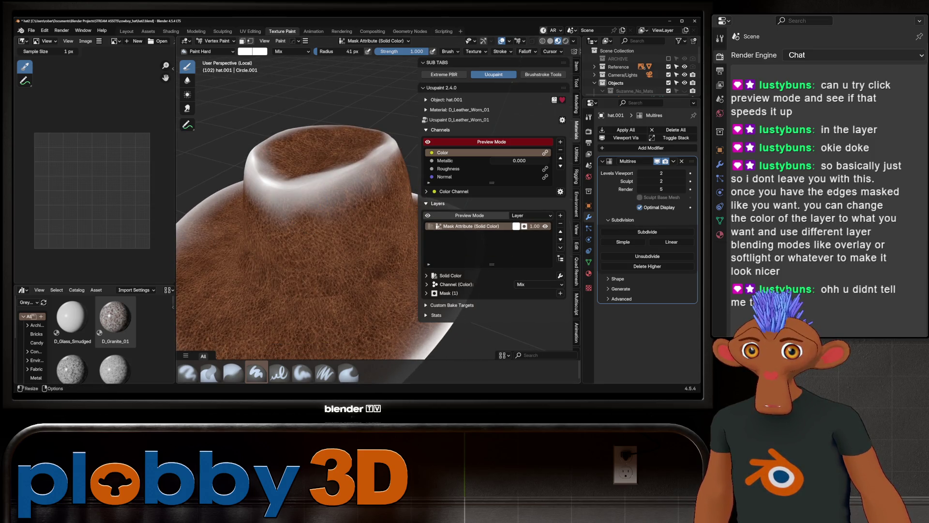
Step: Show the hat mesh's Color Attributes in Object Data properties and widen the properties panel
{"action": "left_click", "coordinate": [588, 262]}
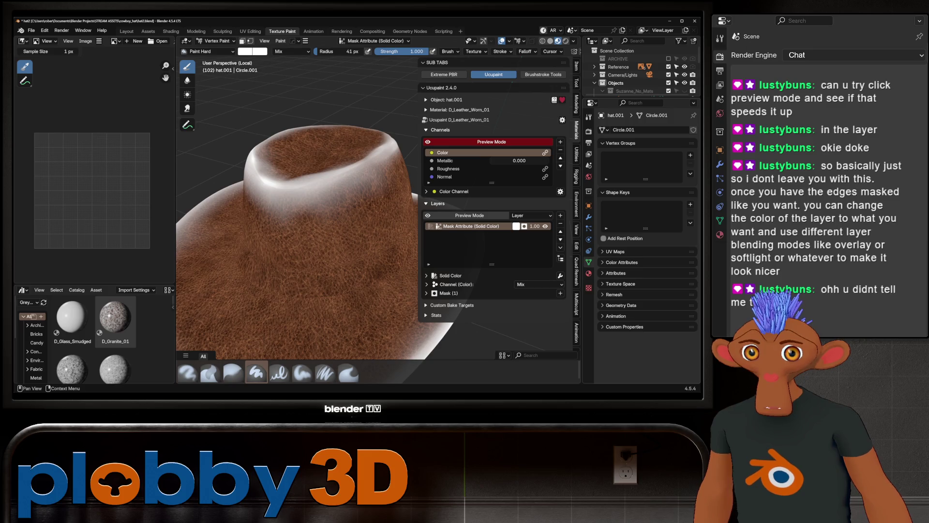
{"action": "left_click", "coordinate": [621, 262]}
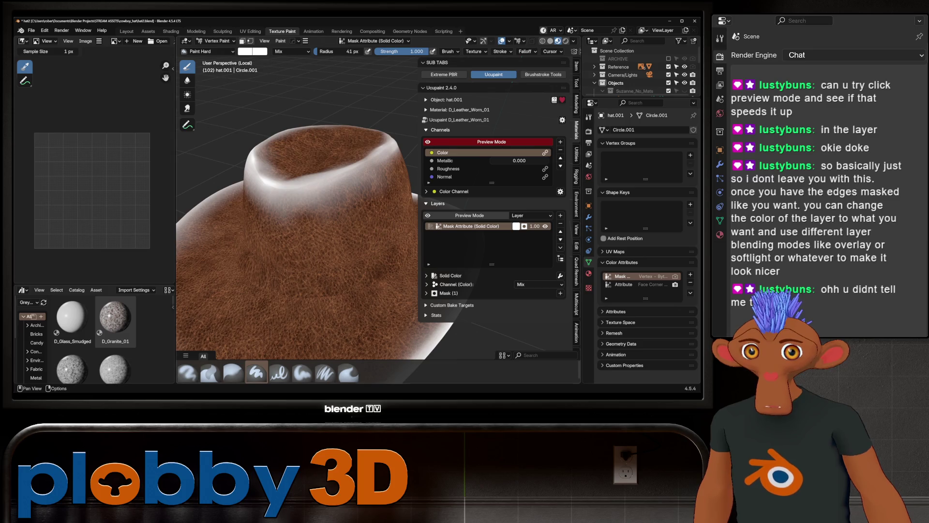
{"action": "left_click_drag", "start_coordinate": [583, 271], "coordinate": [489, 271]}
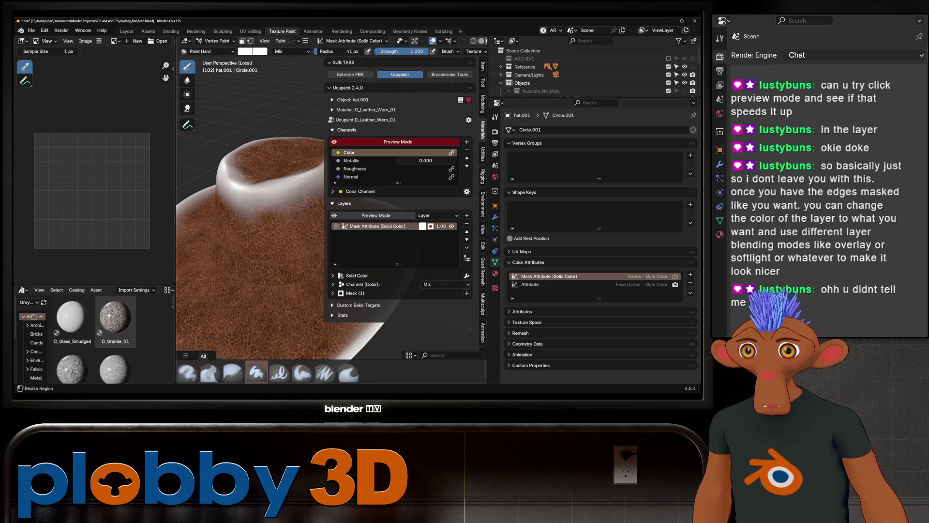
Step: View the hat with Rendered shading in Layout, then bring up the Shading workspace node graph
{"action": "left_click", "coordinate": [126, 31]}
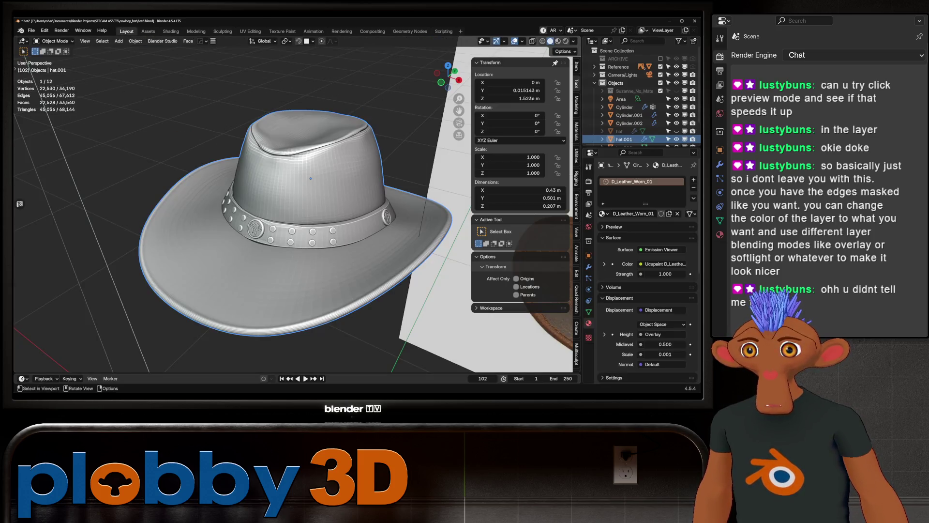
{"action": "left_click", "coordinate": [565, 40]}
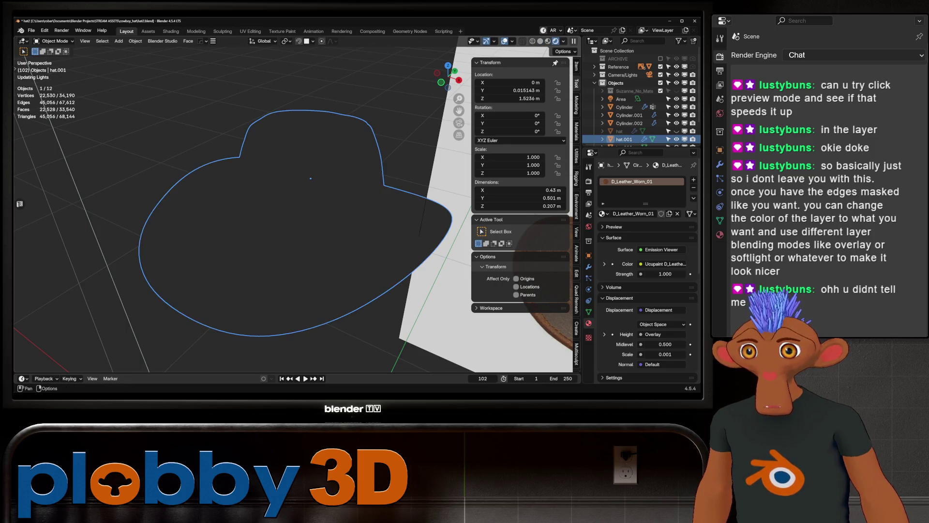
{"action": "left_click", "coordinate": [222, 31]}
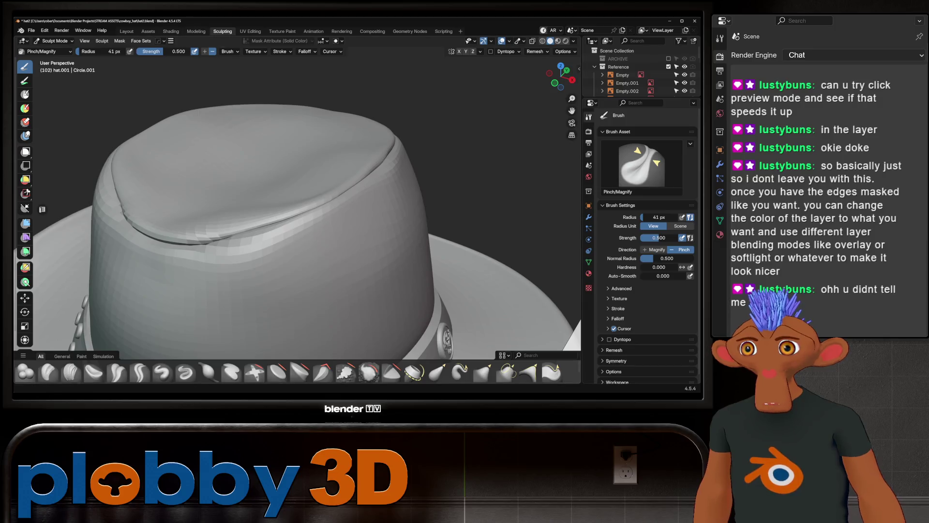
{"action": "left_click", "coordinate": [170, 31]}
{"action": "scroll", "coordinate": [300, 271], "scroll_direction": "down", "scroll_amount": 5}
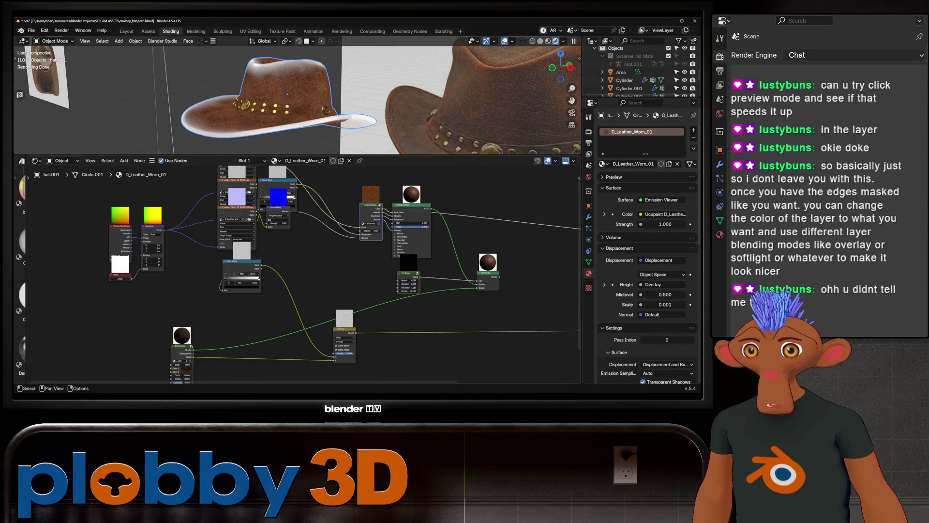
Step: Pan and zoom the node editor over the leather material's shader tree
{"action": "scroll", "coordinate": [282, 284], "scroll_direction": "up", "scroll_amount": 2}
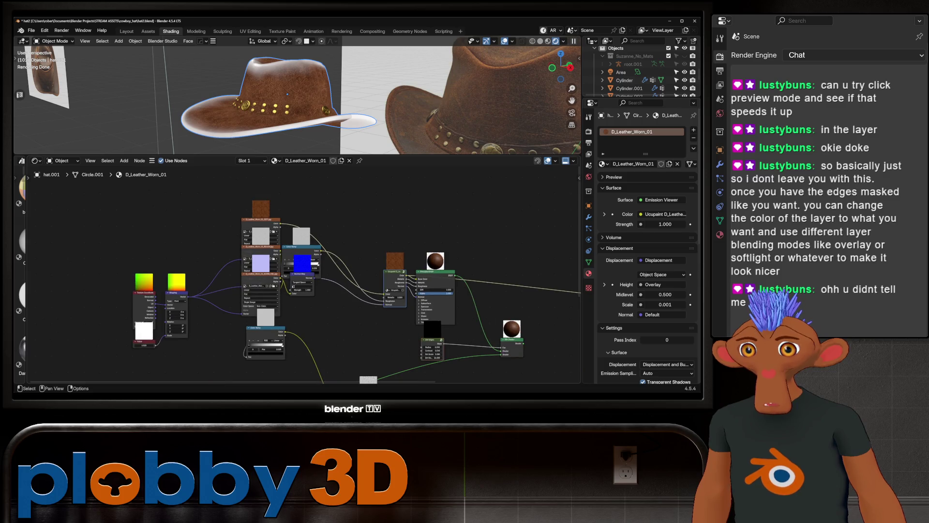
{"action": "scroll", "coordinate": [300, 241], "scroll_direction": "down", "scroll_amount": 1}
{"action": "middle_click_drag", "start_coordinate": [300, 242], "coordinate": [227, 242]}
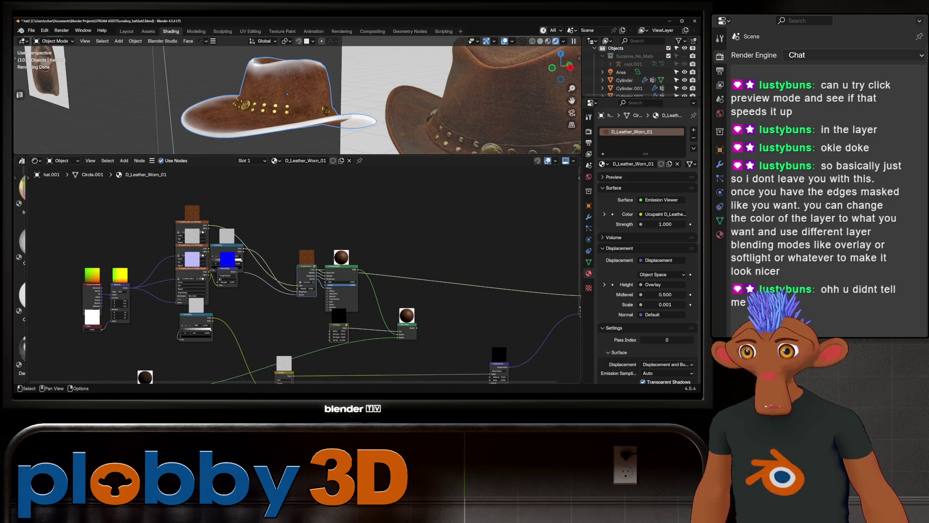
{"action": "scroll", "coordinate": [300, 270], "scroll_direction": "down", "scroll_amount": 1}
{"action": "middle_click_drag", "start_coordinate": [300, 271], "coordinate": [312, 219]}
{"action": "middle_click_drag", "start_coordinate": [309, 271], "coordinate": [268, 293]}
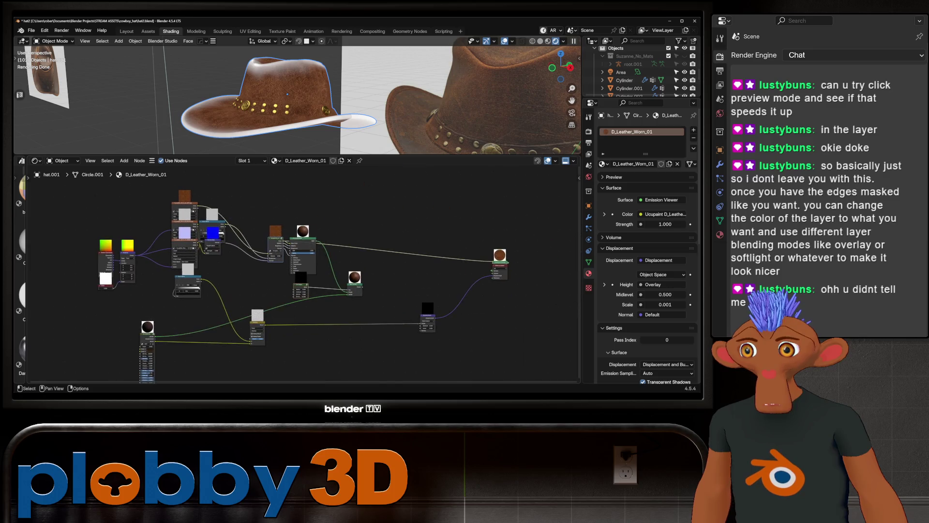
Step: Shift the Ucupaint and Dirt Edges nodes slightly right and frame the whole node tree
{"action": "scroll", "coordinate": [252, 244], "scroll_direction": "up", "scroll_amount": 5}
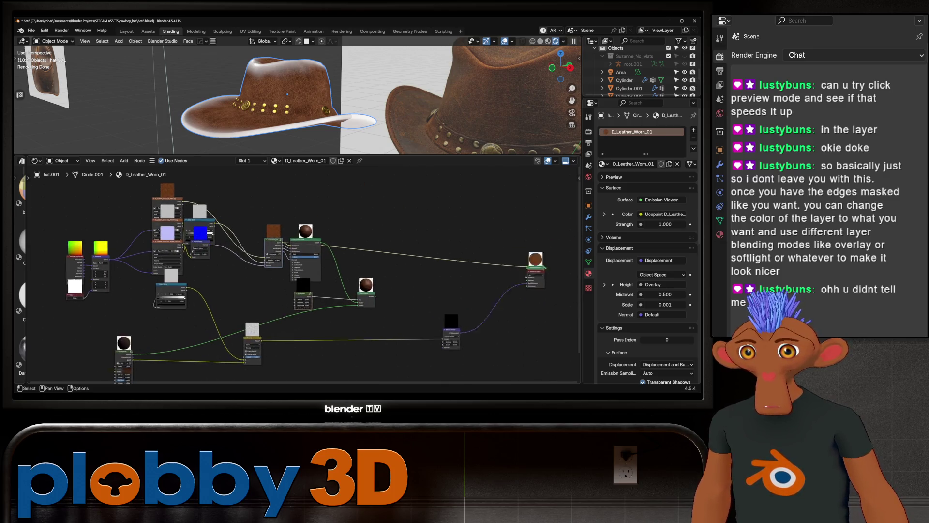
{"action": "scroll", "coordinate": [304, 274], "scroll_direction": "down", "scroll_amount": 1}
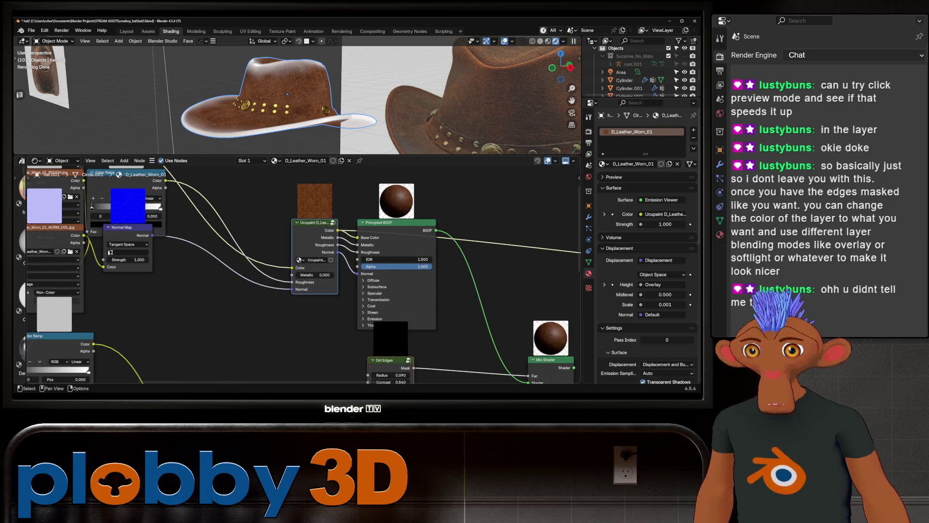
{"action": "mouse_move", "coordinate": [304, 275]}
{"action": "middle_mouse_down"}
{"action": "mouse_move", "coordinate": [464, 254]}
{"action": "mouse_move", "coordinate": [414, 271]}
{"action": "middle_mouse_up"}
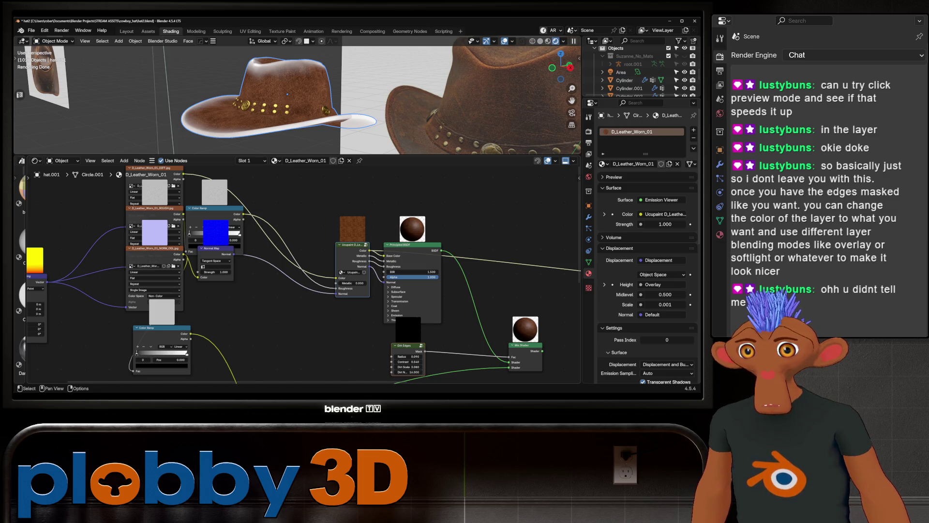
{"action": "key", "text": "g"}
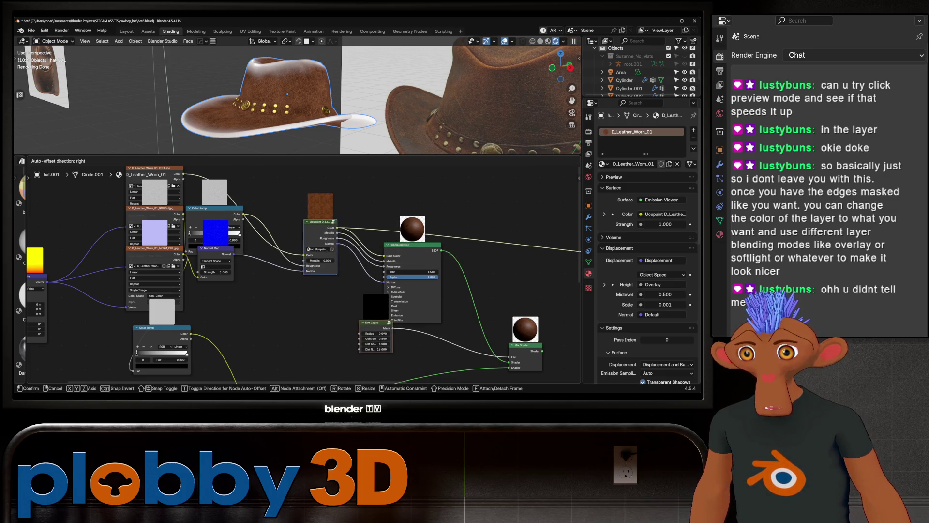
{"action": "key", "text": "Return"}
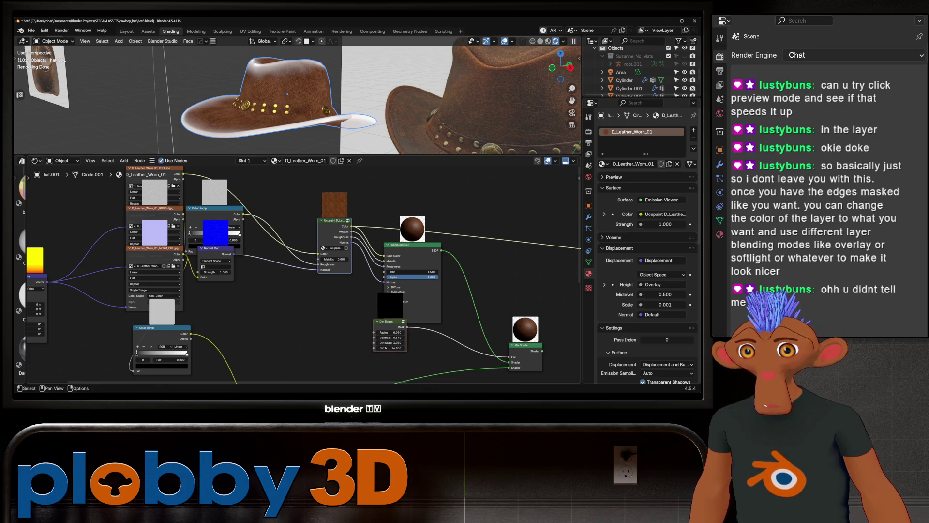
{"action": "key", "text": "Home"}
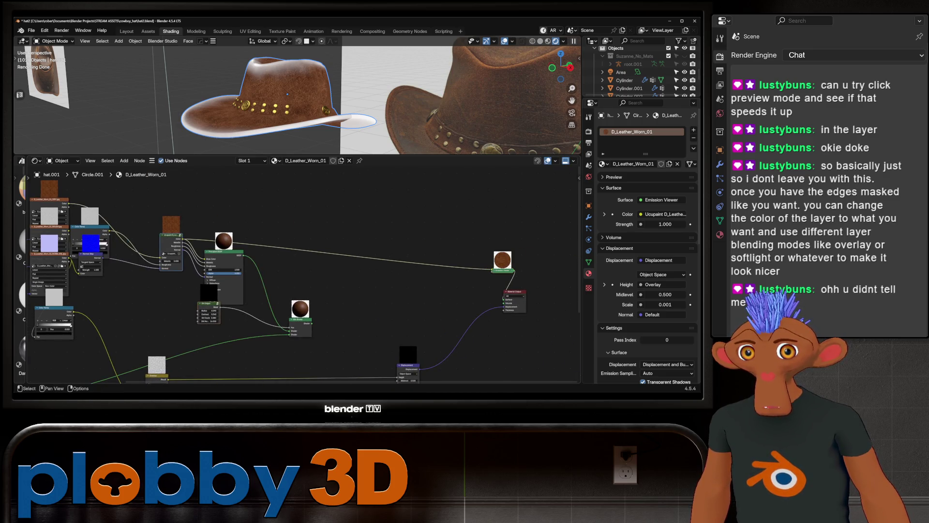
{"action": "scroll", "coordinate": [521, 281], "scroll_direction": "up", "scroll_amount": 2}
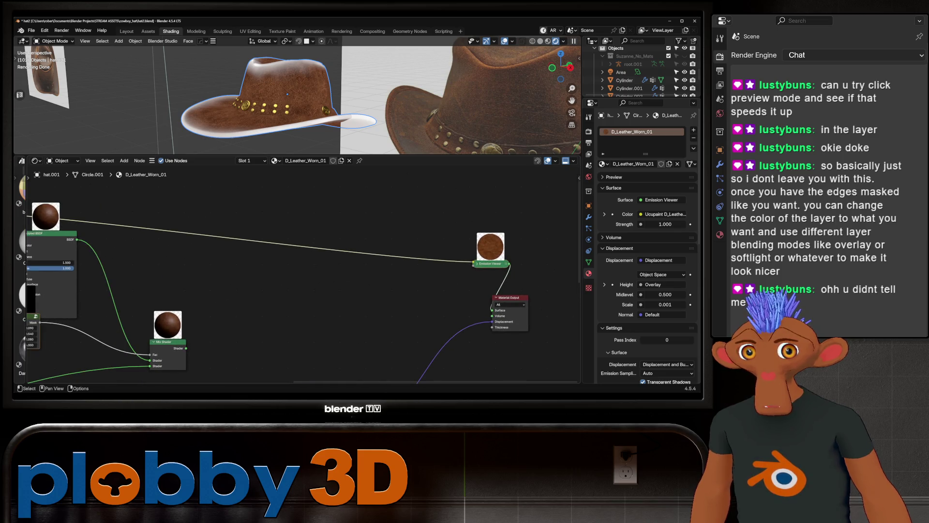
Step: Cut the Emission Viewer links and connect the Mix Shader to the Material Output surface
{"action": "mouse_move", "coordinate": [516, 285]}
{"action": "right_mouse_down", "text": "ctrl"}
{"action": "mouse_move", "coordinate": [387, 252]}
{"action": "mouse_move", "coordinate": [387, 236]}
{"action": "right_mouse_up", "text": "ctrl"}
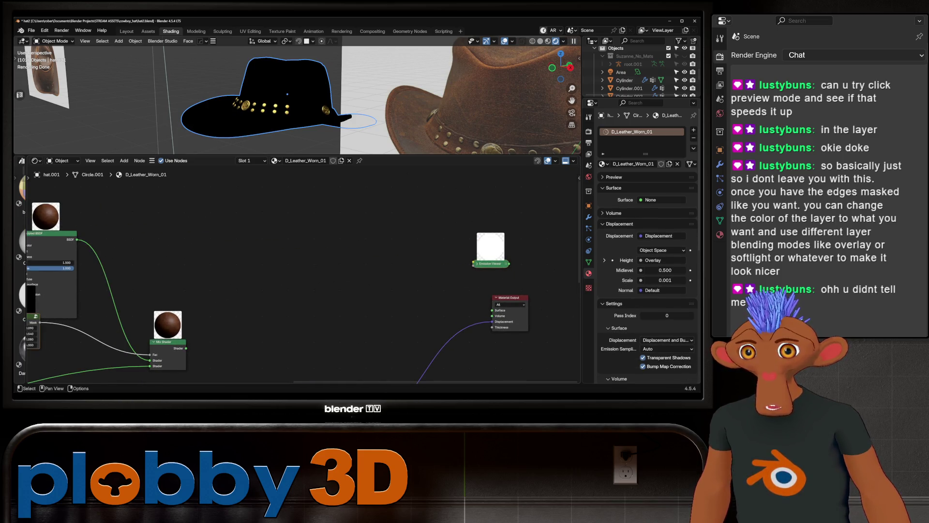
{"action": "scroll", "coordinate": [479, 248], "scroll_direction": "down", "scroll_amount": 1}
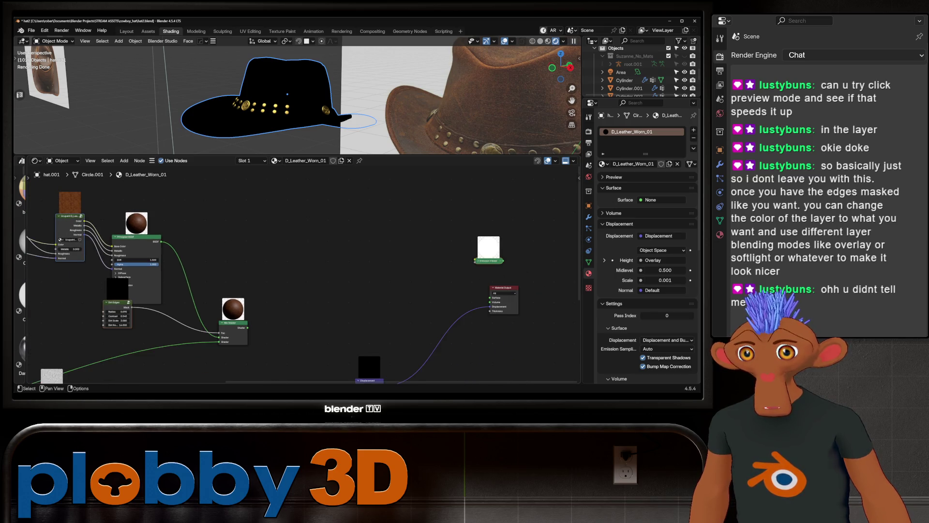
{"action": "left_click_drag", "start_coordinate": [247, 327], "coordinate": [490, 297]}
{"action": "middle_click_drag", "start_coordinate": [490, 297], "coordinate": [618, 296]}
{"action": "scroll", "coordinate": [304, 275], "scroll_direction": "up", "scroll_amount": 1}
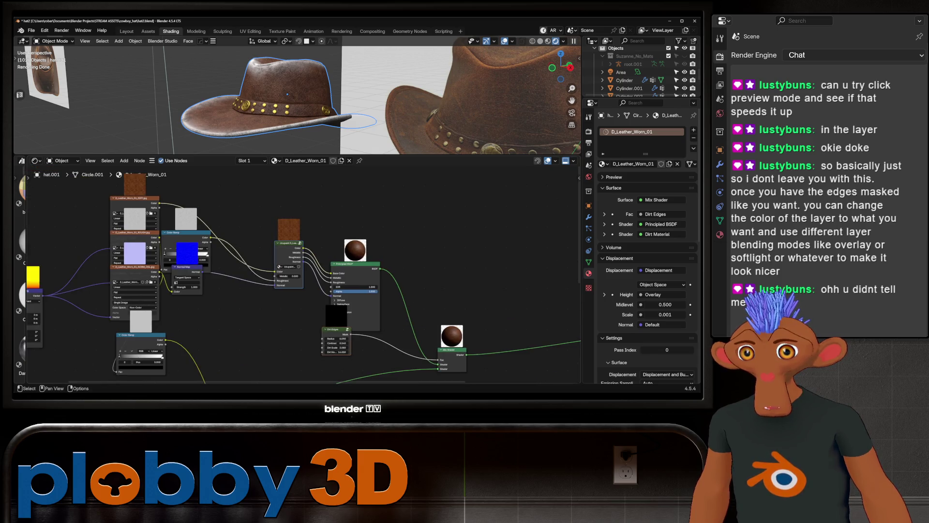
{"action": "scroll", "coordinate": [303, 274], "scroll_direction": "up", "scroll_amount": 1}
Step: Preview the Ucupaint colour output on the hat and move to the Texture Paint workspace
{"action": "middle_click_drag", "start_coordinate": [339, 87], "coordinate": [315, 121]}
{"action": "scroll", "coordinate": [270, 123], "scroll_direction": "up", "scroll_amount": 4}
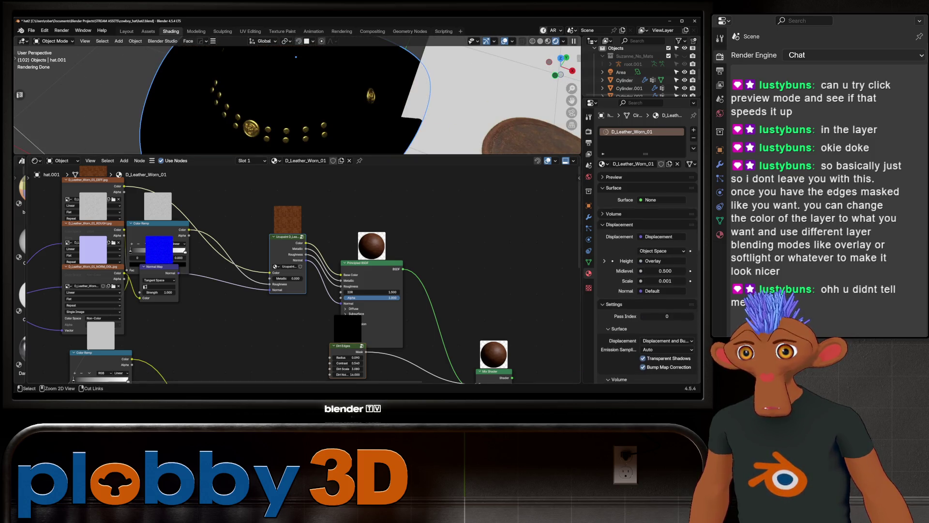
{"action": "key", "text": "Home"}
{"action": "left_click", "coordinate": [58, 256], "text": "ctrl+shift"}
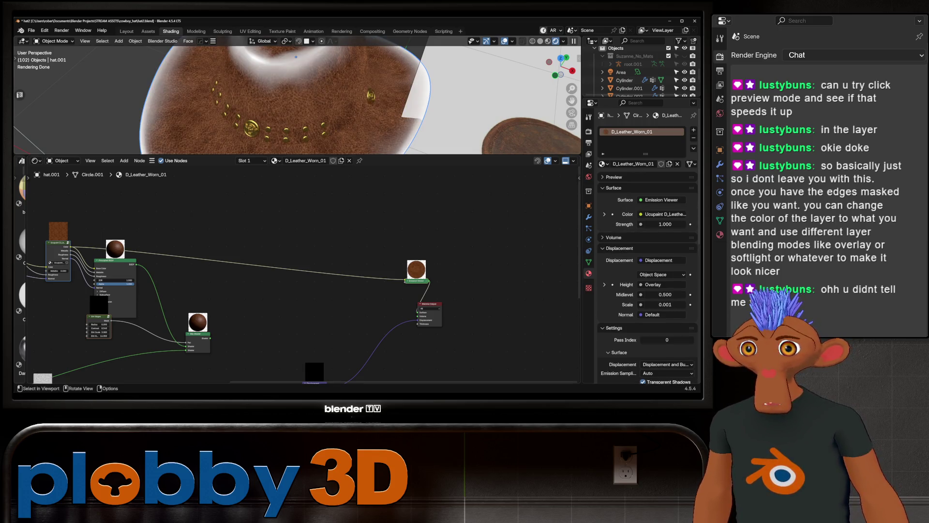
{"action": "left_click", "coordinate": [282, 31]}
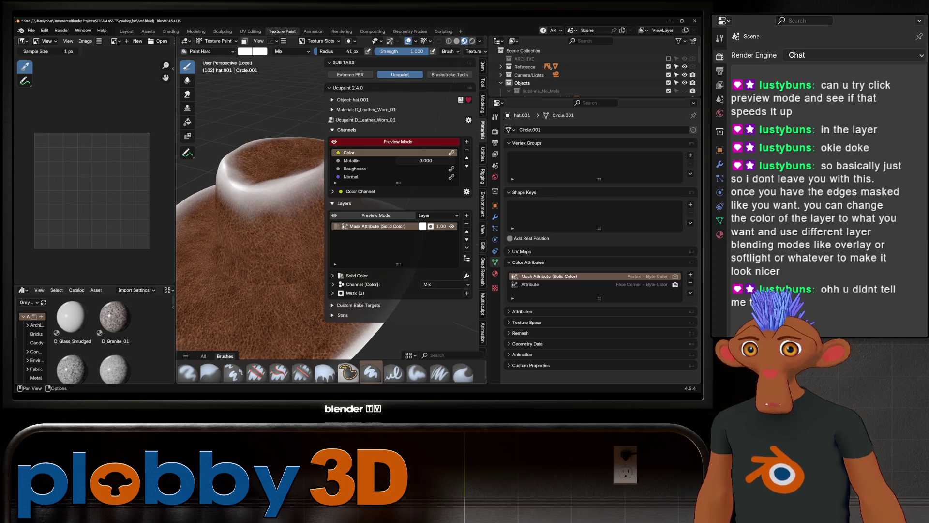
Step: Turn off the layer colour preview, blend the colour channel with Soft Light, and orbit the hat
{"action": "left_click", "coordinate": [397, 142]}
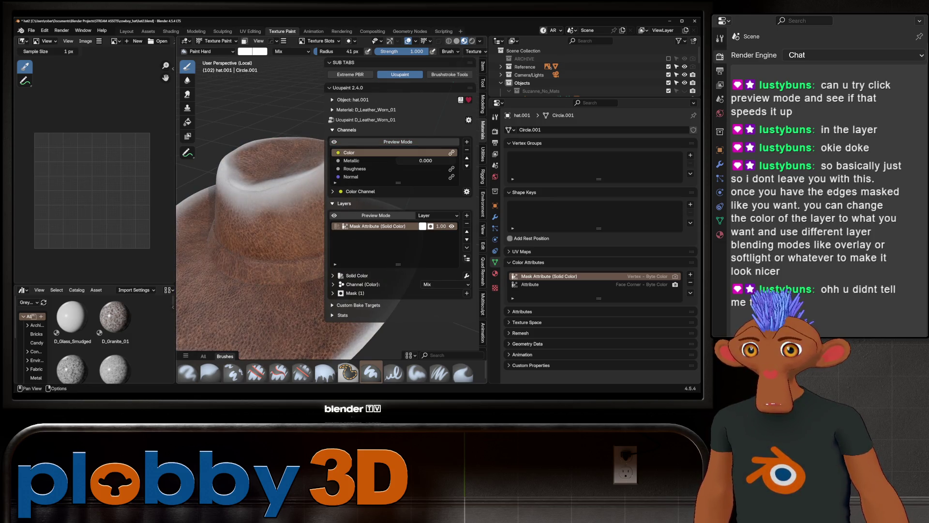
{"action": "left_click", "coordinate": [445, 284]}
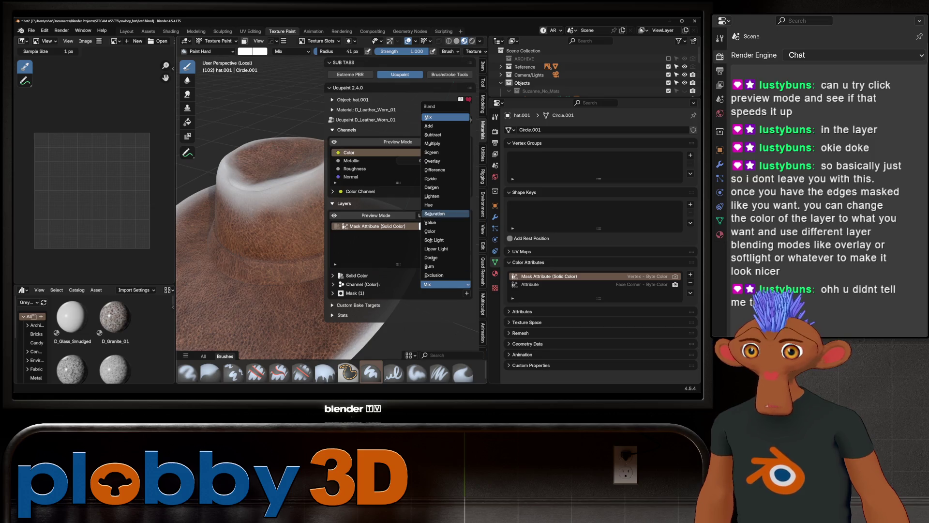
{"action": "left_click", "coordinate": [446, 240]}
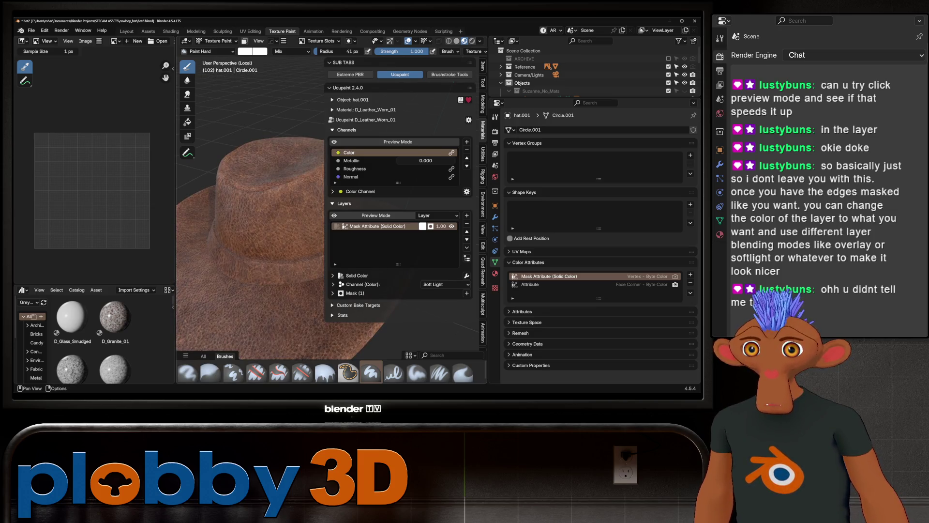
{"action": "mouse_move", "coordinate": [251, 218]}
{"action": "middle_mouse_down"}
{"action": "mouse_move", "coordinate": [237, 223]}
{"action": "mouse_move", "coordinate": [262, 208]}
{"action": "mouse_move", "coordinate": [274, 217]}
{"action": "middle_mouse_up"}
{"action": "middle_click_drag", "start_coordinate": [236, 245], "coordinate": [236, 245]}
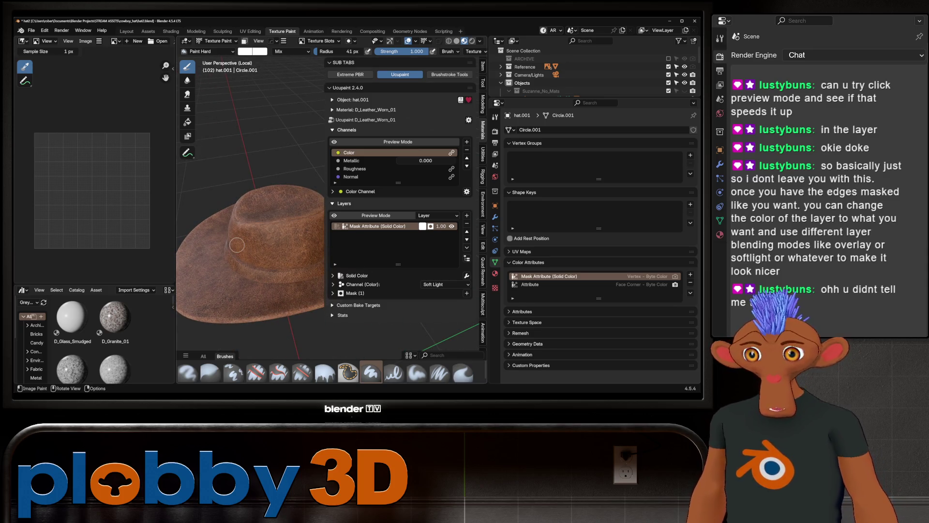
{"action": "scroll", "coordinate": [263, 249], "scroll_direction": "down", "scroll_amount": 5}
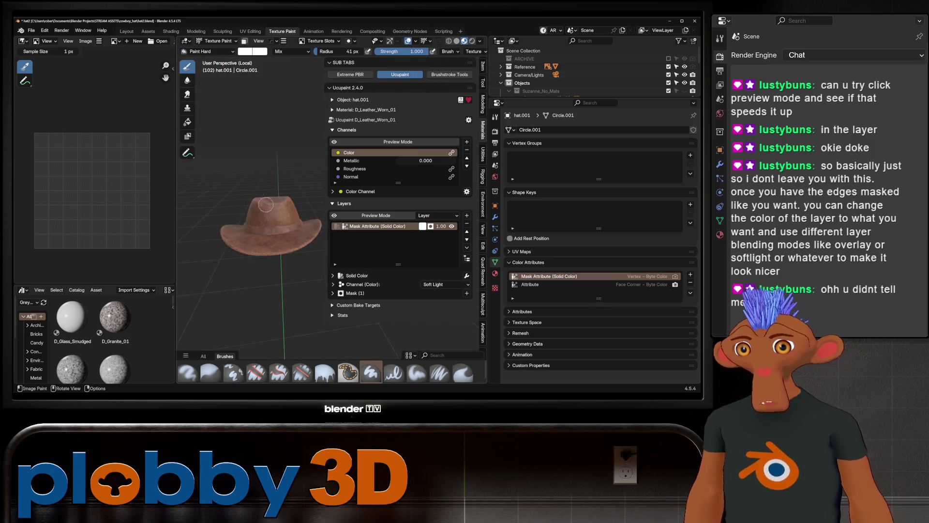
{"action": "mouse_move", "coordinate": [261, 228]}
{"action": "middle_mouse_down"}
{"action": "mouse_move", "coordinate": [271, 208]}
{"action": "mouse_move", "coordinate": [260, 217]}
{"action": "middle_mouse_up"}
Step: Preview the mask layer's effect on the hat and set the colour channel blending to Mix
{"action": "scroll", "coordinate": [260, 217], "scroll_direction": "up", "scroll_amount": 4}
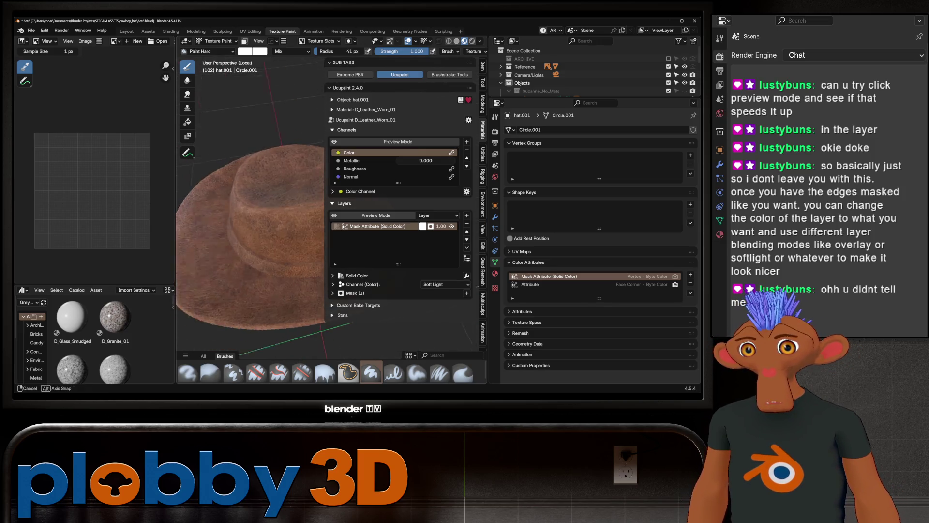
{"action": "scroll", "coordinate": [259, 217], "scroll_direction": "down", "scroll_amount": 4}
{"action": "scroll", "coordinate": [260, 217], "scroll_direction": "up", "scroll_amount": 3}
{"action": "scroll", "coordinate": [251, 223], "scroll_direction": "up", "scroll_amount": 5}
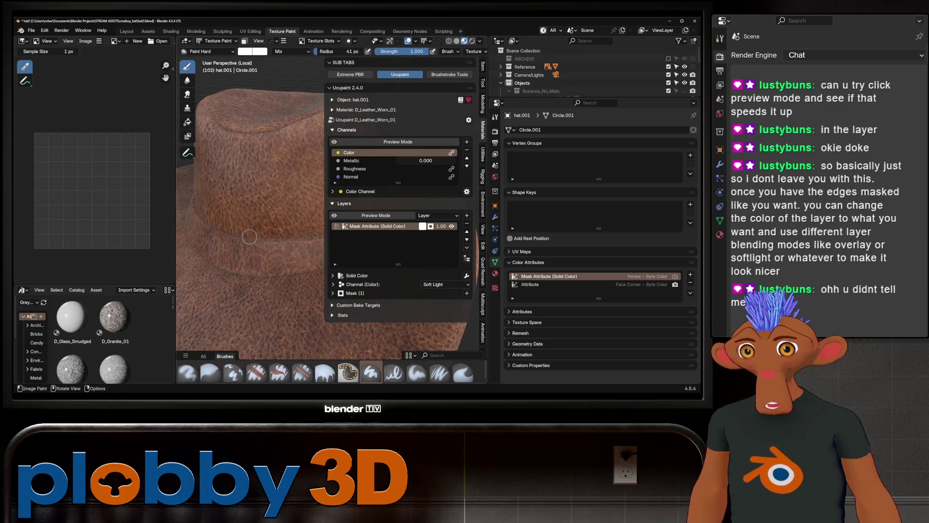
{"action": "left_click", "coordinate": [398, 142]}
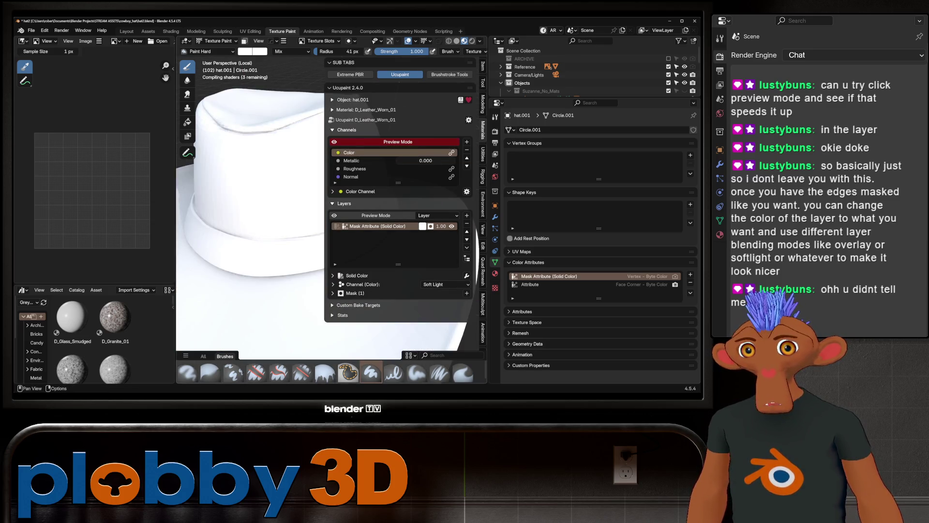
{"action": "left_click", "coordinate": [445, 284]}
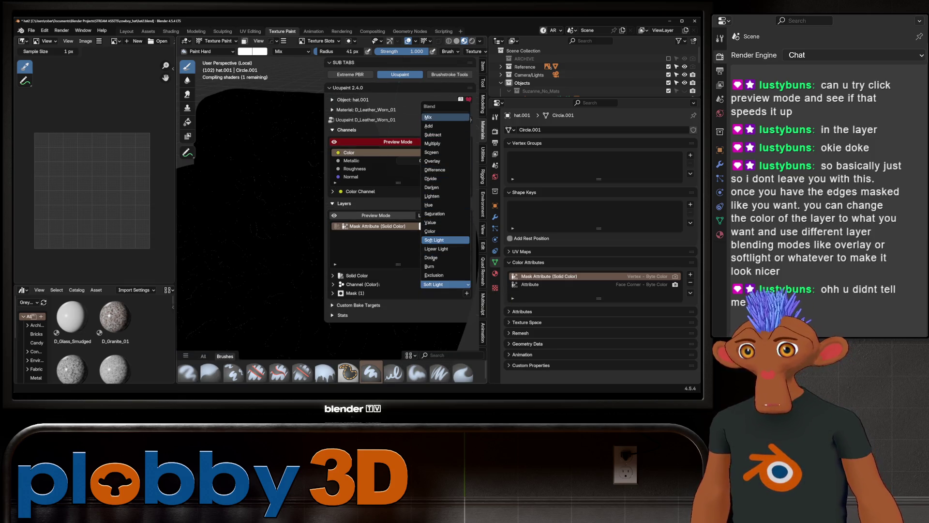
{"action": "left_click", "coordinate": [436, 117]}
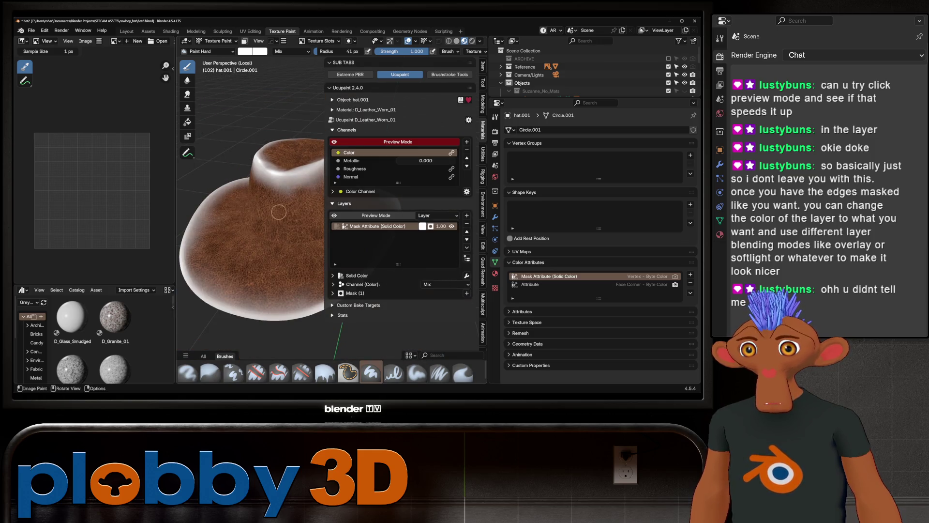
Step: Narrow the Ucupaint layer panel and view the hat straight from the front
{"action": "scroll", "coordinate": [279, 211], "scroll_direction": "up", "scroll_amount": 5}
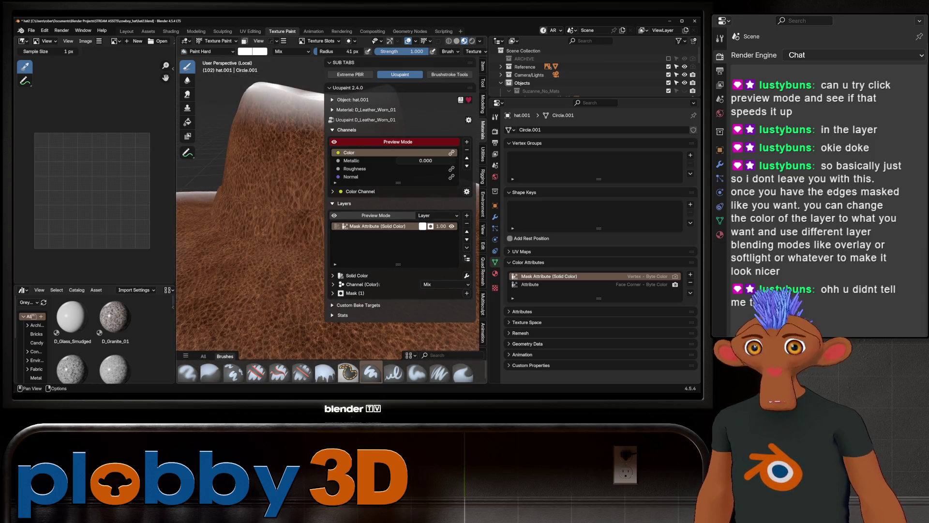
{"action": "left_click_drag", "start_coordinate": [324, 193], "coordinate": [414, 194]}
{"action": "scroll", "coordinate": [329, 194], "scroll_direction": "down", "scroll_amount": 4}
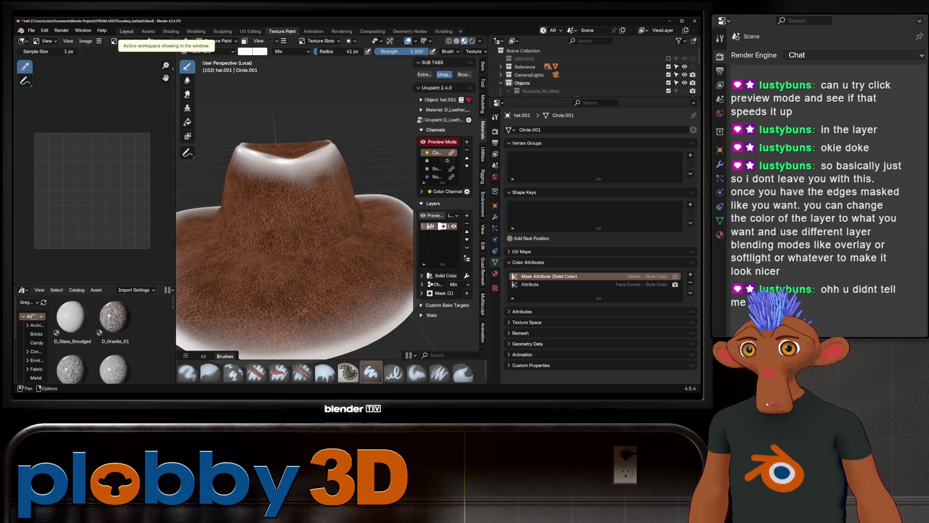
{"action": "key", "text": "KP_1"}
{"action": "scroll", "coordinate": [266, 184], "scroll_direction": "down", "scroll_amount": 5}
{"action": "scroll", "coordinate": [265, 184], "scroll_direction": "up", "scroll_amount": 5}
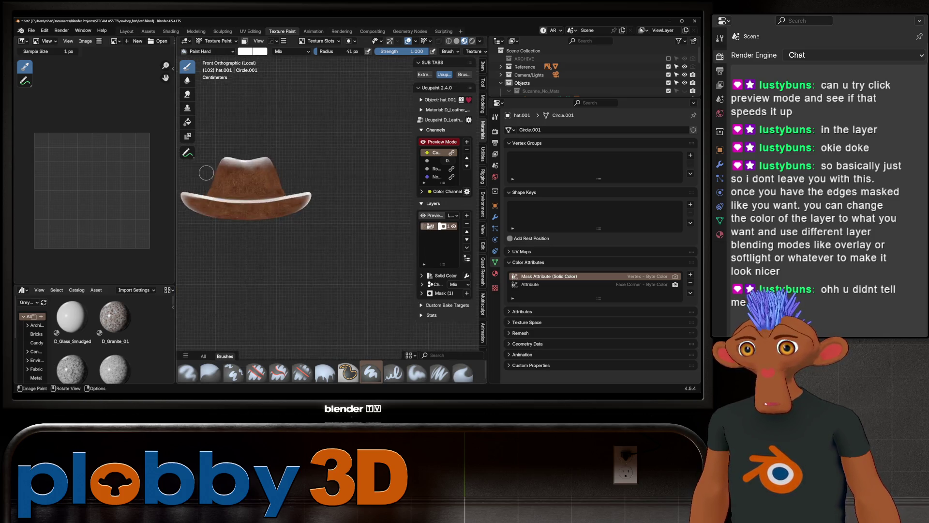
Step: Compare the rendered front view of the hat with the reference photos in Layout, then return to Texture Paint
{"action": "left_click", "coordinate": [126, 31]}
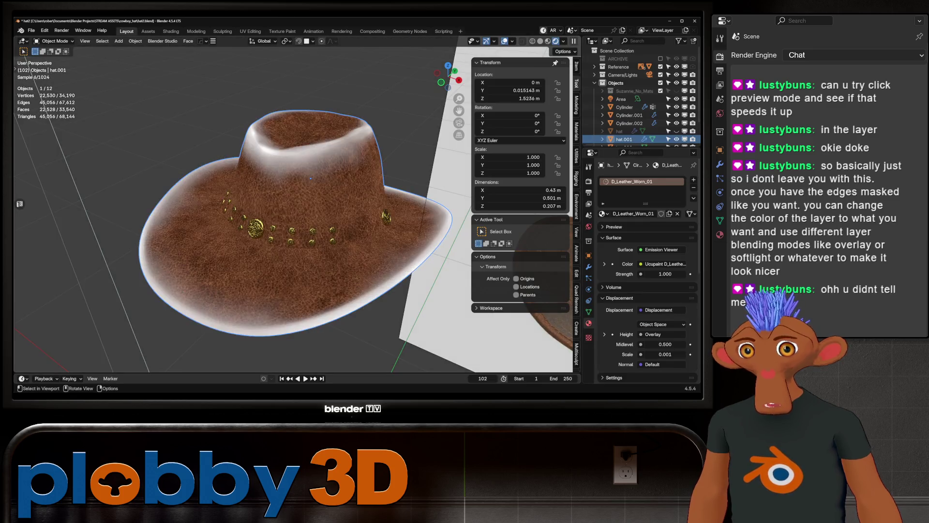
{"action": "scroll", "coordinate": [242, 208], "scroll_direction": "down", "scroll_amount": 5}
{"action": "key", "text": "KP_1"}
{"action": "scroll", "coordinate": [241, 208], "scroll_direction": "up", "scroll_amount": 2}
{"action": "scroll", "coordinate": [290, 208], "scroll_direction": "up", "scroll_amount": 5}
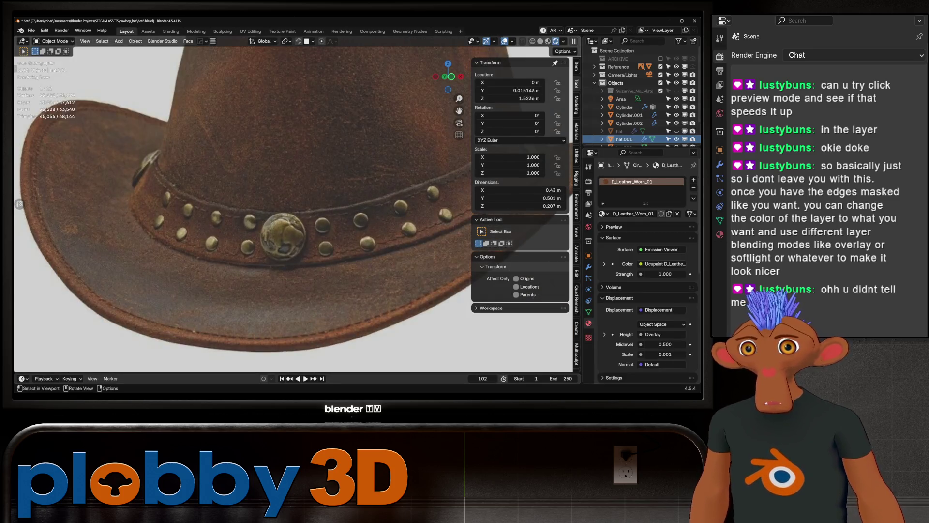
{"action": "scroll", "coordinate": [242, 208], "scroll_direction": "down", "scroll_amount": 8}
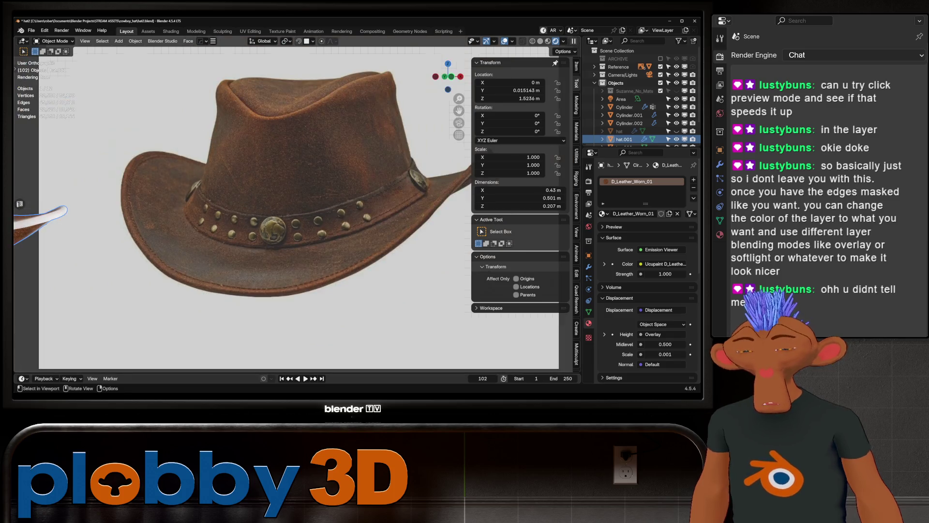
{"action": "scroll", "coordinate": [136, 208], "scroll_direction": "up", "scroll_amount": 5}
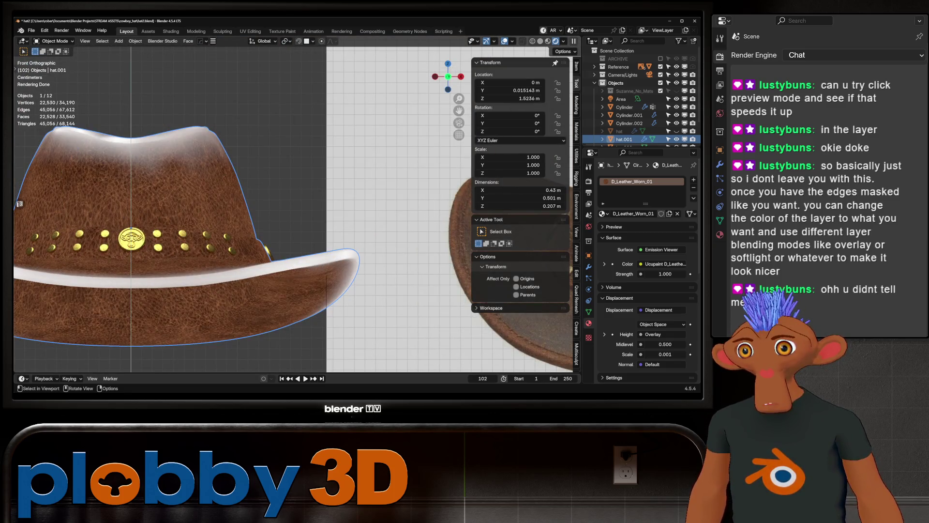
{"action": "left_click", "coordinate": [282, 31]}
{"action": "scroll", "coordinate": [289, 316], "scroll_direction": "up", "scroll_amount": 4}
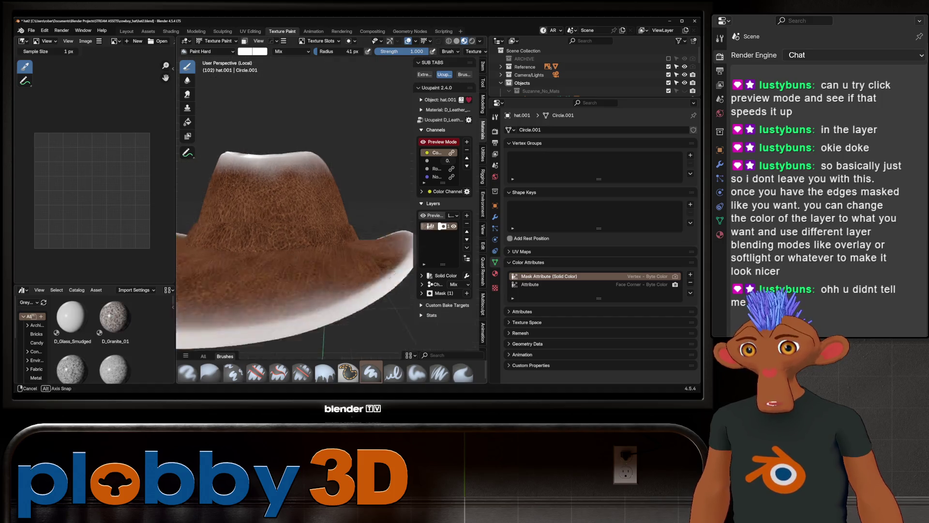
Step: Inspect the hat's node tree in Shading and move the Ucupaint, Dirt Edges and Emission Viewer nodes left
{"action": "middle_click_drag", "start_coordinate": [289, 316], "coordinate": [261, 243]}
{"action": "left_click_drag", "start_coordinate": [265, 253], "coordinate": [300, 250]}
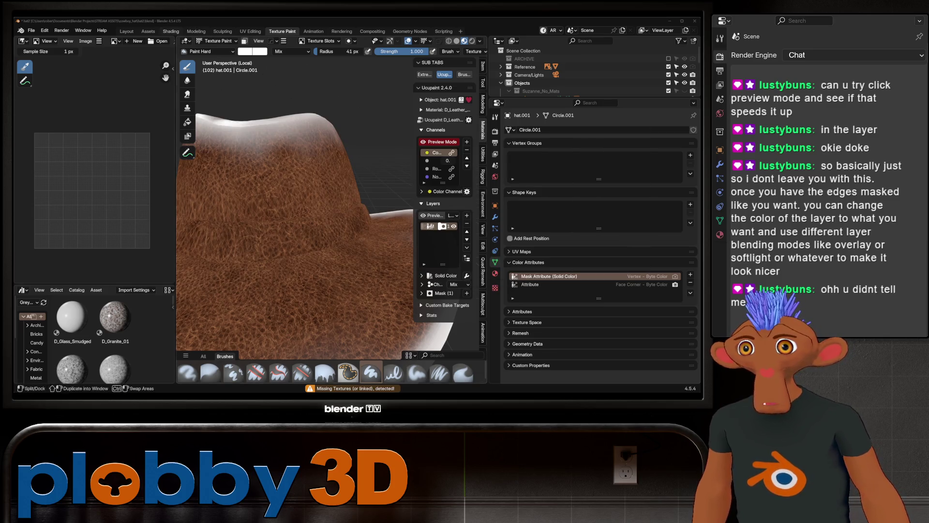
{"action": "left_click", "coordinate": [171, 31]}
{"action": "scroll", "coordinate": [352, 296], "scroll_direction": "down", "scroll_amount": 1}
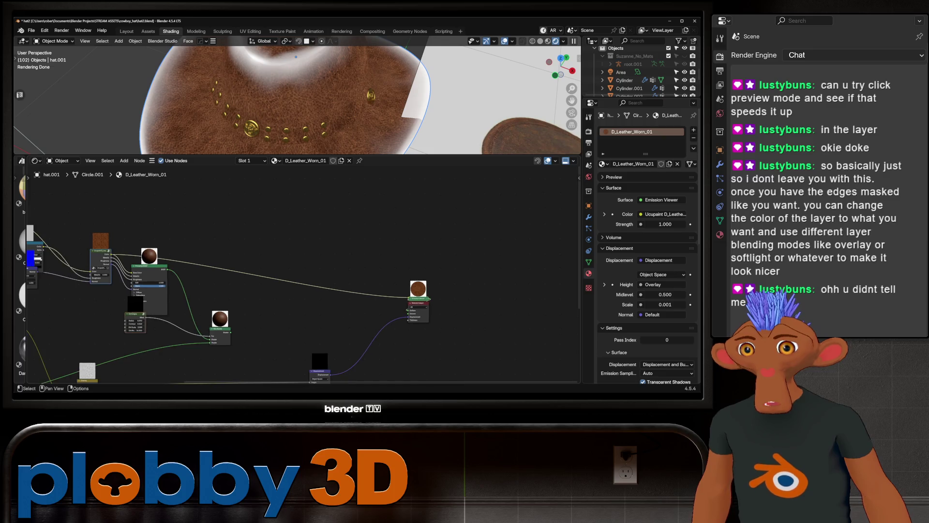
{"action": "middle_click_drag", "start_coordinate": [352, 296], "coordinate": [454, 269]}
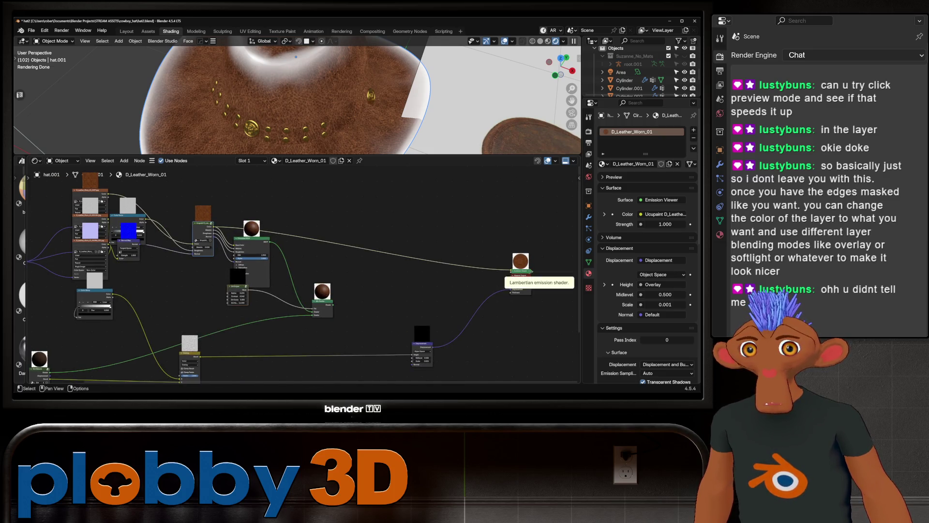
{"action": "mouse_move", "coordinate": [520, 271]}
{"action": "left_mouse_down"}
{"action": "mouse_move", "coordinate": [442, 245]}
{"action": "mouse_move", "coordinate": [426, 255]}
{"action": "mouse_move", "coordinate": [486, 268]}
{"action": "left_mouse_up"}
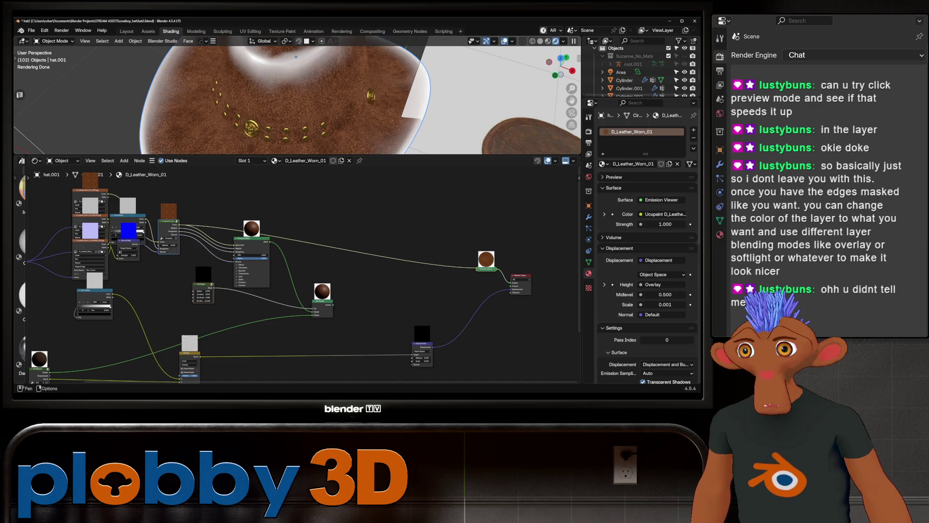
Step: Back in the Texture Paint workspace, switch the hat to Vertex Paint mode
{"action": "left_click", "coordinate": [282, 31]}
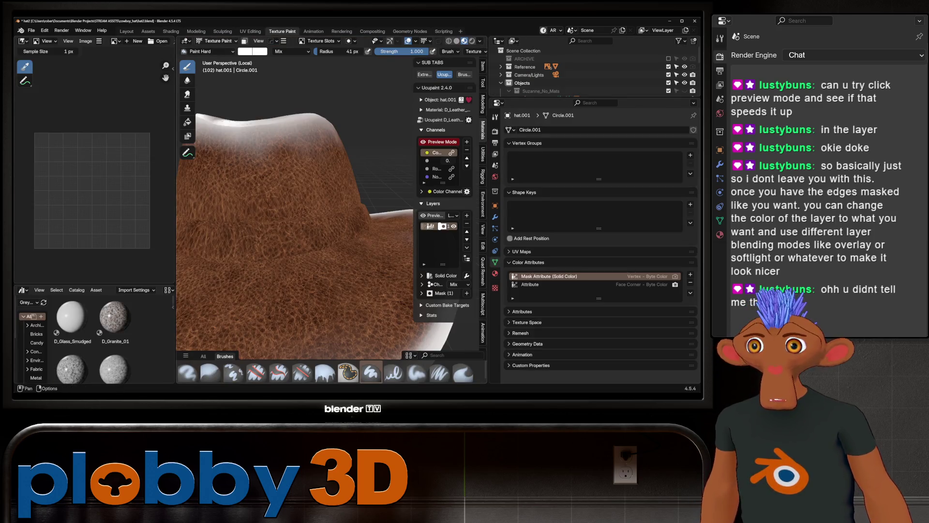
{"action": "left_click", "coordinate": [217, 41]}
{"action": "left_click", "coordinate": [220, 76]}
{"action": "middle_click_drag", "start_coordinate": [220, 76], "coordinate": [304, 252]}
Step: Paint white mask strokes along the hat band and across the brim
{"action": "scroll", "coordinate": [304, 252], "scroll_direction": "down", "scroll_amount": 2}
{"action": "scroll", "coordinate": [304, 253], "scroll_direction": "up", "scroll_amount": 6}
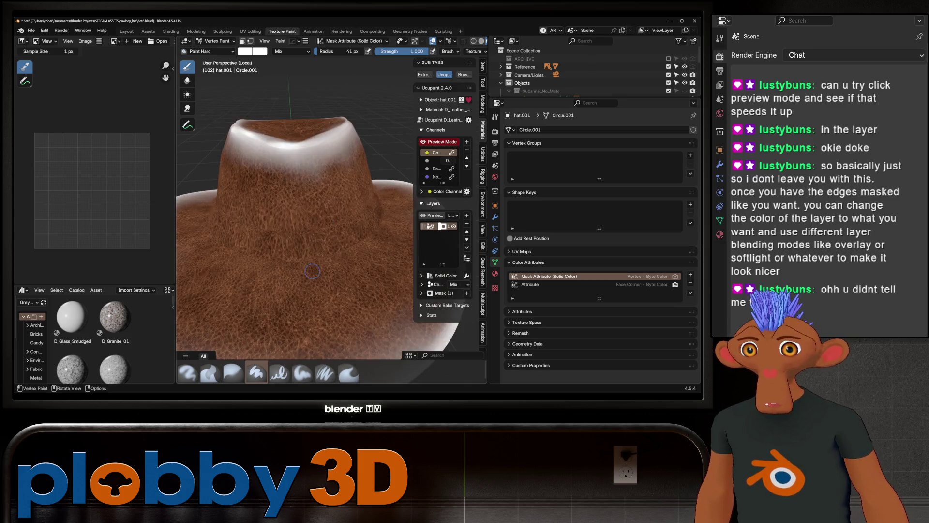
{"action": "left_click_drag", "start_coordinate": [276, 234], "coordinate": [329, 229]}
{"action": "mouse_move", "coordinate": [329, 228]}
{"action": "middle_mouse_down"}
{"action": "mouse_move", "coordinate": [345, 250]}
{"action": "mouse_move", "coordinate": [345, 227]}
{"action": "middle_mouse_up"}
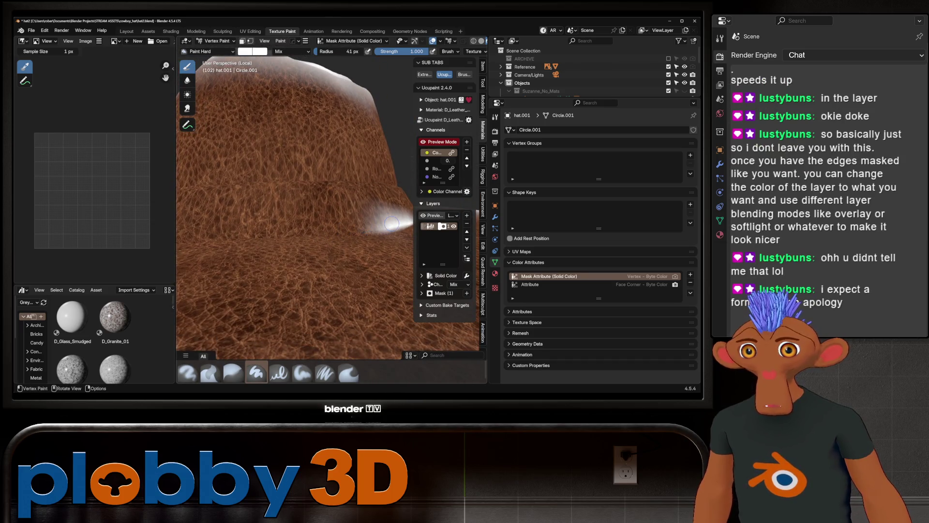
{"action": "left_click_drag", "start_coordinate": [391, 223], "coordinate": [199, 224]}
{"action": "scroll", "coordinate": [198, 224], "scroll_direction": "down", "scroll_amount": 3}
{"action": "mouse_move", "coordinate": [199, 223]}
{"action": "middle_mouse_down"}
{"action": "mouse_move", "coordinate": [333, 259]}
{"action": "mouse_move", "coordinate": [247, 238]}
{"action": "middle_mouse_up"}
{"action": "scroll", "coordinate": [339, 263], "scroll_direction": "up", "scroll_amount": 3}
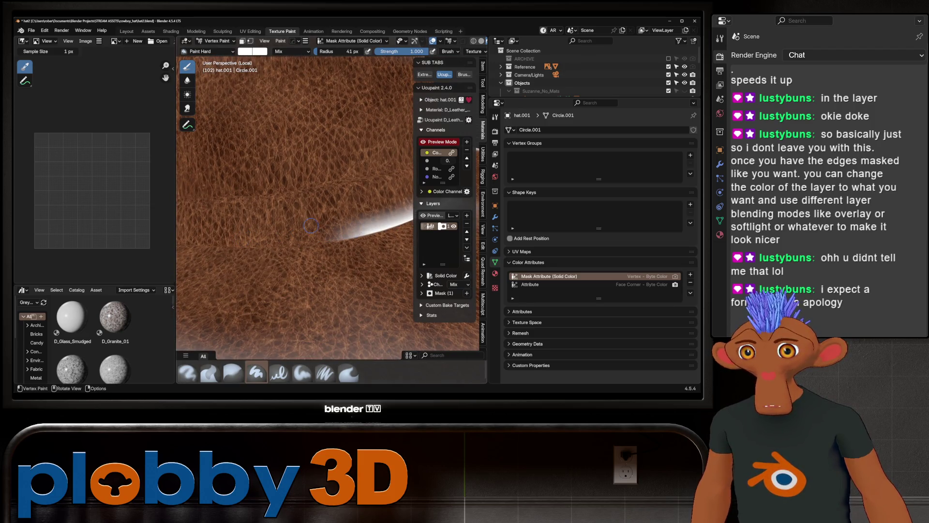
{"action": "mouse_move", "coordinate": [311, 225]}
{"action": "left_mouse_down"}
{"action": "mouse_move", "coordinate": [286, 246]}
{"action": "mouse_move", "coordinate": [191, 242]}
{"action": "left_mouse_up"}
{"action": "scroll", "coordinate": [191, 242], "scroll_direction": "down", "scroll_amount": 3}
{"action": "scroll", "coordinate": [340, 237], "scroll_direction": "up", "scroll_amount": 2}
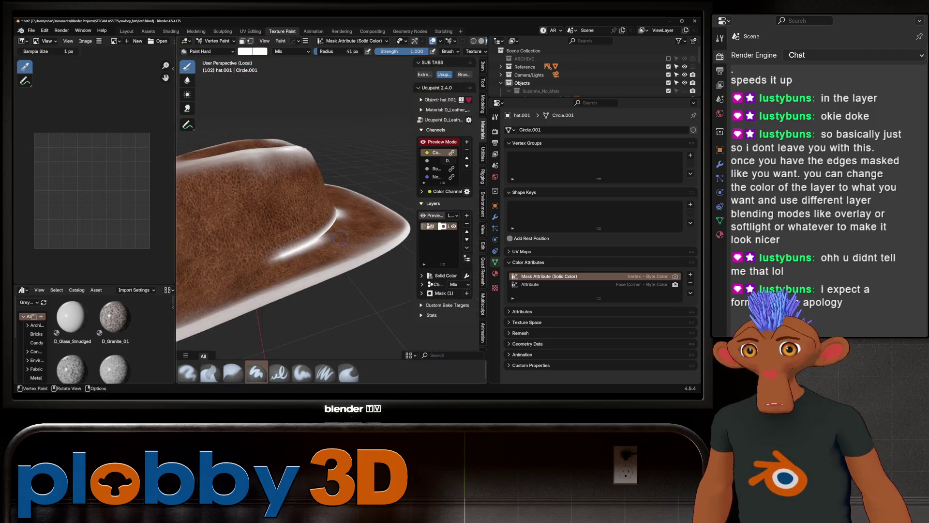
{"action": "middle_click_drag", "start_coordinate": [340, 237], "coordinate": [366, 248]}
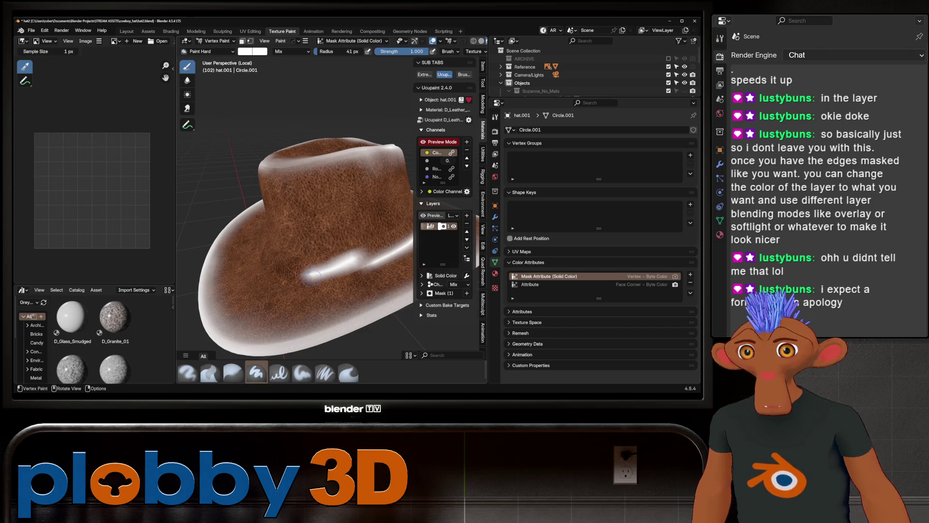
Step: Undo the last stroke and repaint white bands along the brim edge from several angles
{"action": "key", "text": "ctrl+z"}
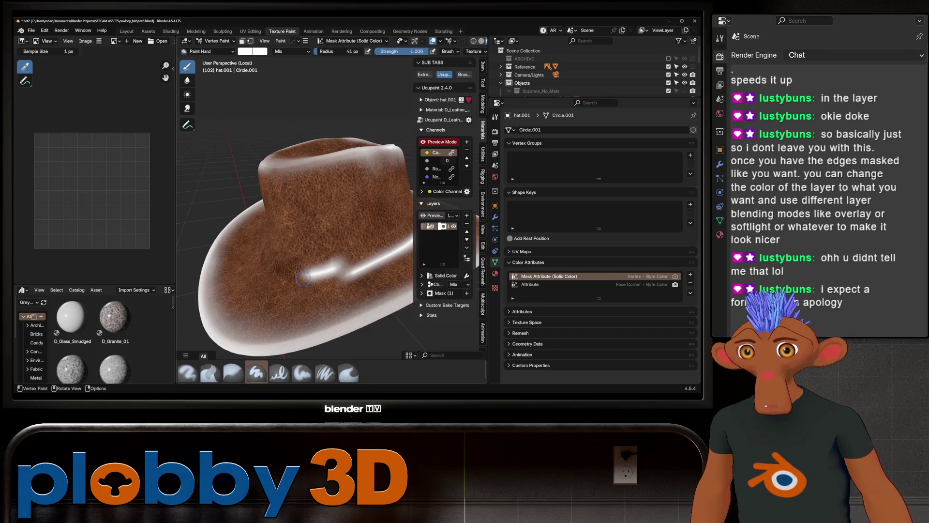
{"action": "scroll", "coordinate": [396, 261], "scroll_direction": "up", "scroll_amount": 4}
{"action": "left_click_drag", "start_coordinate": [381, 254], "coordinate": [268, 291]}
{"action": "left_click_drag", "start_coordinate": [370, 246], "coordinate": [354, 262]}
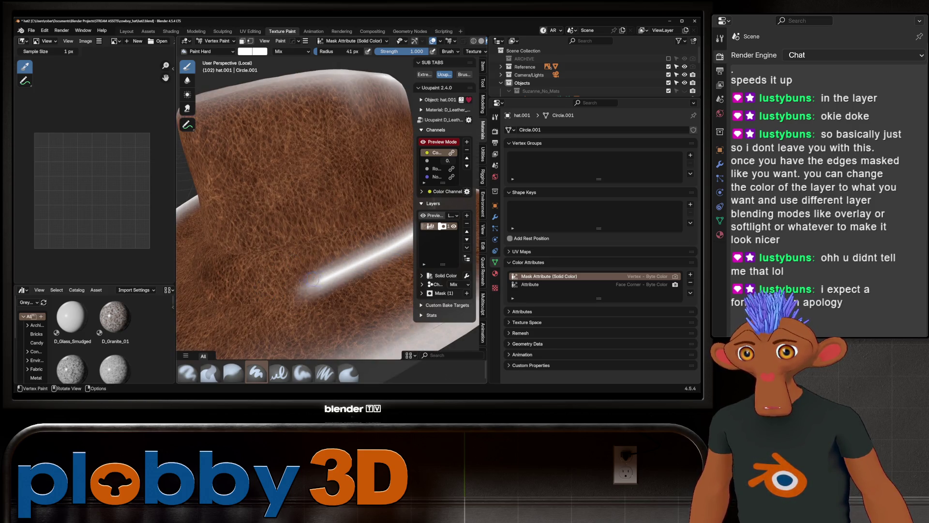
{"action": "middle_click_drag", "start_coordinate": [291, 282], "coordinate": [358, 281]}
{"action": "left_click_drag", "start_coordinate": [358, 280], "coordinate": [242, 329]}
{"action": "middle_click_drag", "start_coordinate": [242, 329], "coordinate": [299, 290]}
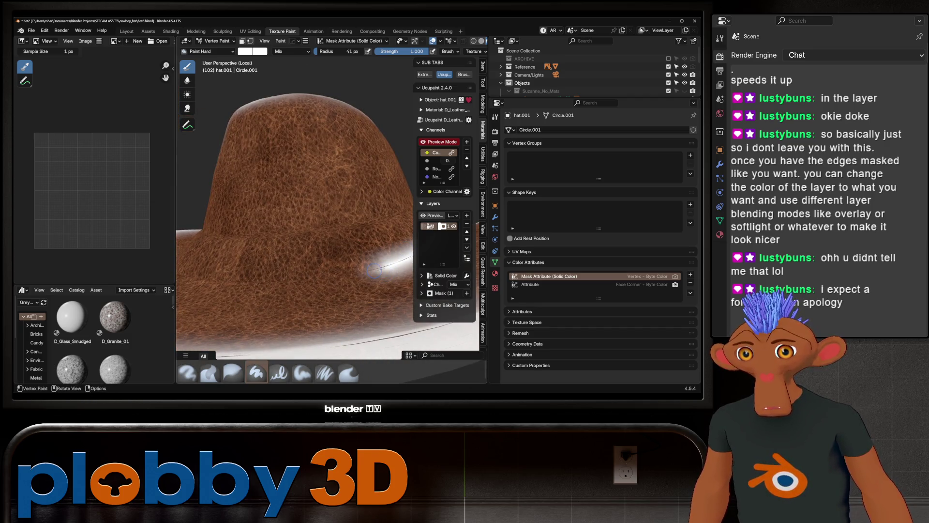
{"action": "mouse_move", "coordinate": [396, 259]}
{"action": "left_mouse_down"}
{"action": "mouse_move", "coordinate": [310, 280]}
{"action": "mouse_move", "coordinate": [233, 281]}
{"action": "left_mouse_up"}
{"action": "middle_click_drag", "start_coordinate": [247, 282], "coordinate": [357, 275]}
{"action": "left_click_drag", "start_coordinate": [373, 281], "coordinate": [188, 278]}
{"action": "middle_click_drag", "start_coordinate": [189, 278], "coordinate": [251, 273]}
{"action": "scroll", "coordinate": [262, 271], "scroll_direction": "up", "scroll_amount": 5}
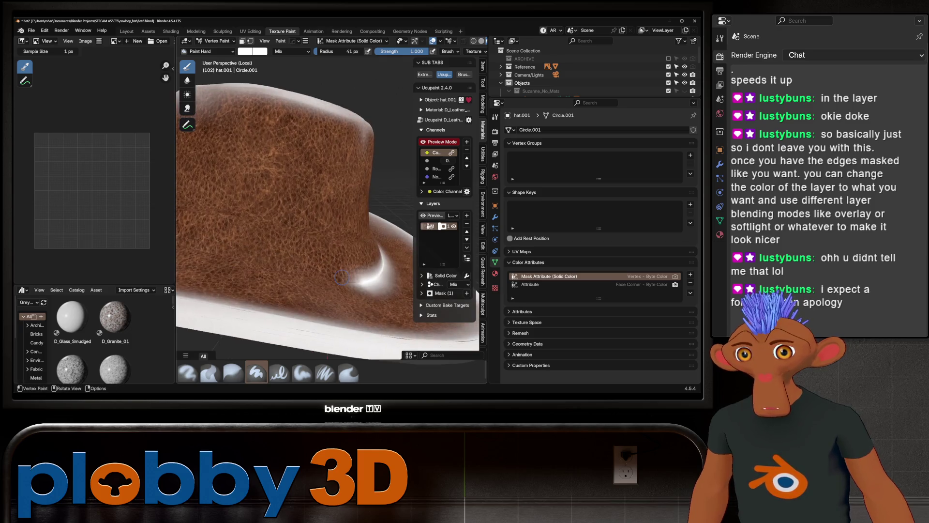
{"action": "left_click_drag", "start_coordinate": [377, 274], "coordinate": [261, 265]}
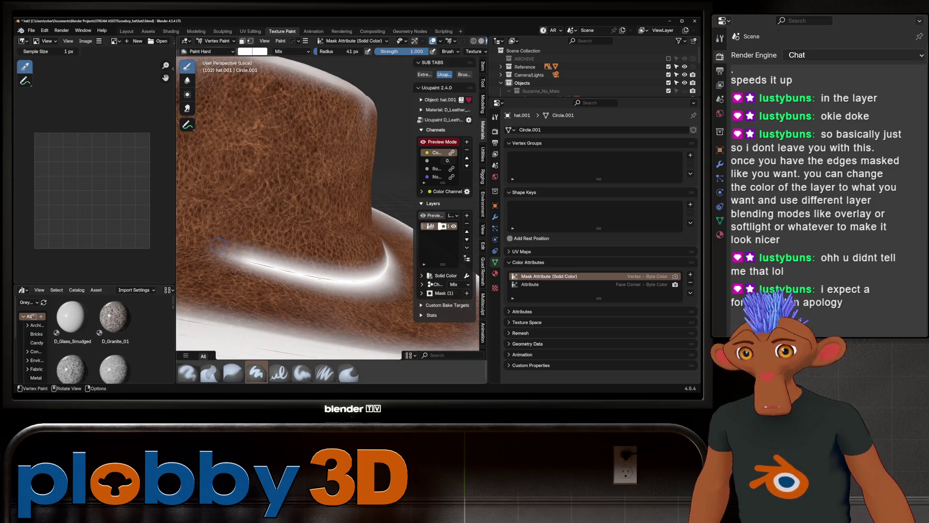
Step: Enlarge the vertex-paint brush radius to 99 px
{"action": "mouse_move", "coordinate": [261, 265]}
{"action": "middle_mouse_down"}
{"action": "mouse_move", "coordinate": [305, 271]}
{"action": "mouse_move", "coordinate": [338, 213]}
{"action": "middle_mouse_up"}
{"action": "scroll", "coordinate": [305, 270], "scroll_direction": "down", "scroll_amount": 3}
{"action": "scroll", "coordinate": [319, 242], "scroll_direction": "up", "scroll_amount": 4}
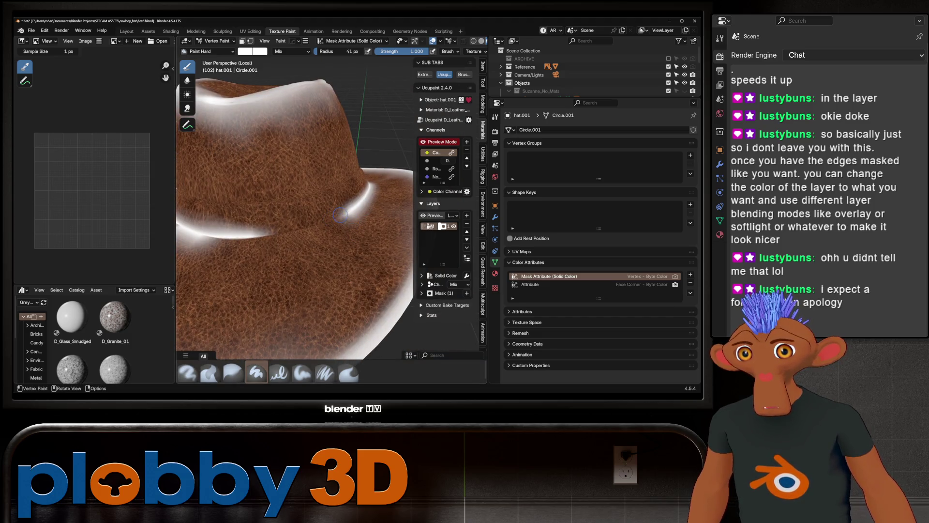
{"action": "scroll", "coordinate": [253, 237], "scroll_direction": "down", "scroll_amount": 4}
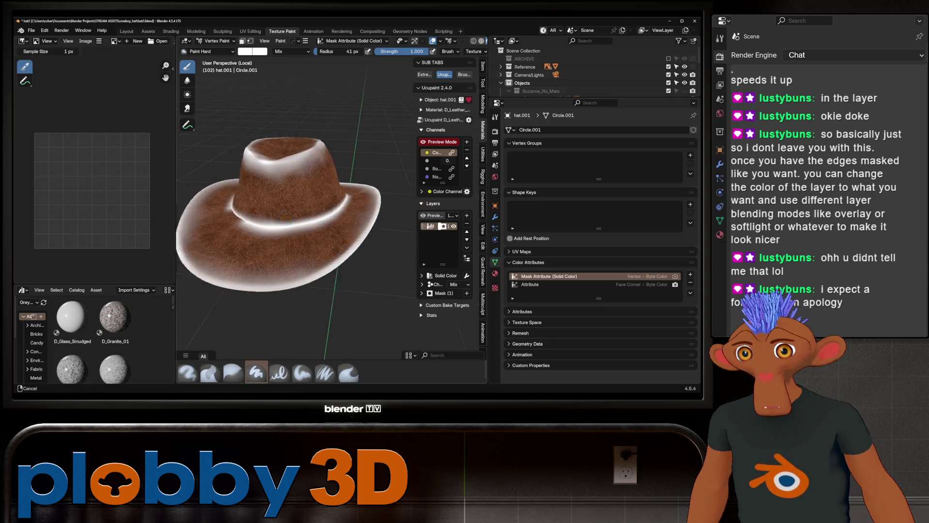
{"action": "mouse_move", "coordinate": [254, 237]}
{"action": "middle_mouse_down"}
{"action": "mouse_move", "coordinate": [315, 238]}
{"action": "mouse_move", "coordinate": [311, 256]}
{"action": "middle_mouse_up"}
{"action": "scroll", "coordinate": [315, 238], "scroll_direction": "up", "scroll_amount": 5}
{"action": "scroll", "coordinate": [262, 247], "scroll_direction": "down", "scroll_amount": 5}
{"action": "key", "text": "f"}
{"action": "left_click", "coordinate": [311, 256]}
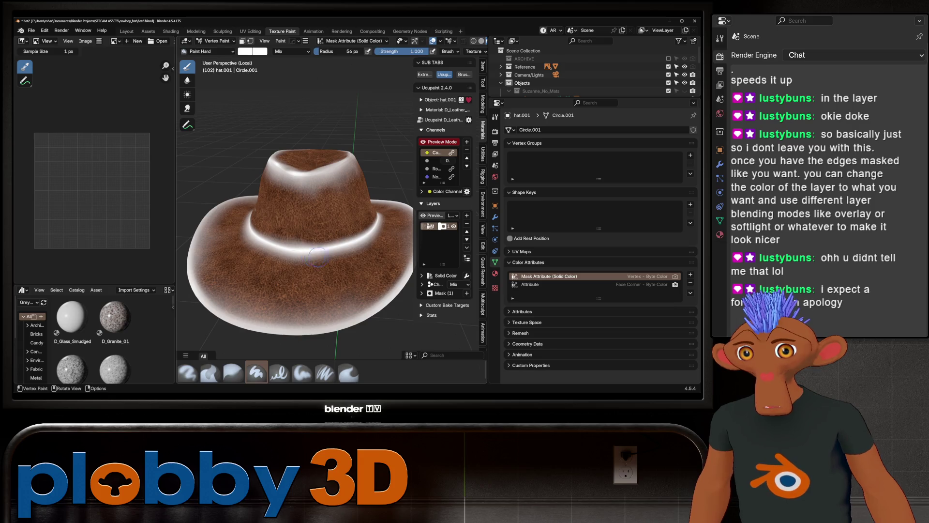
{"action": "scroll", "coordinate": [323, 250], "scroll_direction": "up", "scroll_amount": 3}
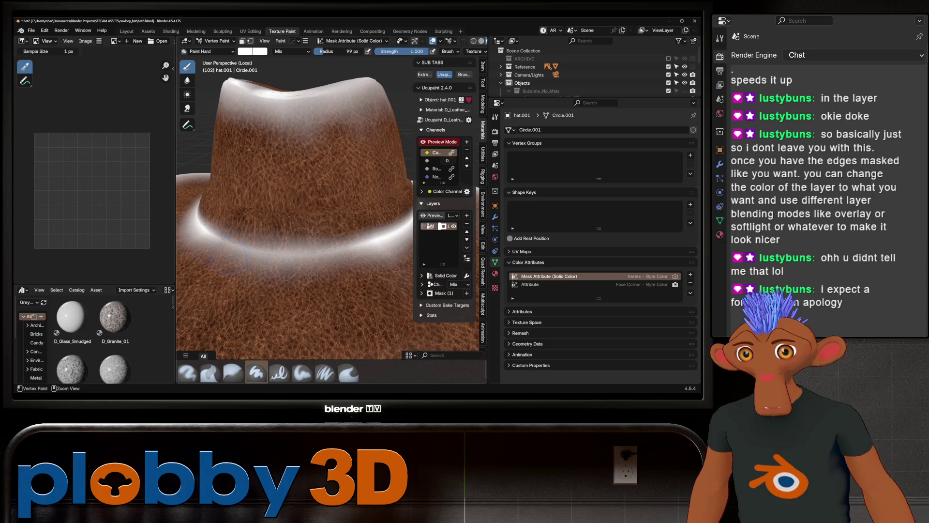
Step: Orbit around the hat to inspect the white-masked brim and crown from above and below
{"action": "middle_click_drag", "start_coordinate": [223, 246], "coordinate": [321, 259]}
{"action": "scroll", "coordinate": [293, 266], "scroll_direction": "down", "scroll_amount": 2}
{"action": "middle_click_drag", "start_coordinate": [206, 245], "coordinate": [232, 242]}
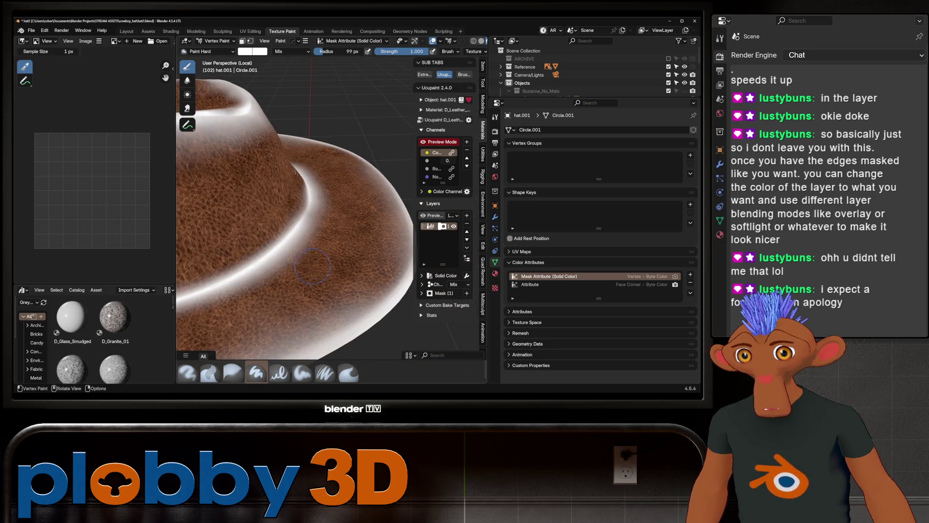
{"action": "scroll", "coordinate": [265, 238], "scroll_direction": "down", "scroll_amount": 3}
{"action": "mouse_move", "coordinate": [314, 265]}
{"action": "middle_mouse_down"}
{"action": "mouse_move", "coordinate": [339, 244]}
{"action": "mouse_move", "coordinate": [317, 242]}
{"action": "middle_mouse_up"}
{"action": "scroll", "coordinate": [325, 250], "scroll_direction": "up", "scroll_amount": 3}
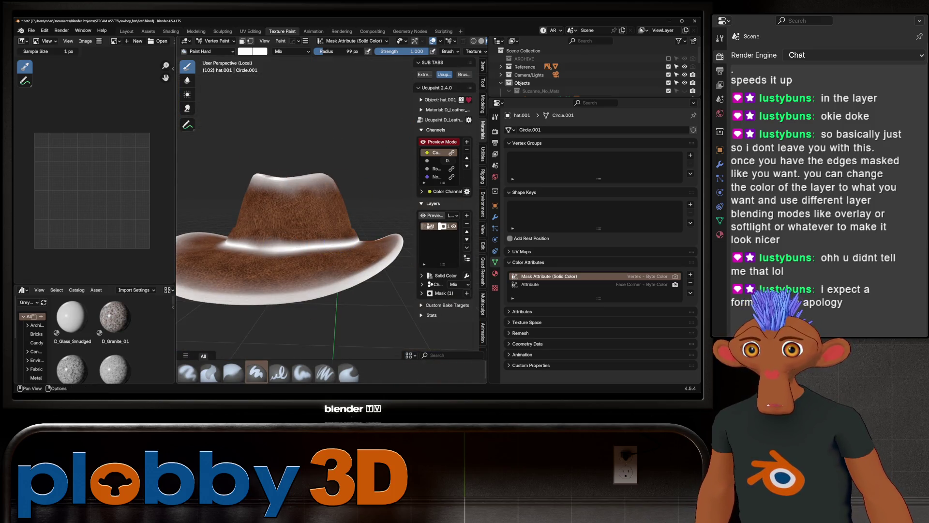
Step: Turn off the mask preview and change the mask layer blend from Mix to Soft Light
{"action": "left_click", "coordinate": [442, 142]}
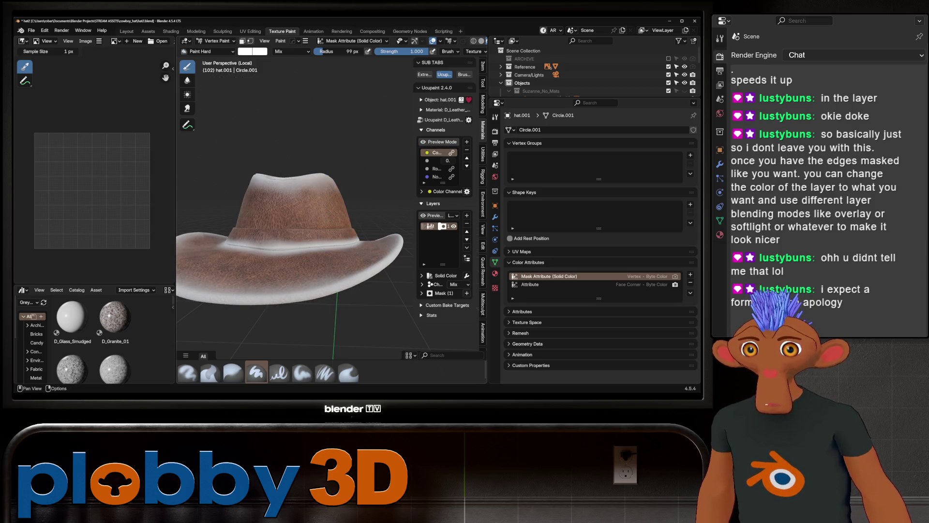
{"action": "left_click", "coordinate": [457, 284]}
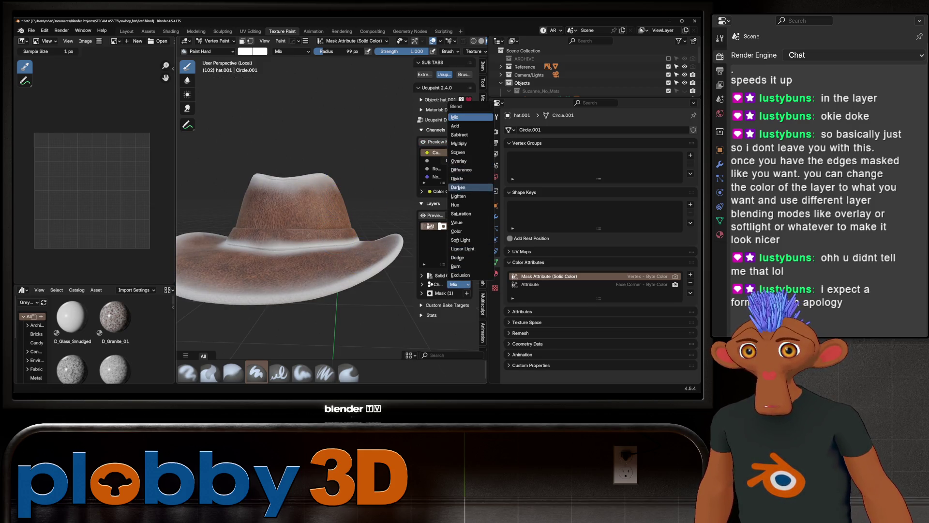
{"action": "left_click", "coordinate": [460, 240]}
{"action": "scroll", "coordinate": [290, 218], "scroll_direction": "down", "scroll_amount": 3}
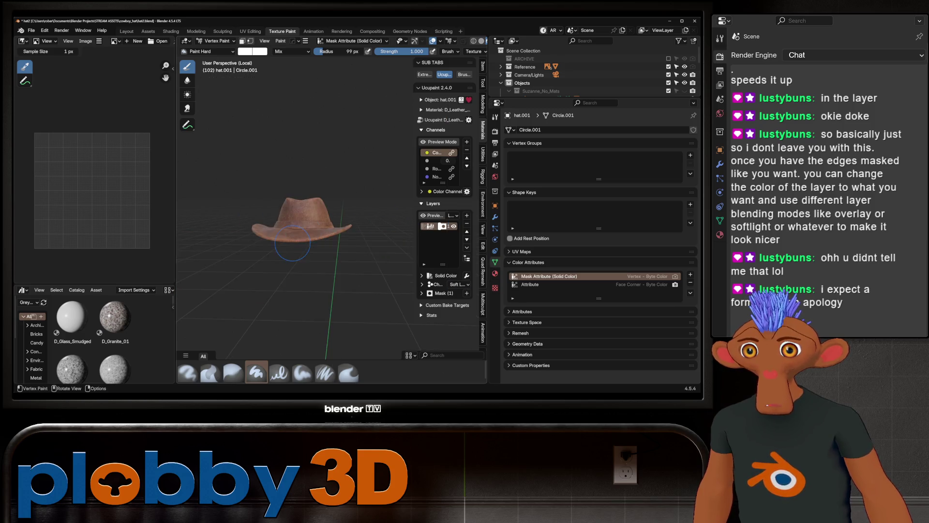
{"action": "mouse_move", "coordinate": [290, 218]}
{"action": "middle_mouse_down"}
{"action": "mouse_move", "coordinate": [349, 225]}
{"action": "mouse_move", "coordinate": [367, 160]}
{"action": "mouse_move", "coordinate": [362, 230]}
{"action": "middle_mouse_up"}
{"action": "scroll", "coordinate": [362, 230], "scroll_direction": "up", "scroll_amount": 5}
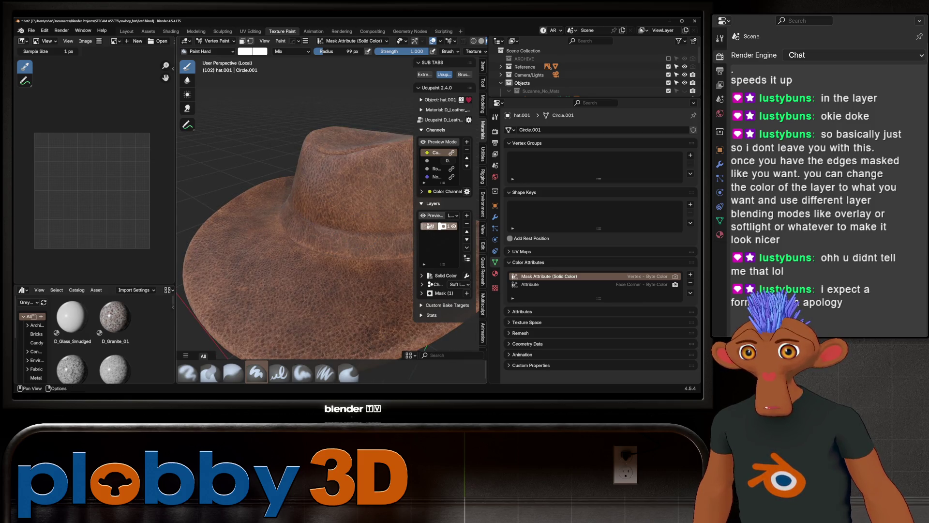
Step: Toggle the mask preview to compare results, then widen the layer settings so full labels show
{"action": "left_click", "coordinate": [454, 226]}
{"action": "left_click", "coordinate": [453, 225]}
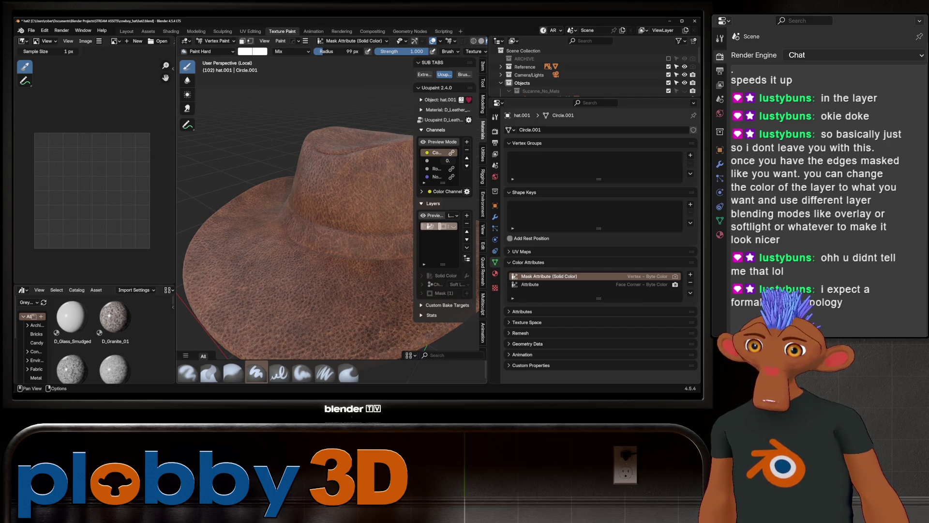
{"action": "scroll", "coordinate": [292, 209], "scroll_direction": "down", "scroll_amount": 6}
{"action": "mouse_move", "coordinate": [300, 213]}
{"action": "middle_mouse_down"}
{"action": "mouse_move", "coordinate": [290, 220]}
{"action": "mouse_move", "coordinate": [315, 229]}
{"action": "middle_mouse_up"}
{"action": "scroll", "coordinate": [290, 220], "scroll_direction": "up", "scroll_amount": 5}
{"action": "scroll", "coordinate": [280, 229], "scroll_direction": "down", "scroll_amount": 6}
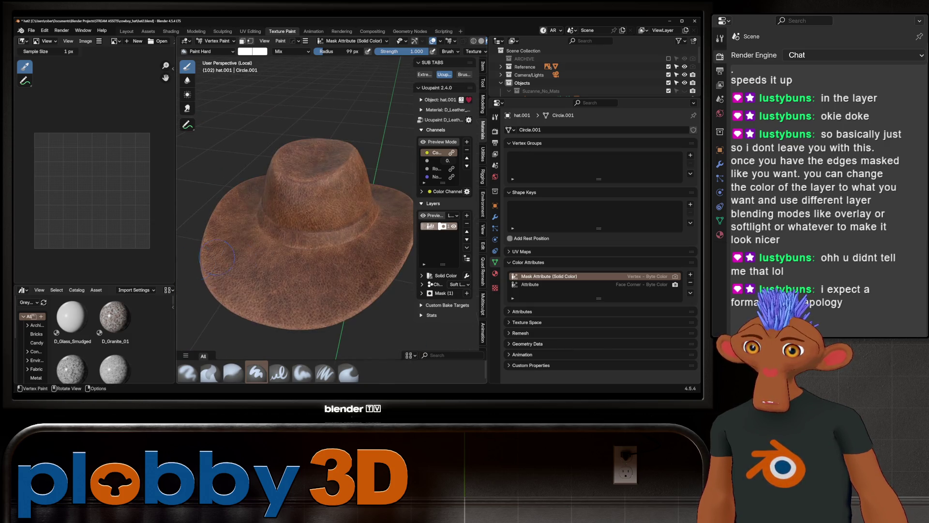
{"action": "scroll", "coordinate": [314, 228], "scroll_direction": "down", "scroll_amount": 2}
{"action": "scroll", "coordinate": [324, 230], "scroll_direction": "up", "scroll_amount": 3}
{"action": "scroll", "coordinate": [328, 230], "scroll_direction": "down", "scroll_amount": 2}
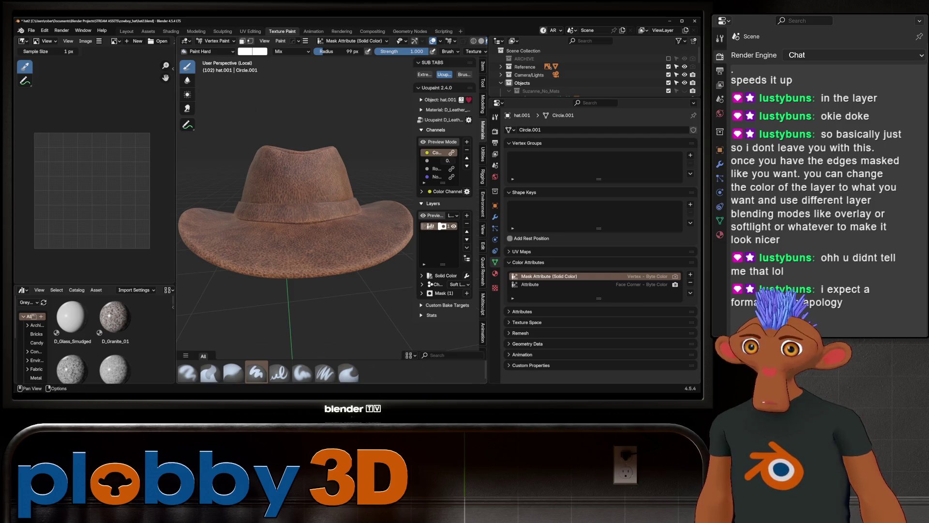
{"action": "mouse_move", "coordinate": [415, 242]}
{"action": "left_mouse_down"}
{"action": "mouse_move", "coordinate": [340, 242]}
{"action": "mouse_move", "coordinate": [361, 242]}
{"action": "left_mouse_up"}
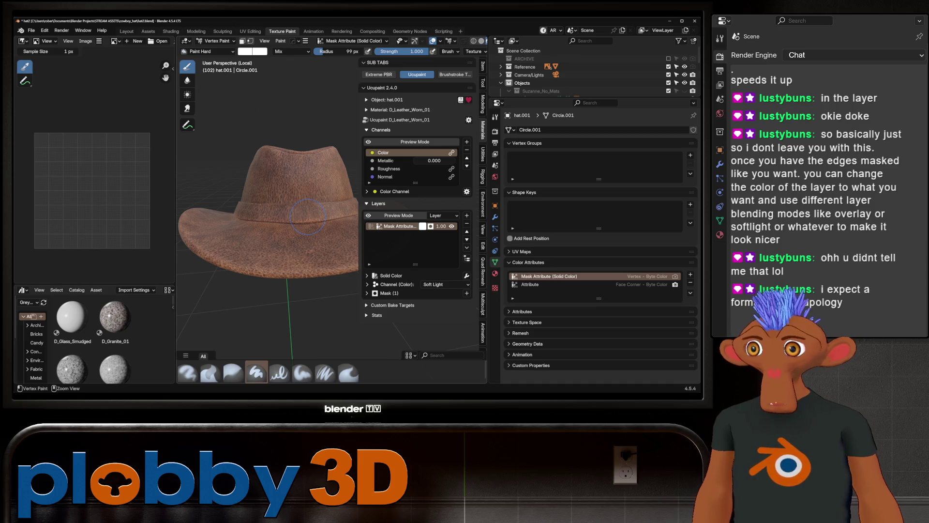
Step: Save the hat, then save an incremented copy as hat3.blend
{"action": "key", "text": "ctrl+s"}
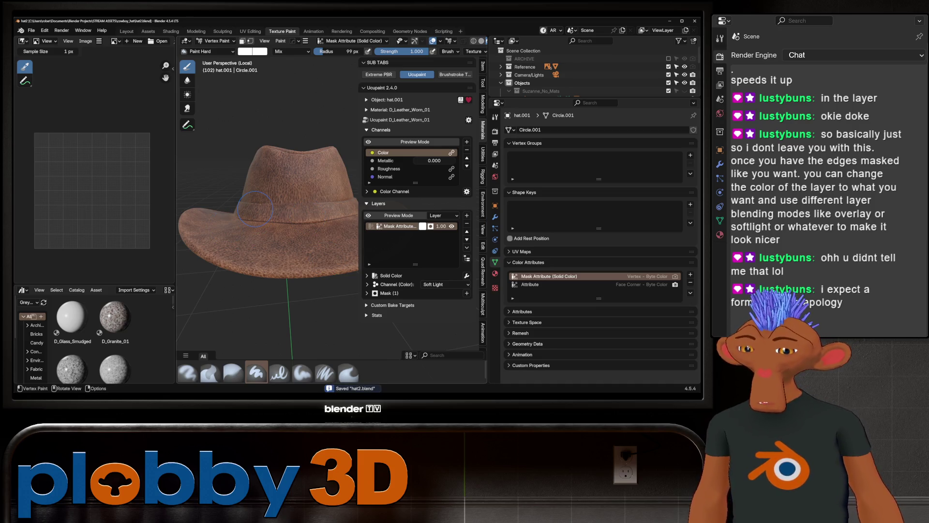
{"action": "key", "text": "ctrl+alt+s"}
{"action": "left_click", "coordinate": [495, 216]}
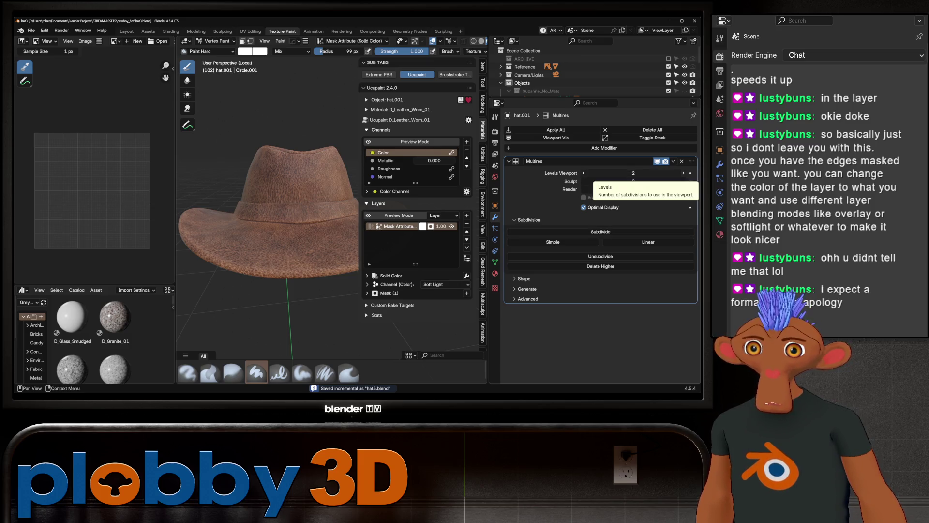
Step: Raise the Multires viewport and sculpt levels to 5
{"action": "left_click", "coordinate": [683, 173]}
{"action": "left_click", "coordinate": [683, 172]}
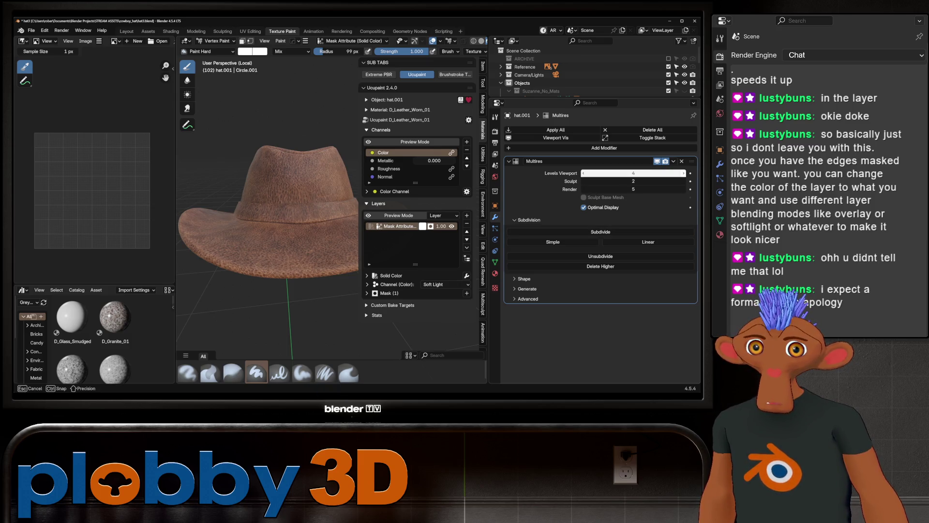
{"action": "left_click", "coordinate": [683, 173]}
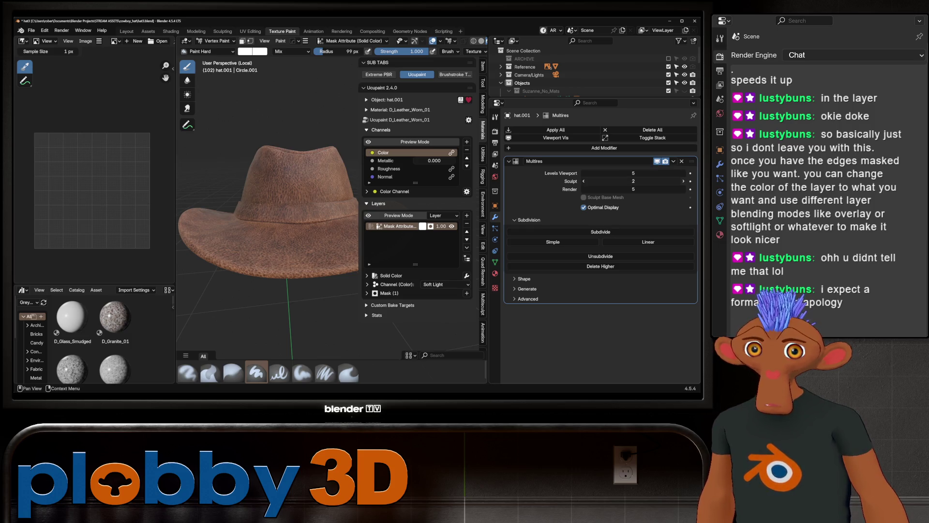
{"action": "left_click", "coordinate": [683, 181]}
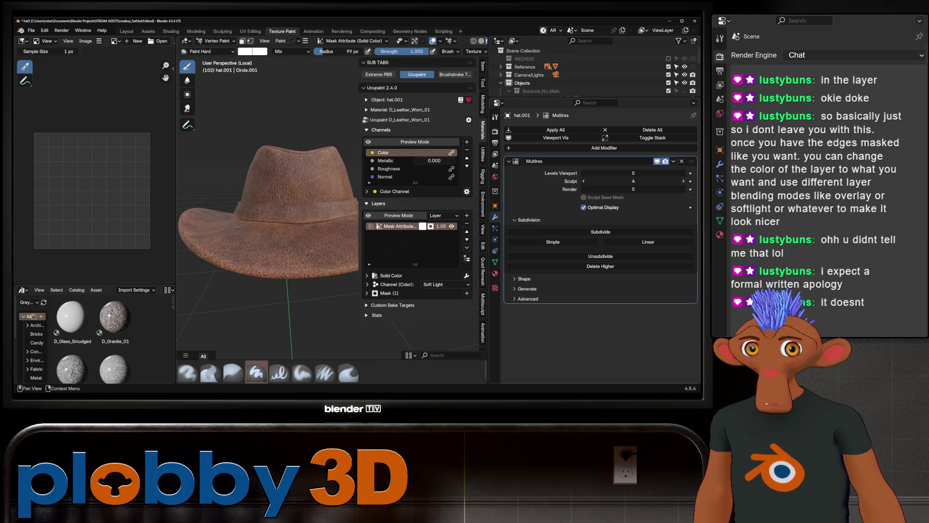
{"action": "left_click", "coordinate": [683, 181]}
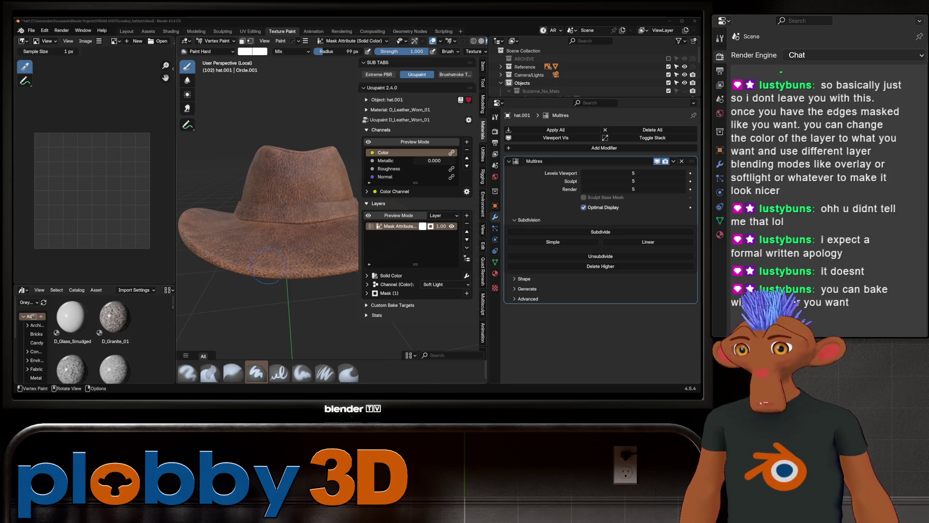
Step: Zoom in close on the hat's leather, then switch to the Layout workspace
{"action": "key", "text": "shift"}
{"action": "middle_click_drag", "start_coordinate": [271, 218], "coordinate": [271, 175], "text": "ctrl"}
{"action": "middle_click_drag", "start_coordinate": [227, 203], "coordinate": [217, 201]}
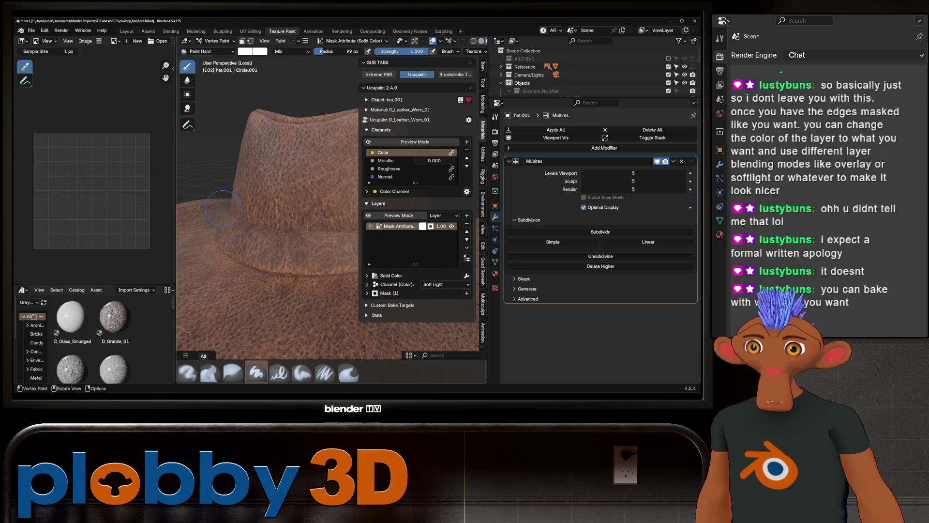
{"action": "scroll", "coordinate": [250, 208], "scroll_direction": "down", "scroll_amount": 4}
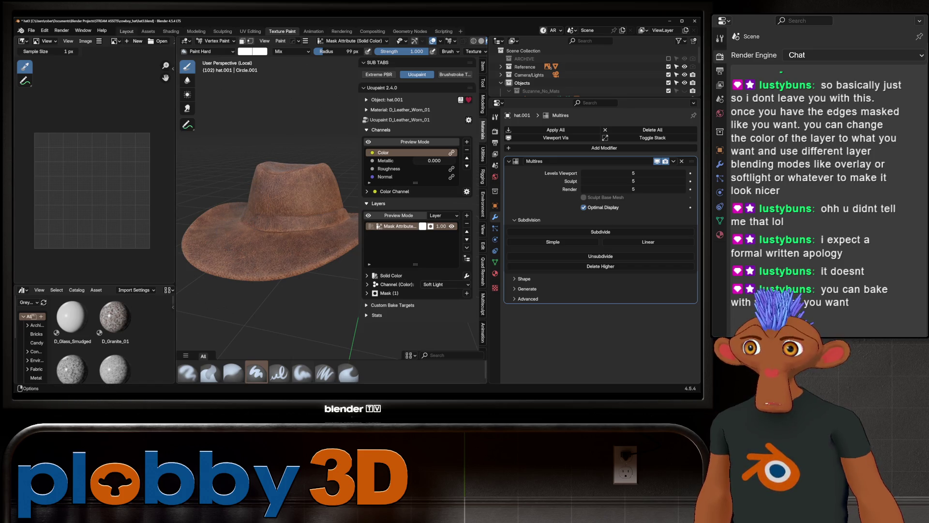
{"action": "left_click", "coordinate": [127, 31]}
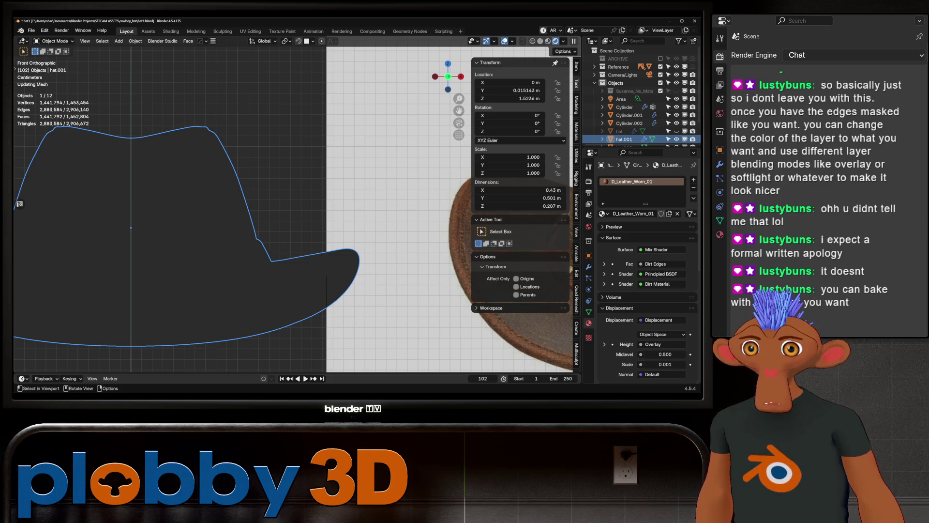
Step: Orbit and zoom the rendered viewport to inspect hat.001's brass studs and medallion
{"action": "scroll", "coordinate": [217, 208], "scroll_direction": "down", "scroll_amount": 5}
{"action": "middle_click_drag", "start_coordinate": [218, 208], "coordinate": [184, 189]}
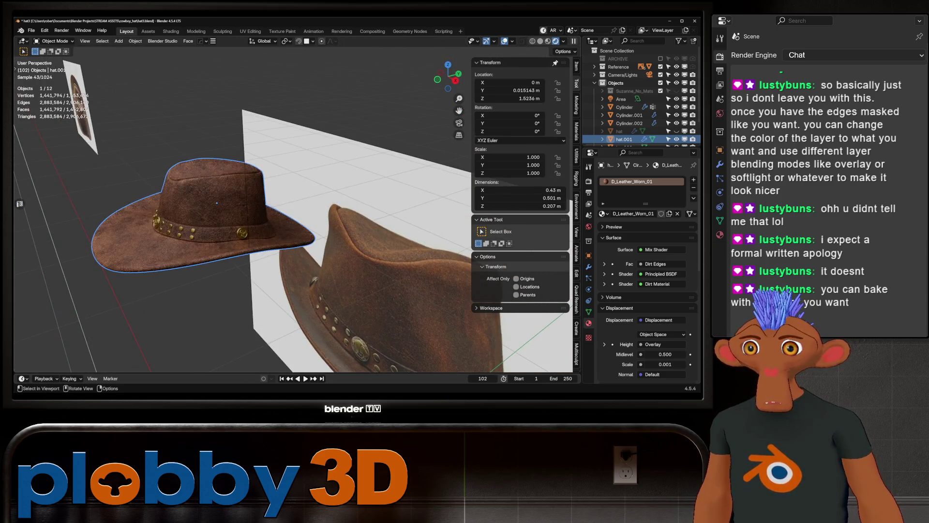
{"action": "middle_click_drag", "start_coordinate": [242, 208], "coordinate": [261, 203]}
{"action": "scroll", "coordinate": [242, 208], "scroll_direction": "up", "scroll_amount": 4}
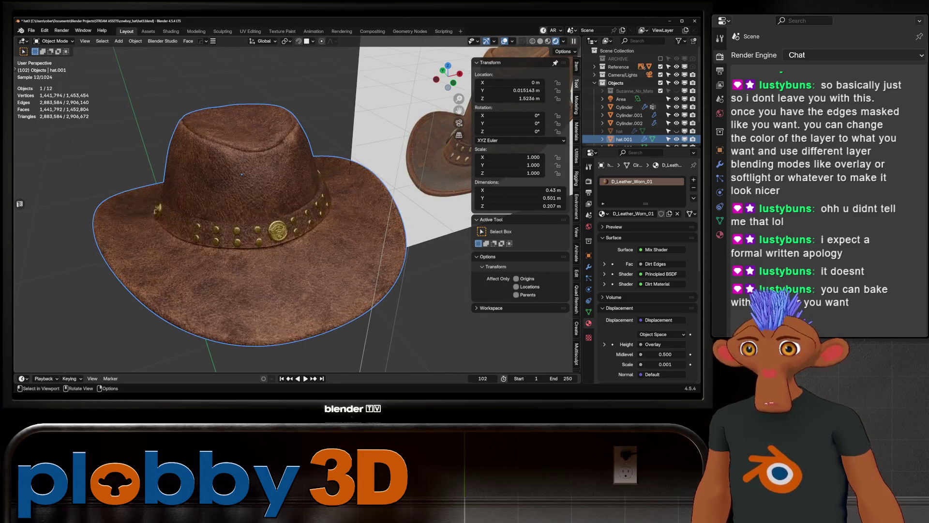
{"action": "mouse_move", "coordinate": [242, 174]}
{"action": "middle_mouse_down"}
{"action": "mouse_move", "coordinate": [258, 177]}
{"action": "mouse_move", "coordinate": [113, 160]}
{"action": "mouse_move", "coordinate": [248, 163]}
{"action": "mouse_move", "coordinate": [259, 153]}
{"action": "middle_mouse_up"}
{"action": "scroll", "coordinate": [258, 177], "scroll_direction": "down", "scroll_amount": 4}
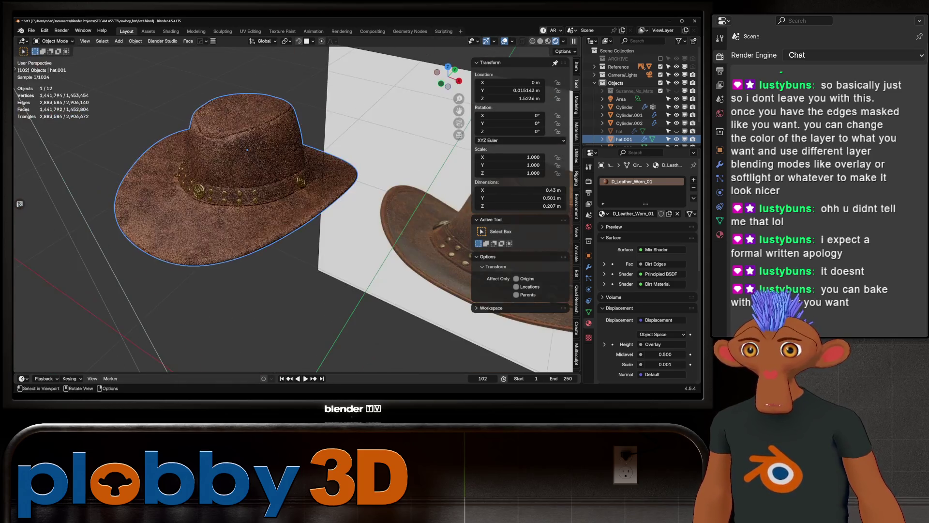
{"action": "scroll", "coordinate": [259, 153], "scroll_direction": "up", "scroll_amount": 5}
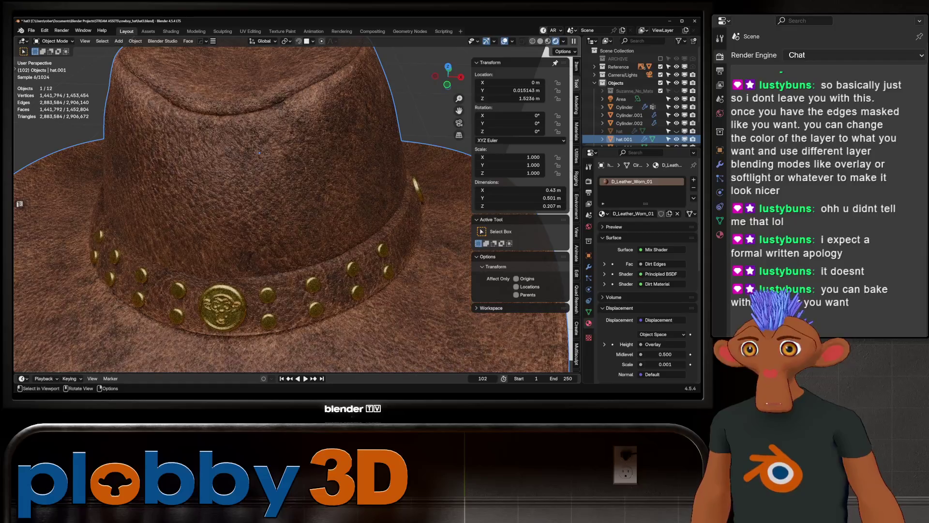
{"action": "scroll", "coordinate": [259, 152], "scroll_direction": "down", "scroll_amount": 4}
{"action": "scroll", "coordinate": [259, 153], "scroll_direction": "down", "scroll_amount": 3}
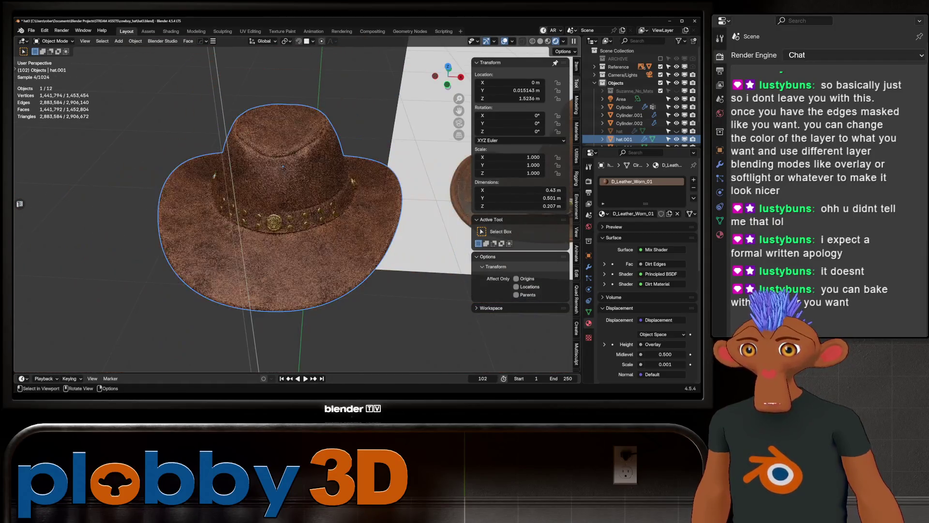
{"action": "mouse_move", "coordinate": [259, 153]}
{"action": "middle_mouse_down"}
{"action": "mouse_move", "coordinate": [251, 159]}
{"action": "mouse_move", "coordinate": [271, 165]}
{"action": "mouse_move", "coordinate": [242, 169]}
{"action": "mouse_move", "coordinate": [273, 171]}
{"action": "middle_mouse_up"}
Step: Switch to the Shading workspace showing the leather material nodes and orbit toward the hat
{"action": "middle_click_drag", "start_coordinate": [290, 194], "coordinate": [256, 198]}
{"action": "left_click", "coordinate": [171, 31]}
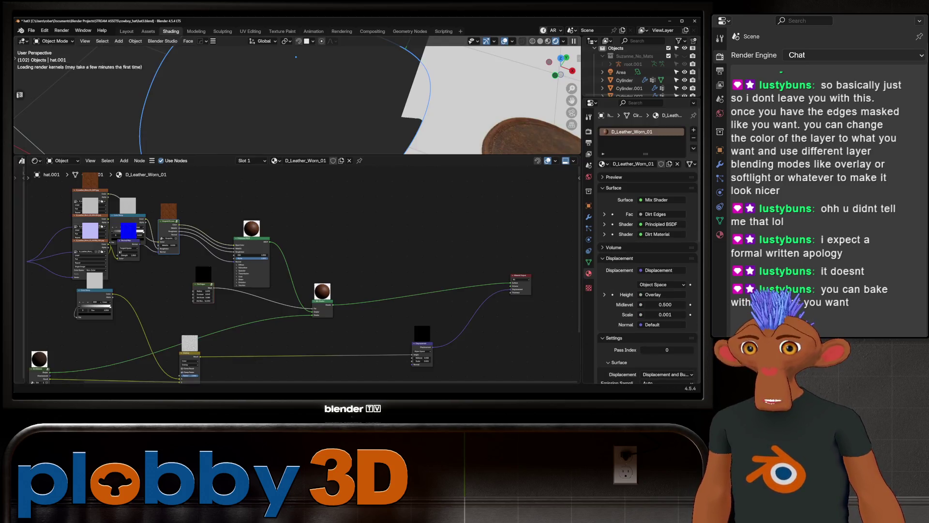
{"action": "middle_click_drag", "start_coordinate": [290, 97], "coordinate": [246, 104]}
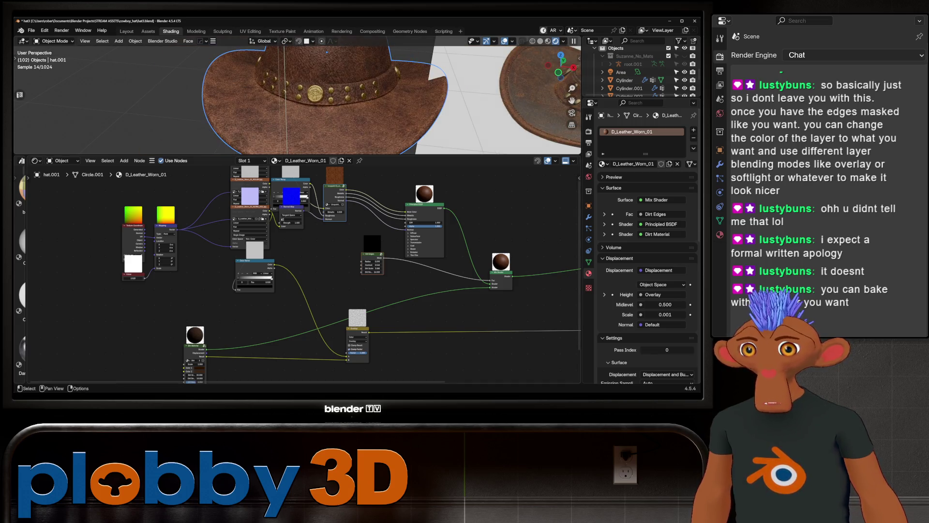
{"action": "scroll", "coordinate": [297, 99], "scroll_direction": "up", "scroll_amount": 5}
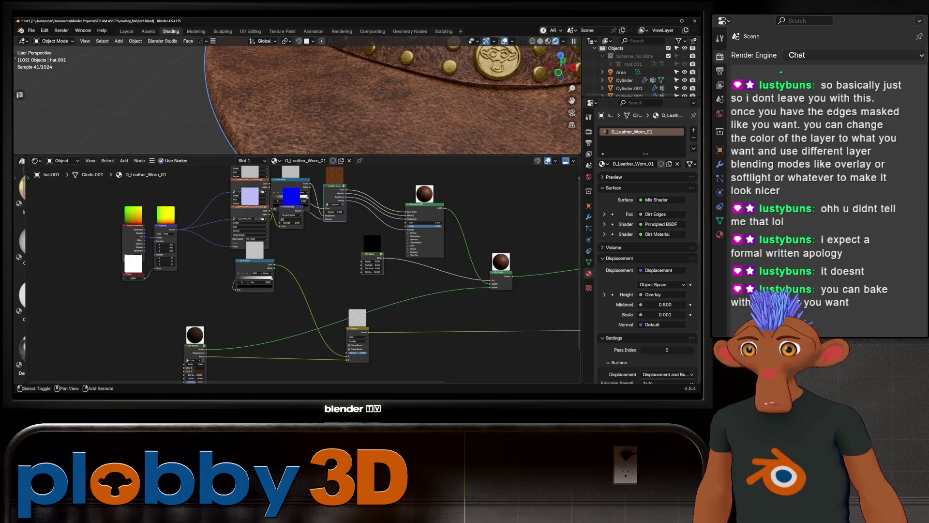
Step: Set the Value node to 4.000 and zoom out to check the worn leather
{"action": "left_click_drag", "start_coordinate": [133, 278], "coordinate": [144, 277]}
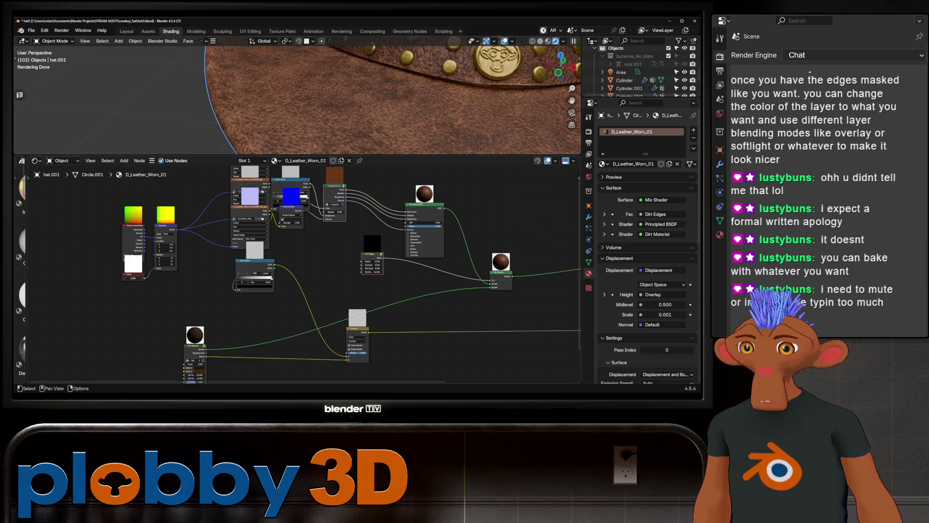
{"action": "left_click_drag", "start_coordinate": [133, 278], "coordinate": [136, 278]}
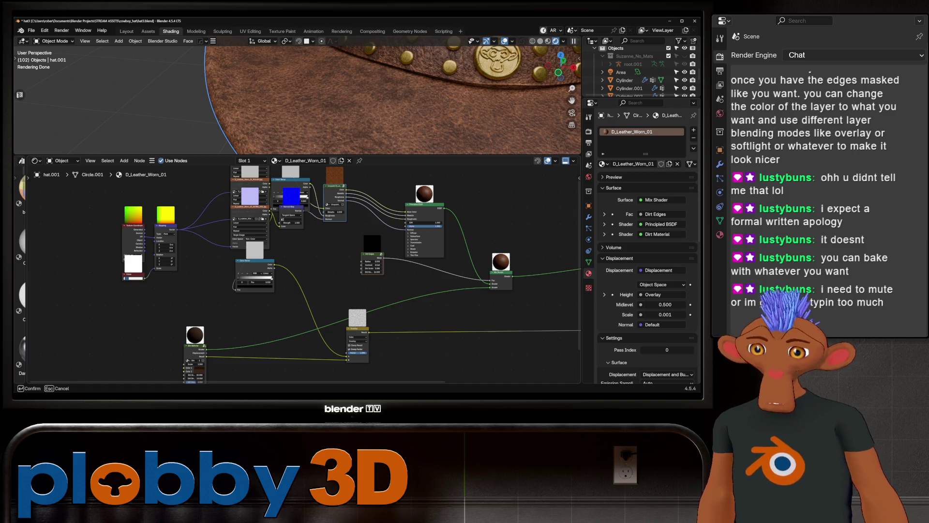
{"action": "key", "text": "Return"}
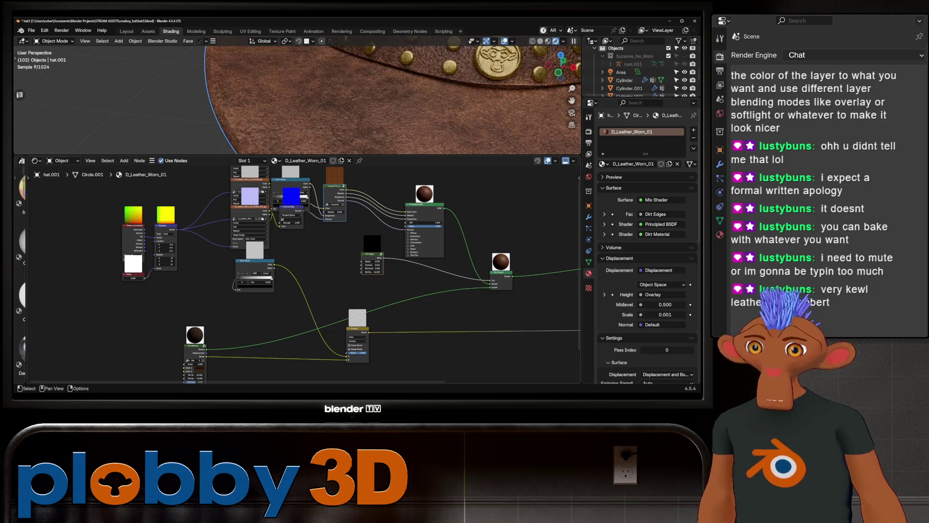
{"action": "mouse_move", "coordinate": [291, 97]}
{"action": "middle_mouse_down"}
{"action": "mouse_move", "coordinate": [329, 78]}
{"action": "mouse_move", "coordinate": [348, 87]}
{"action": "middle_mouse_up"}
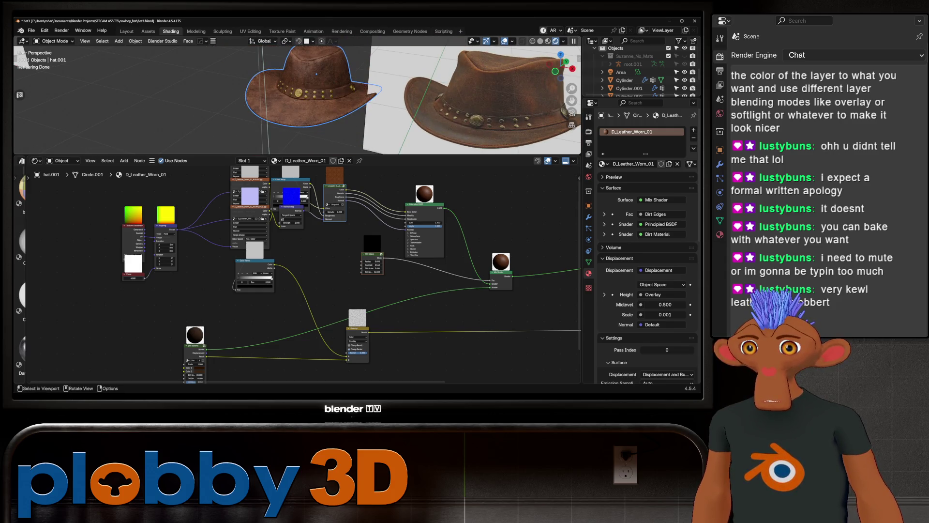
{"action": "scroll", "coordinate": [297, 96], "scroll_direction": "up", "scroll_amount": 4}
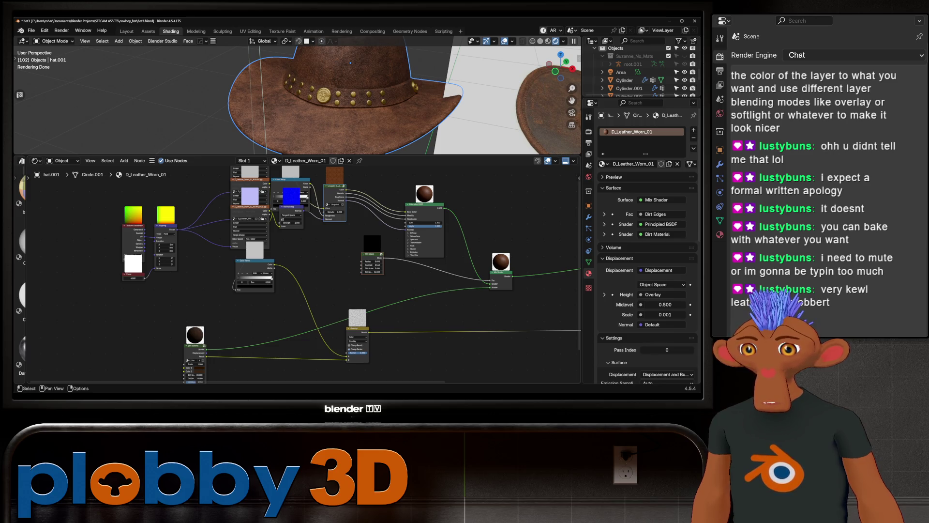
{"action": "scroll", "coordinate": [378, 258], "scroll_direction": "up", "scroll_amount": 3}
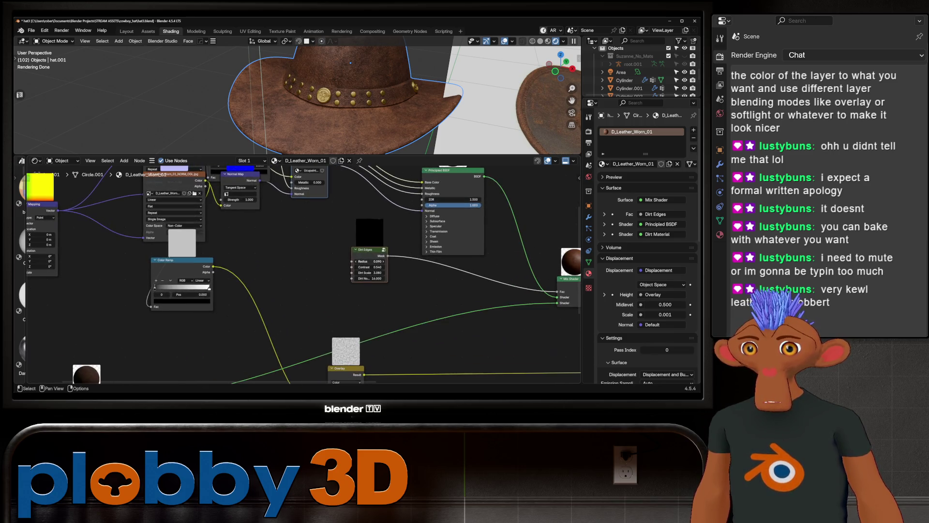
Step: Lower the Dirt Edges Dirt Scale from 3.080 to about 1.7 and frame the hat
{"action": "left_click", "coordinate": [369, 272]}
{"action": "left_click_drag", "start_coordinate": [369, 273], "coordinate": [363, 272]}
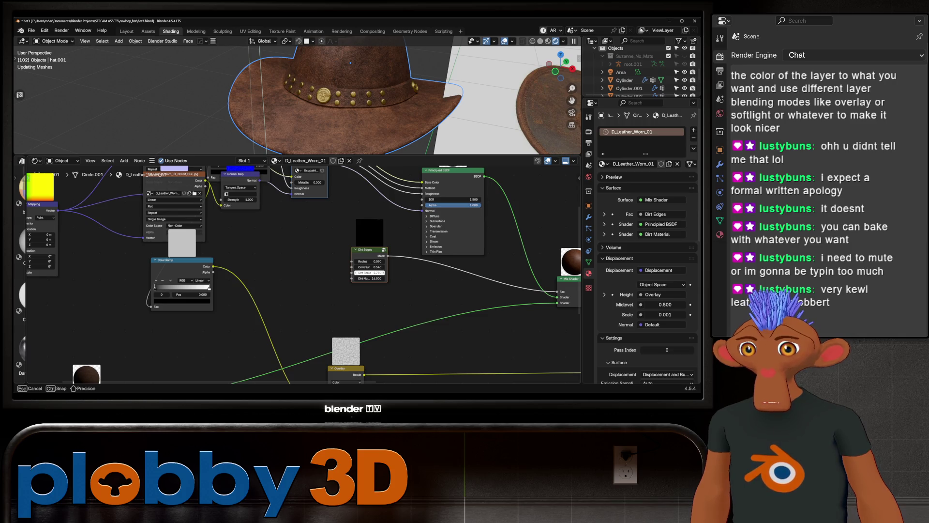
{"action": "key", "text": "Escape"}
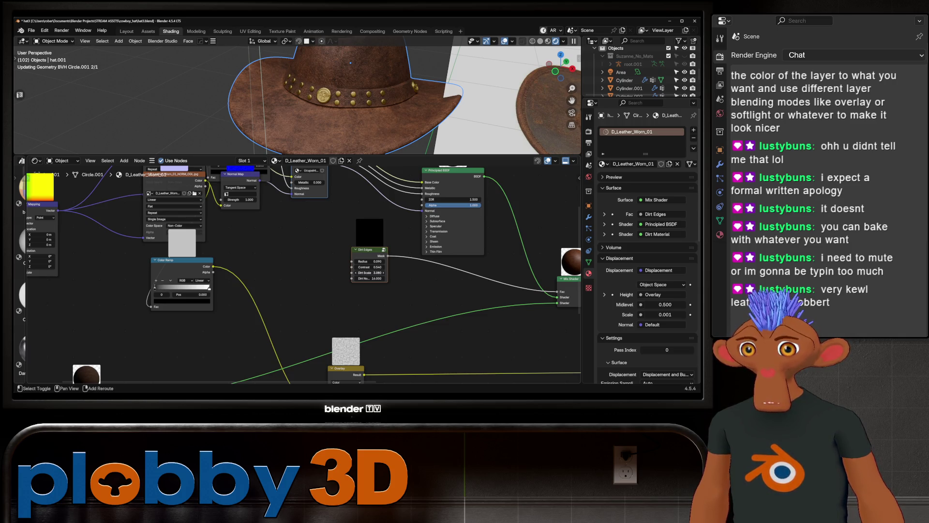
{"action": "left_click_drag", "start_coordinate": [369, 272], "coordinate": [358, 273]}
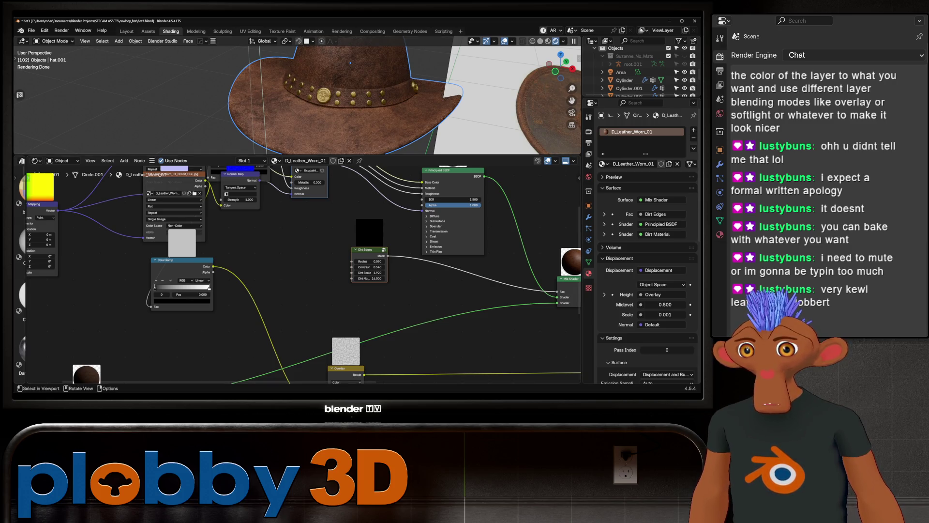
{"action": "key", "text": "KP_Decimal"}
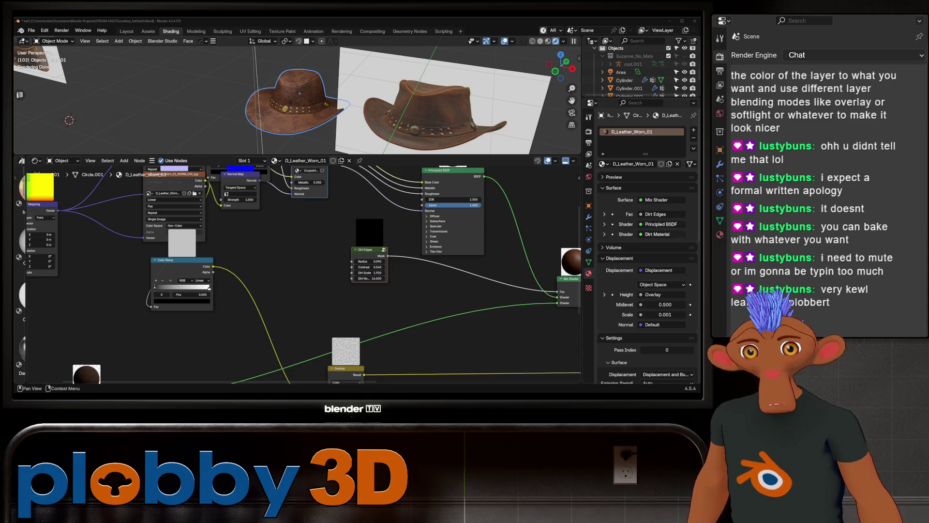
Step: Cut the Dirt Edges Mask link to the Mix Shader Fac so it falls back to 0.500
{"action": "scroll", "coordinate": [310, 97], "scroll_direction": "up", "scroll_amount": 3}
{"action": "middle_click_drag", "start_coordinate": [337, 92], "coordinate": [286, 70]}
{"action": "scroll", "coordinate": [314, 96], "scroll_direction": "down", "scroll_amount": 3}
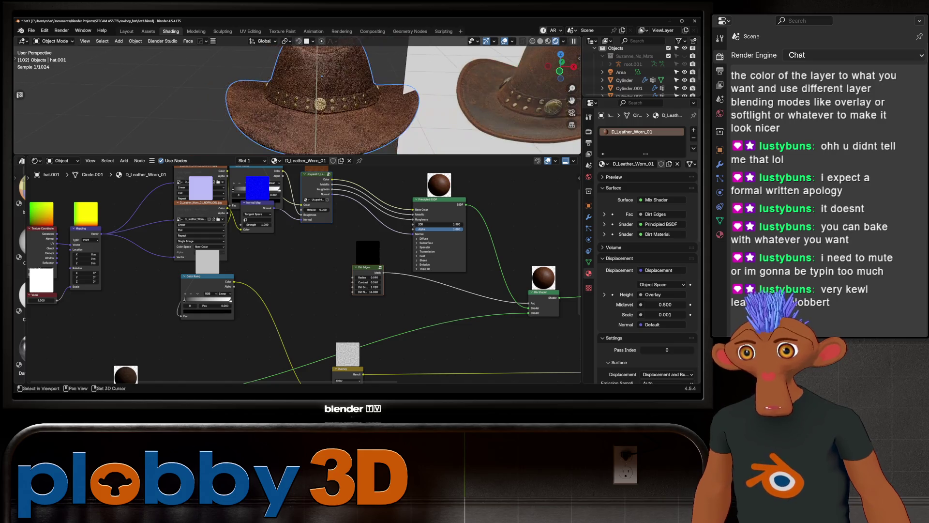
{"action": "left_click_drag", "start_coordinate": [317, 174], "coordinate": [272, 176]}
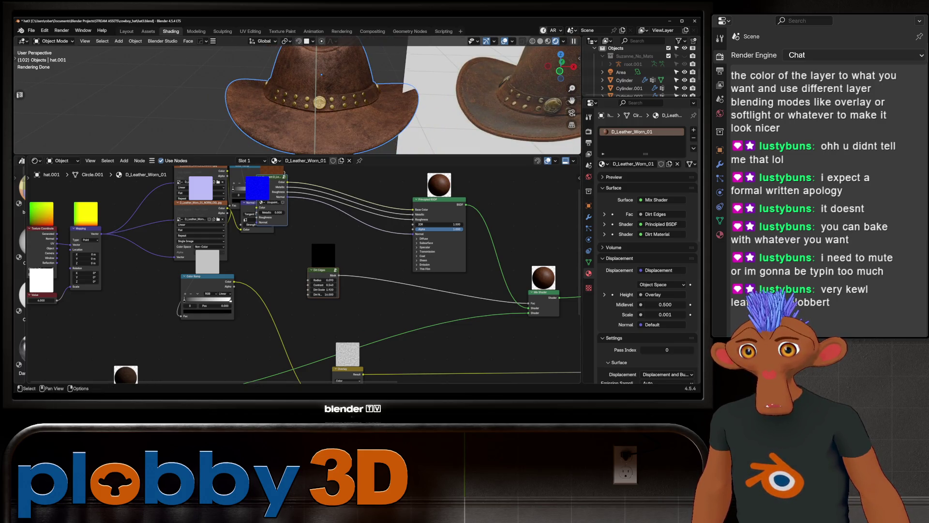
{"action": "right_click_drag", "start_coordinate": [406, 280], "coordinate": [406, 301], "text": "ctrl"}
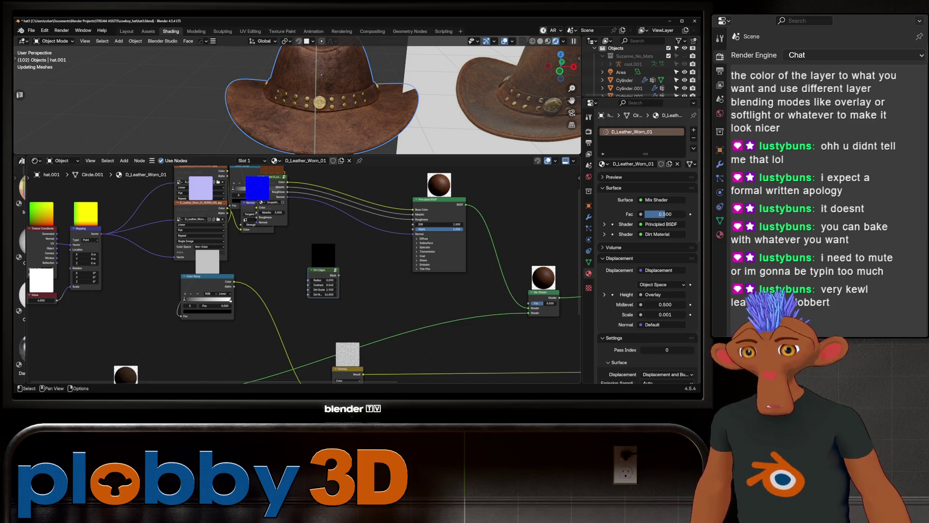
Step: Pan the node graph to show the full tree and switch to the Texture Paint workspace
{"action": "scroll", "coordinate": [321, 266], "scroll_direction": "down", "scroll_amount": 2}
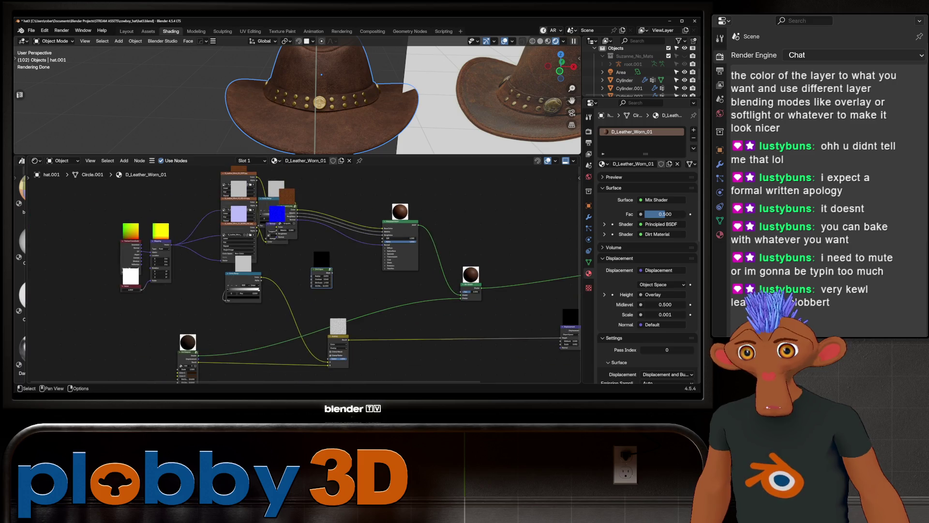
{"action": "middle_click_drag", "start_coordinate": [320, 266], "coordinate": [347, 248]}
{"action": "mouse_move", "coordinate": [315, 97]}
{"action": "middle_mouse_down"}
{"action": "mouse_move", "coordinate": [307, 93]}
{"action": "mouse_move", "coordinate": [334, 85]}
{"action": "middle_mouse_up"}
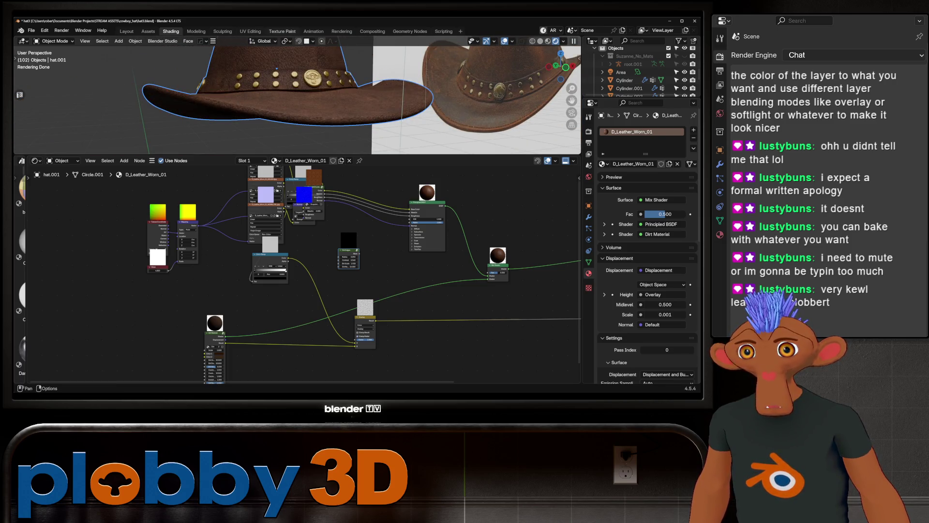
{"action": "left_click", "coordinate": [282, 31]}
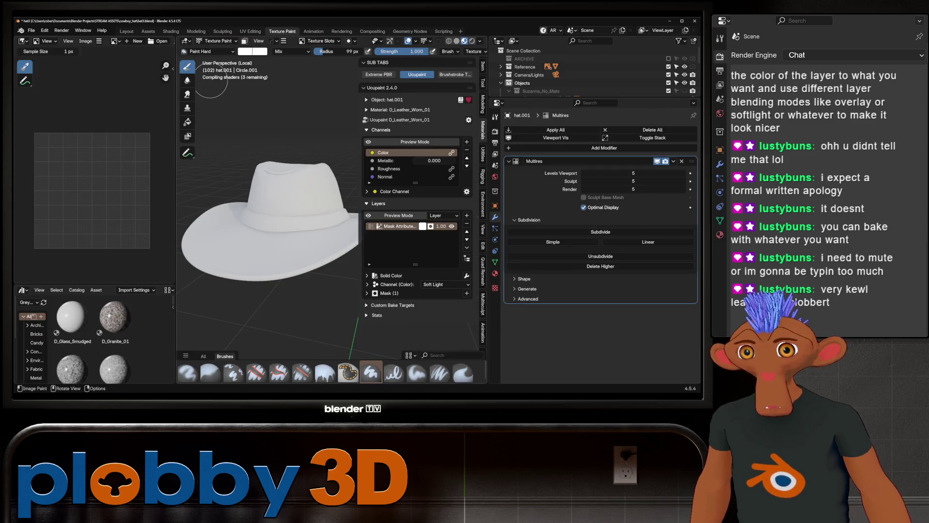
{"action": "left_click", "coordinate": [218, 41]}
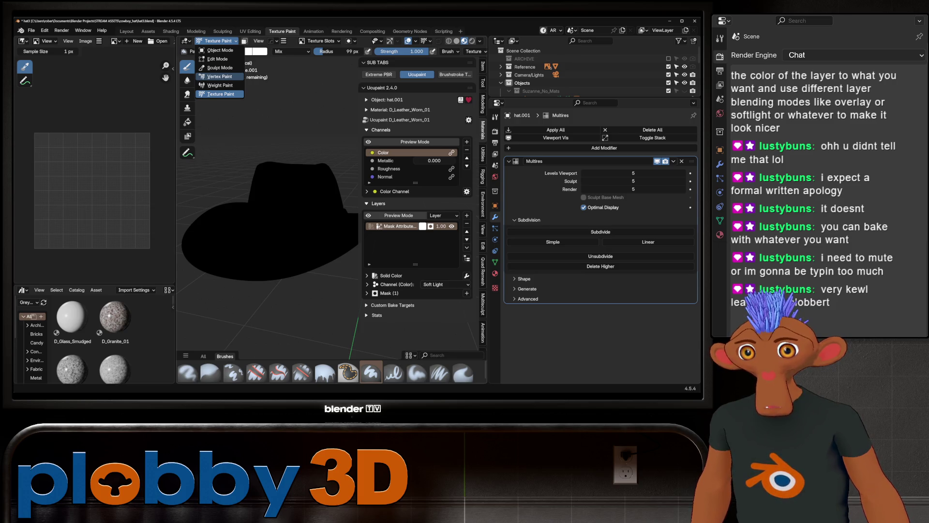
{"action": "left_click", "coordinate": [219, 77]}
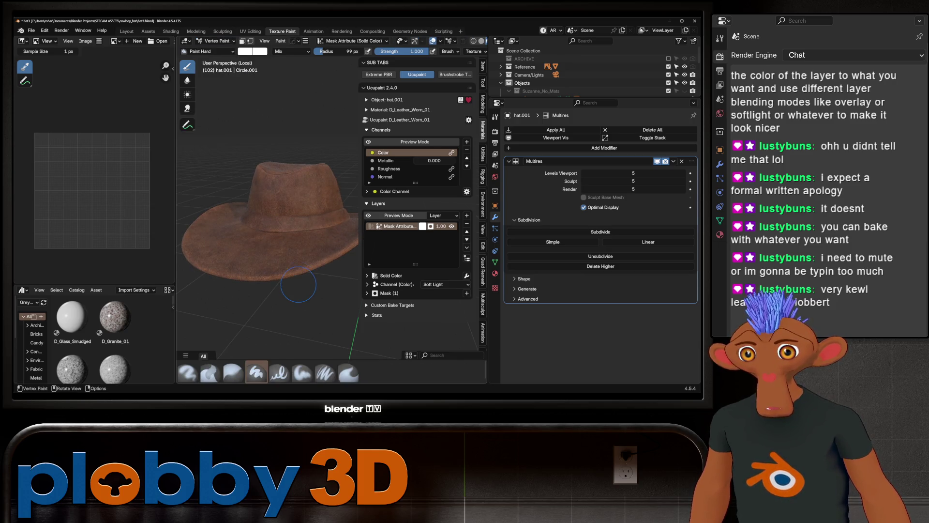
{"action": "mouse_move", "coordinate": [271, 218]}
{"action": "middle_mouse_down"}
{"action": "mouse_move", "coordinate": [295, 215]}
{"action": "mouse_move", "coordinate": [304, 276]}
{"action": "middle_mouse_up"}
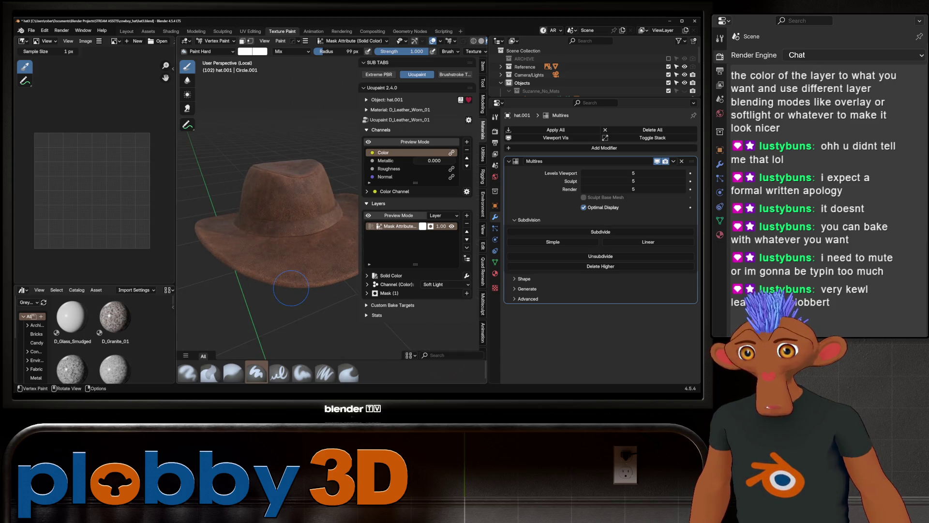
{"action": "scroll", "coordinate": [305, 279], "scroll_direction": "up", "scroll_amount": 2}
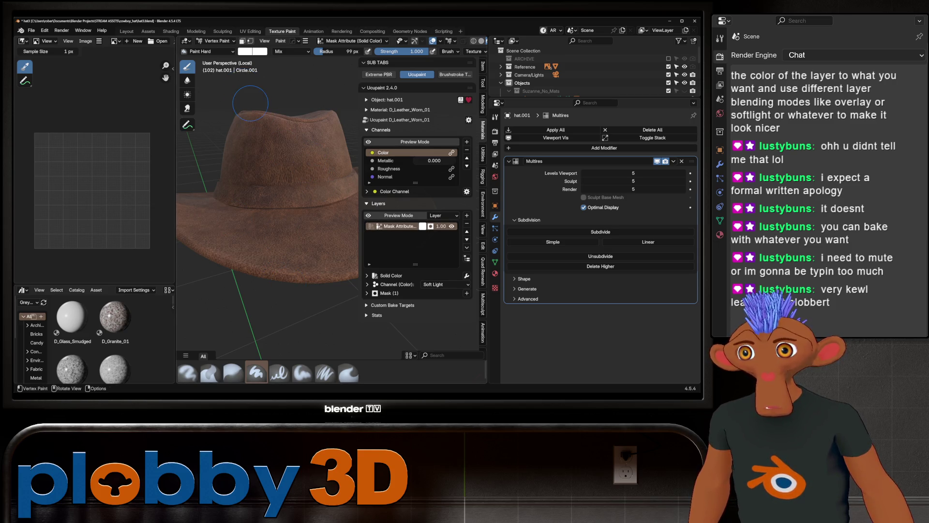
{"action": "left_click", "coordinate": [126, 30]}
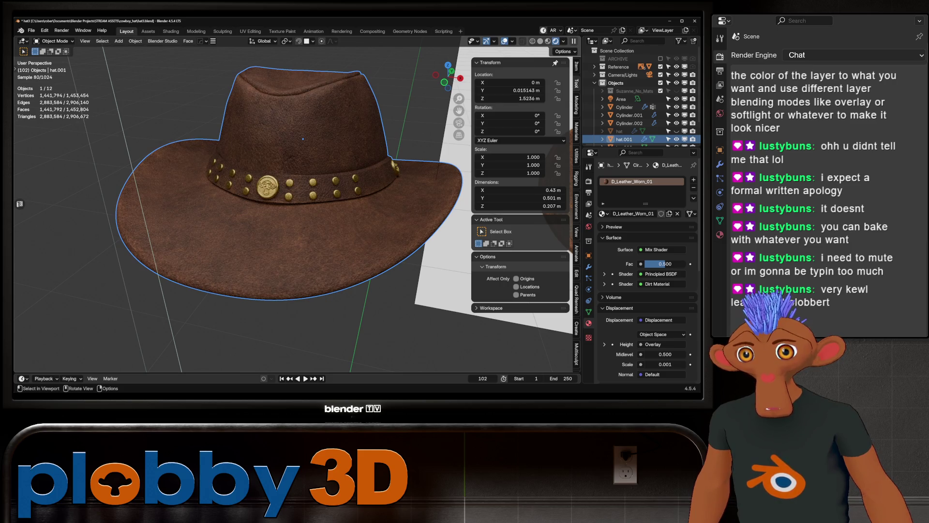
{"action": "middle_click_drag", "start_coordinate": [290, 218], "coordinate": [363, 191]}
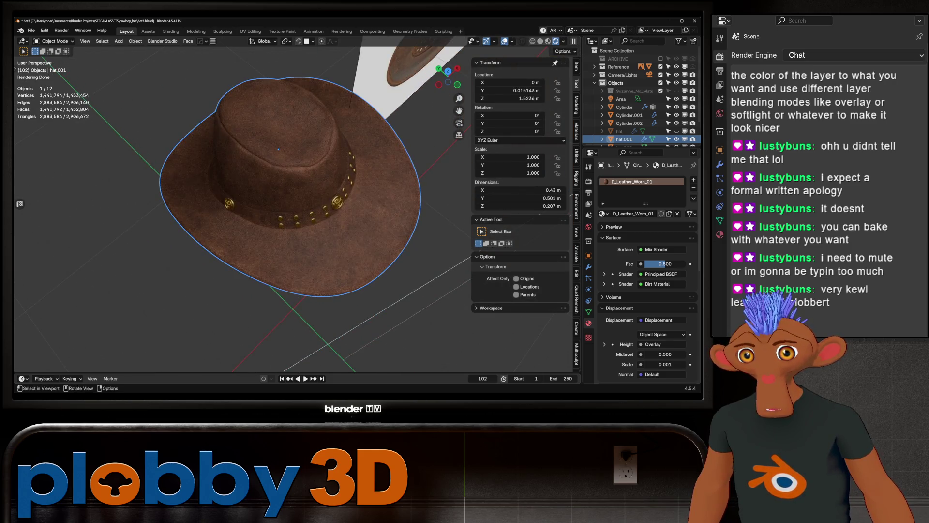
{"action": "left_click", "coordinate": [171, 31]}
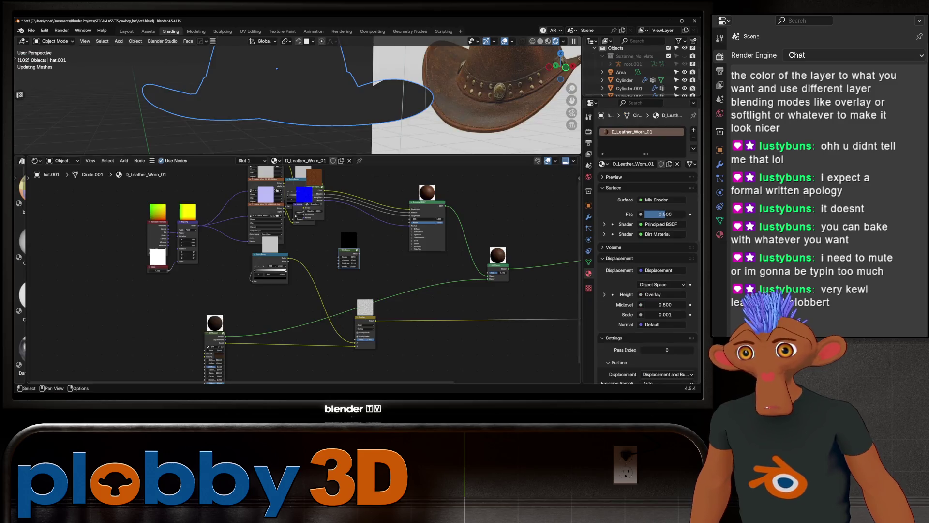
Step: Add a Noise Texture node to the D_Leather_Worn_01 node tree
{"action": "scroll", "coordinate": [433, 303], "scroll_direction": "up", "scroll_amount": 2}
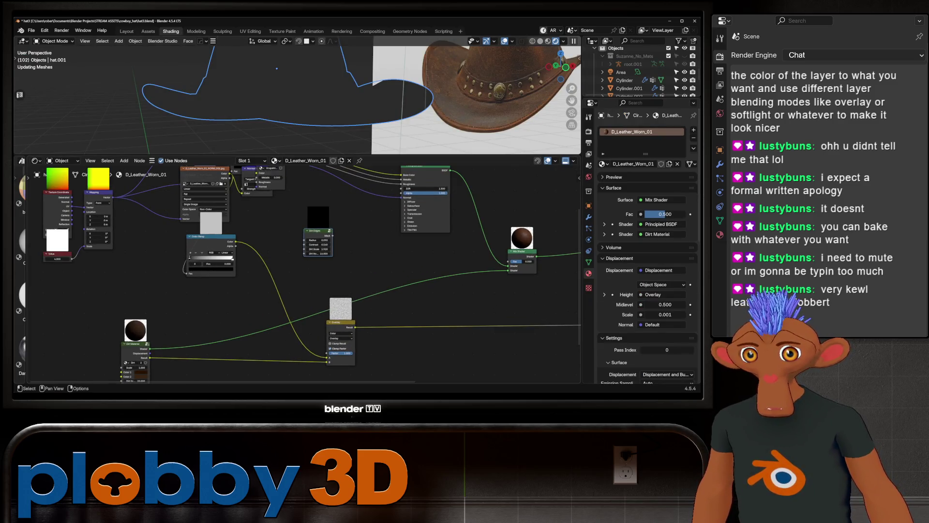
{"action": "key", "text": "Home"}
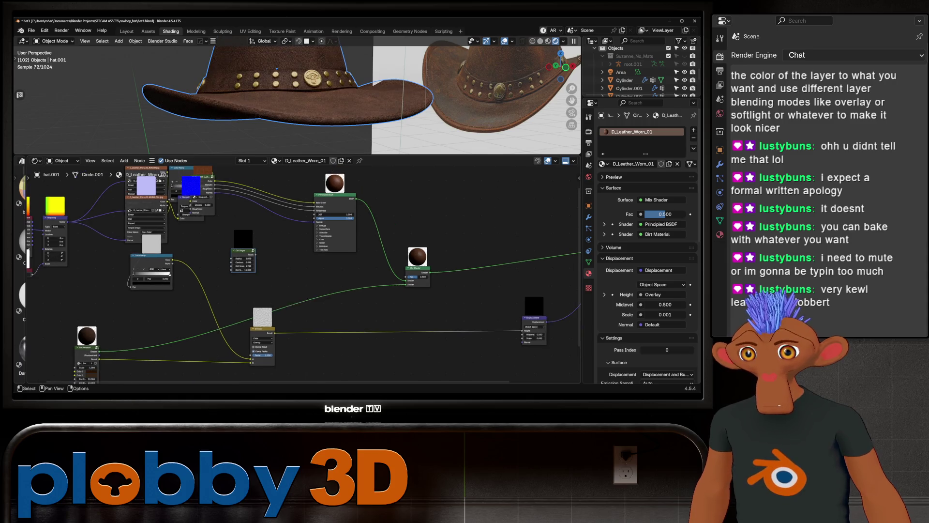
{"action": "key", "text": "shift+a"}
{"action": "scroll", "coordinate": [271, 339], "scroll_direction": "down", "scroll_amount": 3}
{"action": "key", "text": "shift+a"}
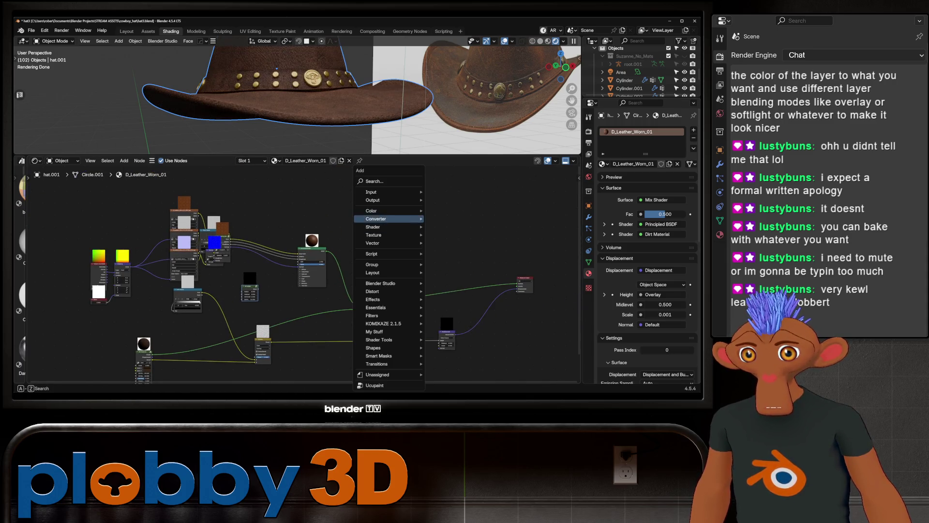
{"action": "key", "text": "Escape"}
{"action": "key", "text": "shift+a"}
{"action": "type", "text": "n"}
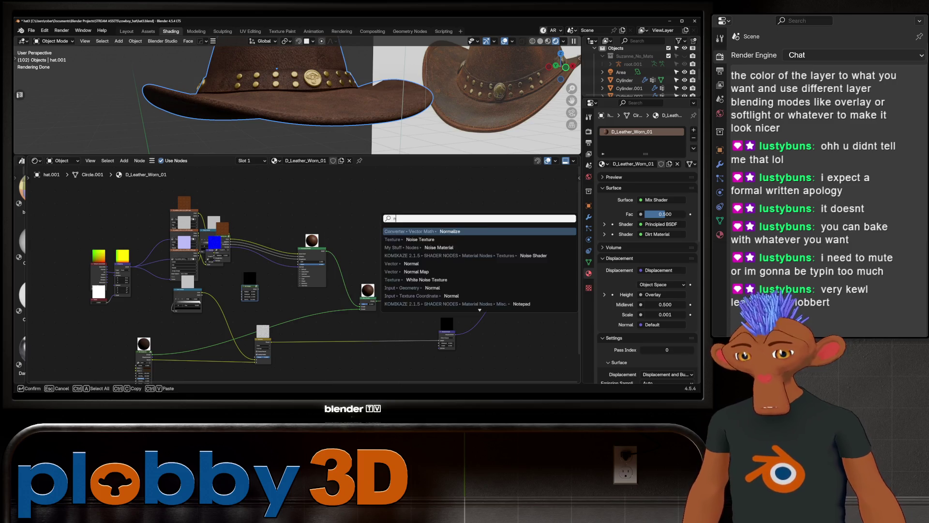
{"action": "type", "text": "oise"}
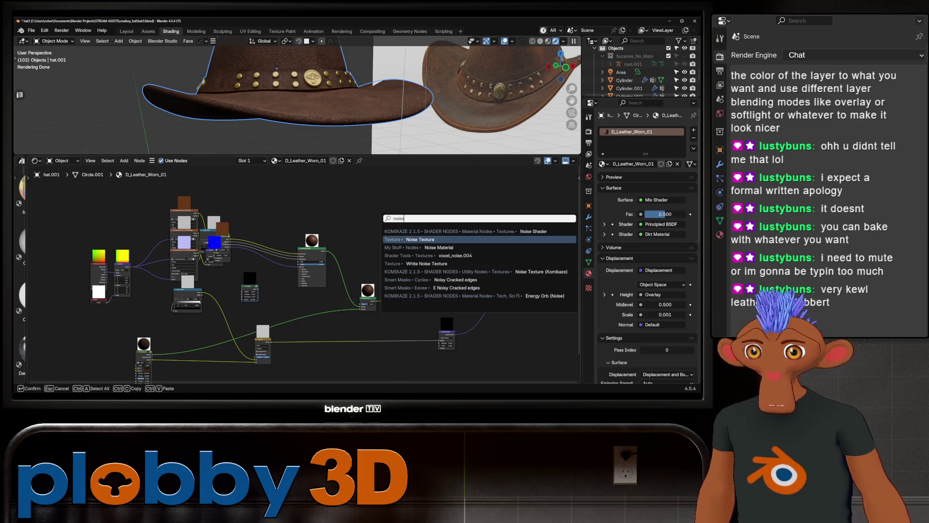
{"action": "key", "text": "Return"}
{"action": "left_click", "coordinate": [365, 213]}
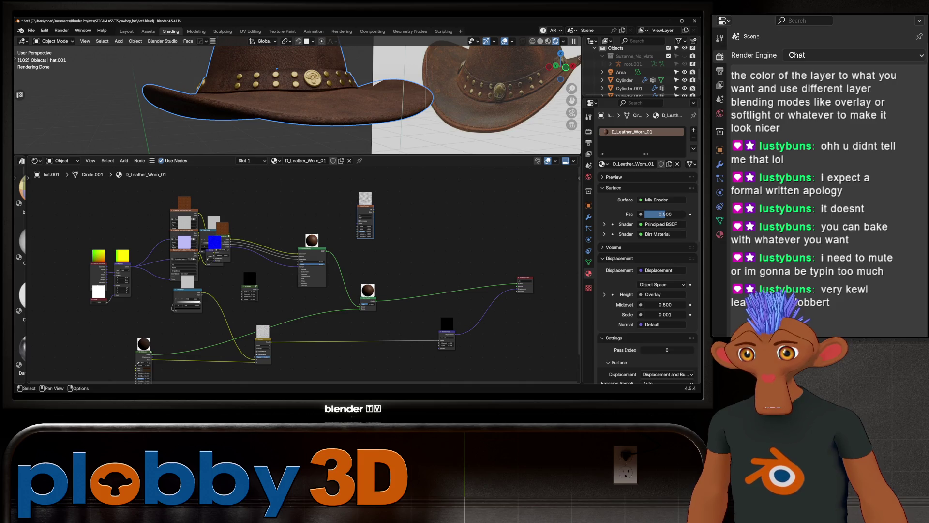
Step: Add coordinate and mapping nodes for the noise with Ctrl+T and feed its Fac into a new Color Ramp
{"action": "scroll", "coordinate": [364, 213], "scroll_direction": "up", "scroll_amount": 1}
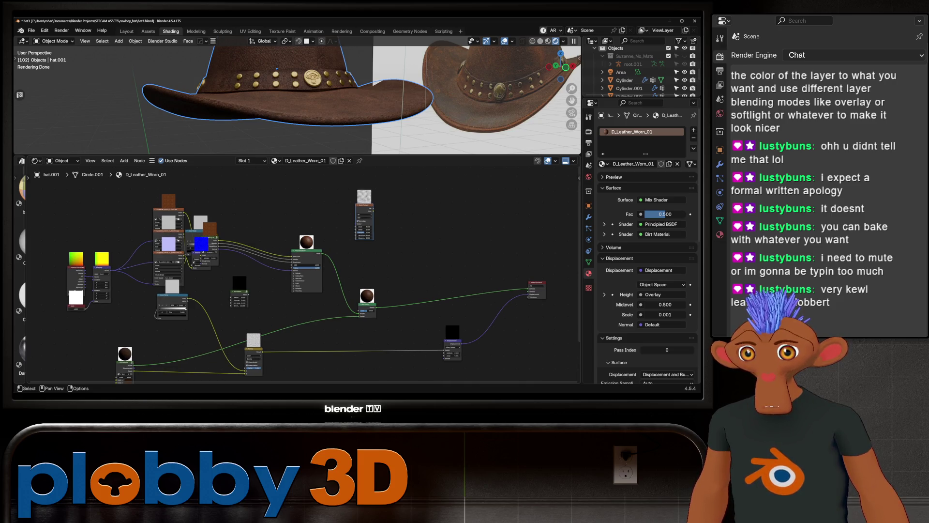
{"action": "key", "text": "ctrl+t"}
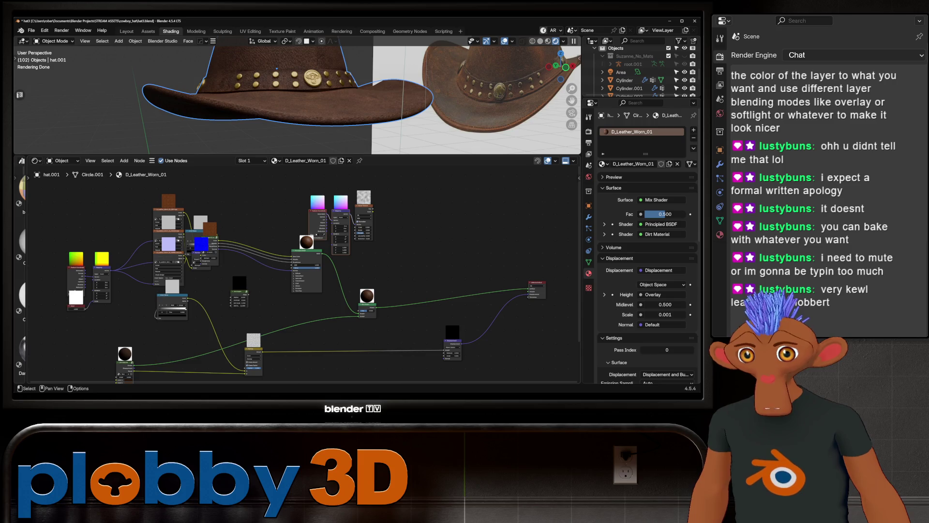
{"action": "left_click_drag", "start_coordinate": [341, 210], "coordinate": [292, 184]}
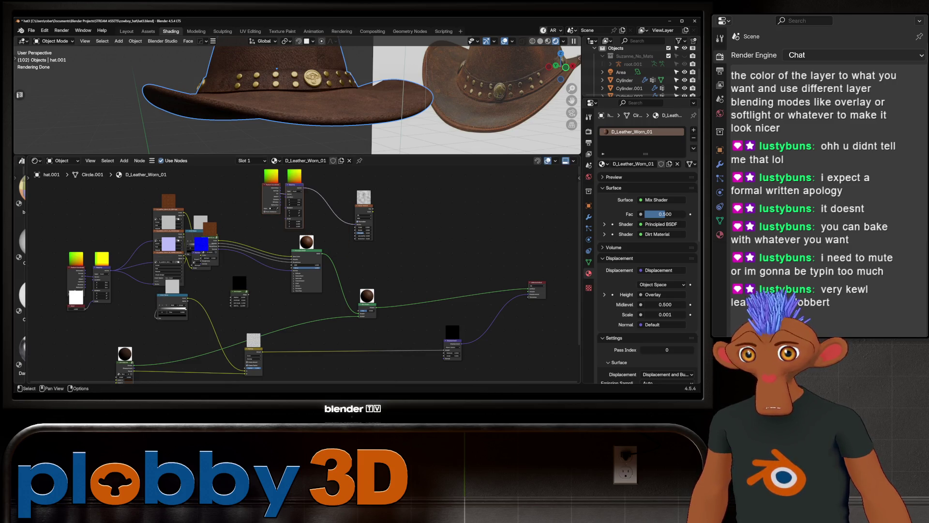
{"action": "left_click_drag", "start_coordinate": [364, 205], "coordinate": [338, 200]}
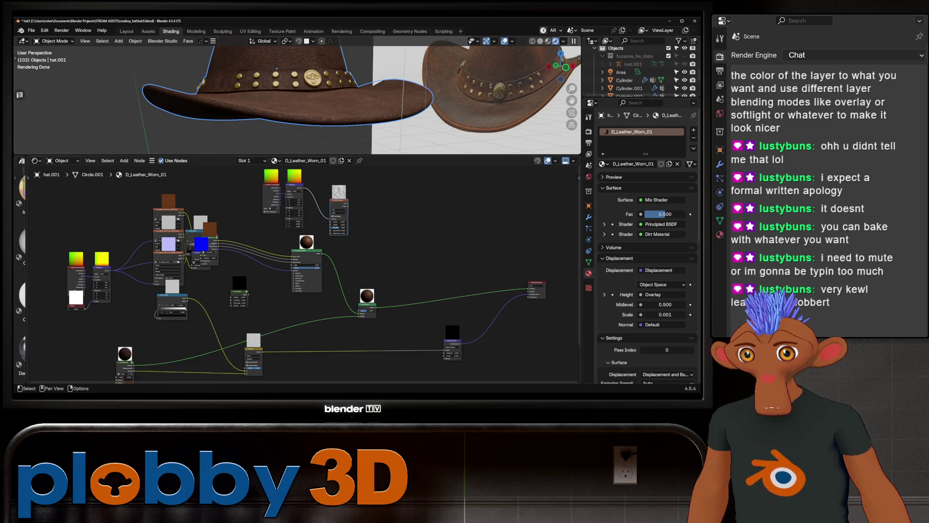
{"action": "left_click_drag", "start_coordinate": [361, 310], "coordinate": [367, 210]}
{"action": "left_click", "coordinate": [382, 222]}
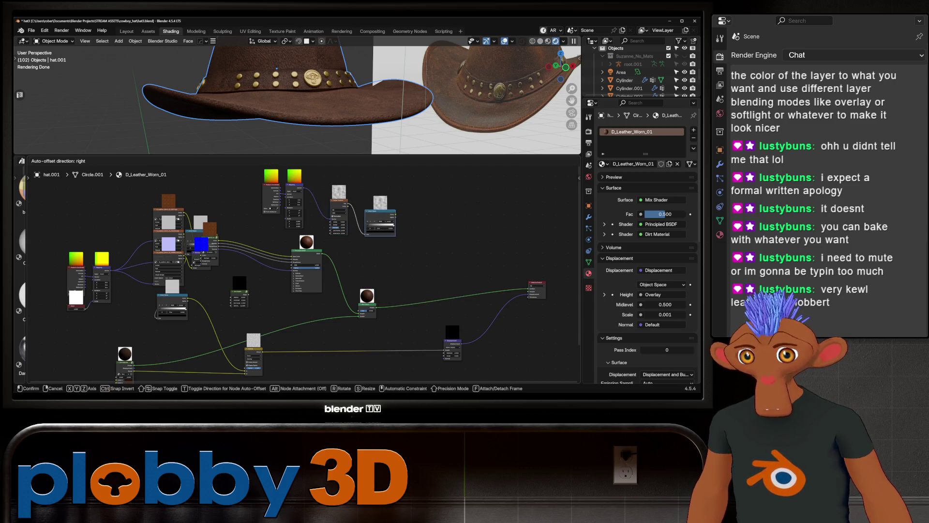
{"action": "scroll", "coordinate": [404, 232], "scroll_direction": "up", "scroll_amount": 2}
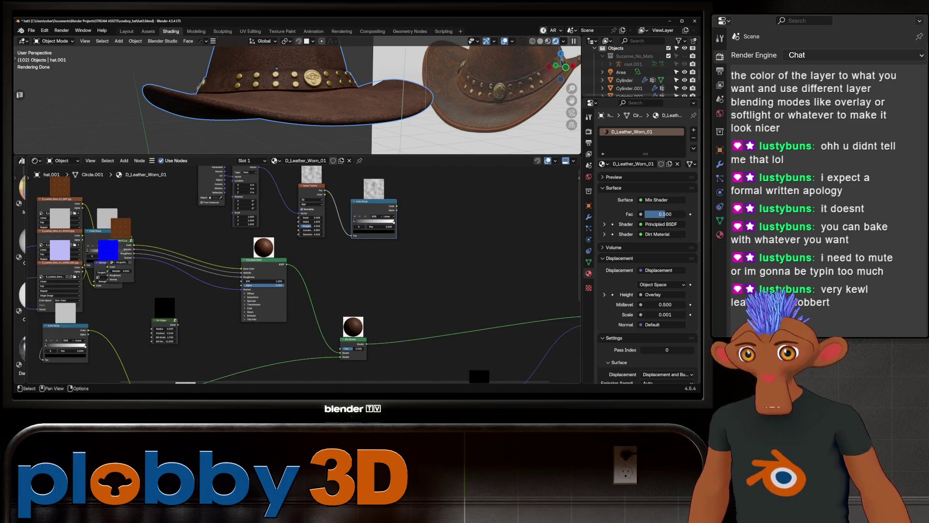
Step: Move the Color Ramp black stop to 0.531 and link its Color to the Mix Shader Fac
{"action": "mouse_move", "coordinate": [355, 221]}
{"action": "left_mouse_down"}
{"action": "mouse_move", "coordinate": [372, 221]}
{"action": "mouse_move", "coordinate": [363, 222]}
{"action": "mouse_move", "coordinate": [370, 209]}
{"action": "left_mouse_up"}
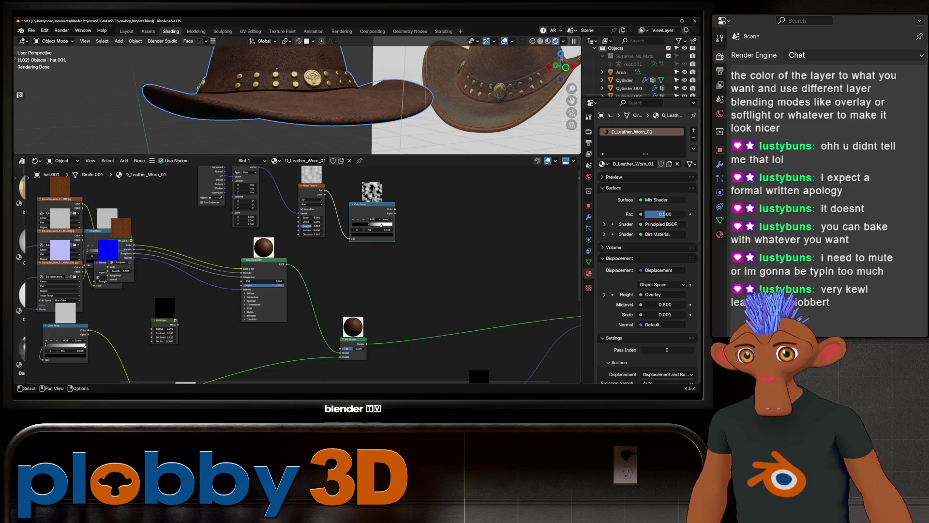
{"action": "left_click_drag", "start_coordinate": [395, 209], "coordinate": [340, 349]}
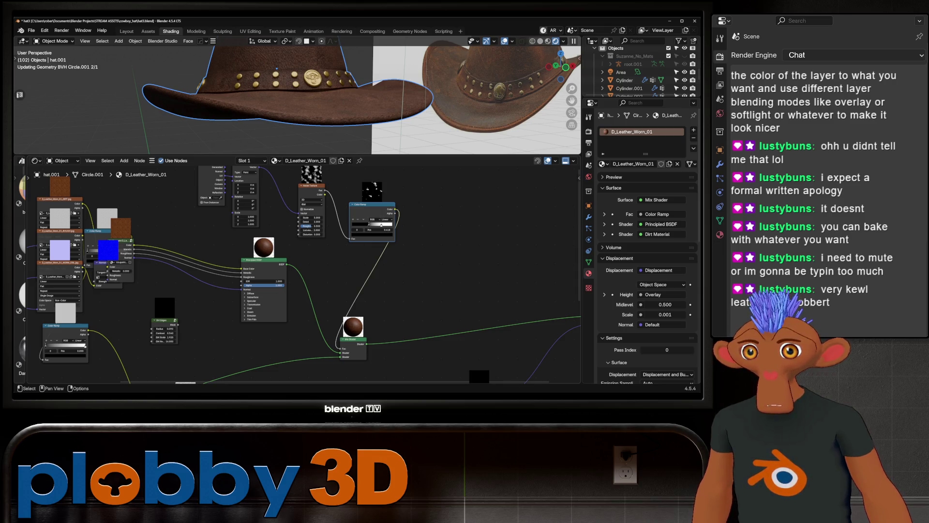
{"action": "middle_click_drag", "start_coordinate": [291, 97], "coordinate": [314, 90]}
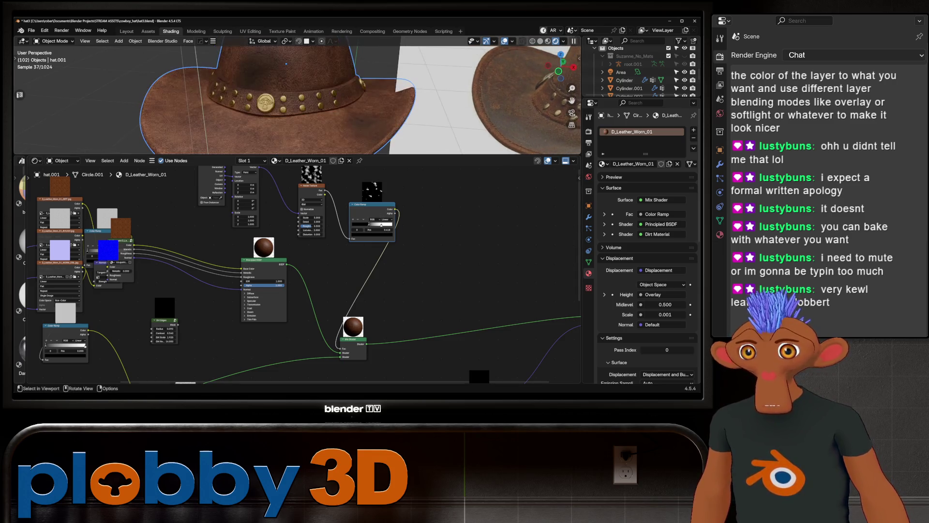
Step: Set the noise Detail to 10, Roughness to 0.750 and Scale to 25
{"action": "left_click", "coordinate": [310, 221]}
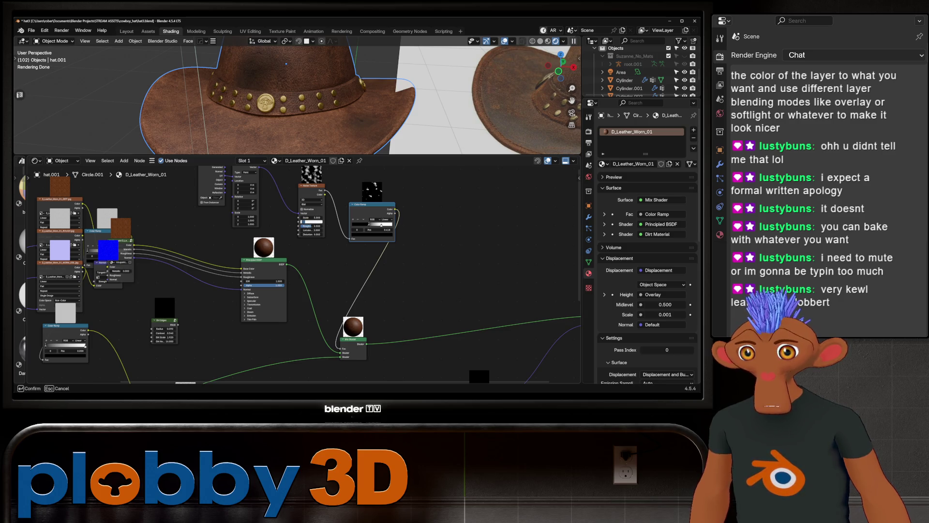
{"action": "key", "text": "Return"}
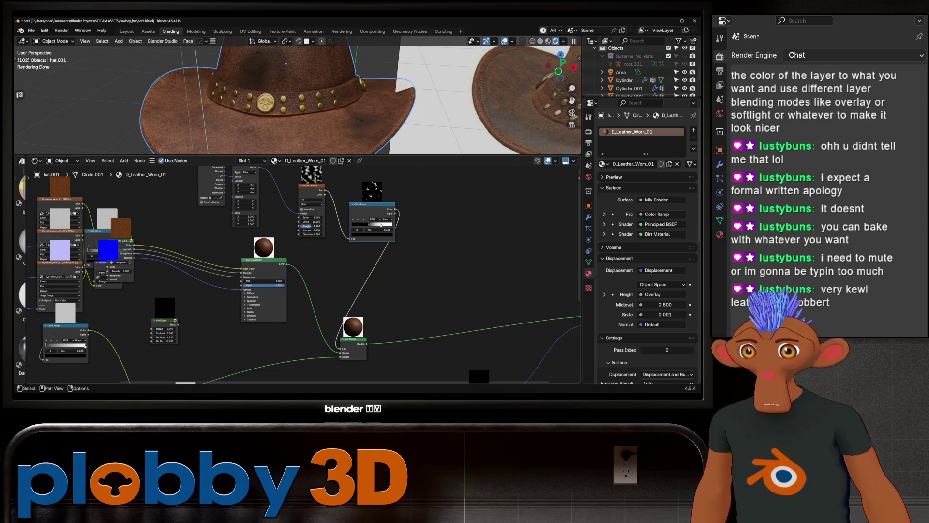
{"action": "left_click", "coordinate": [312, 225]}
{"action": "left_click_drag", "start_coordinate": [312, 225], "coordinate": [319, 226]}
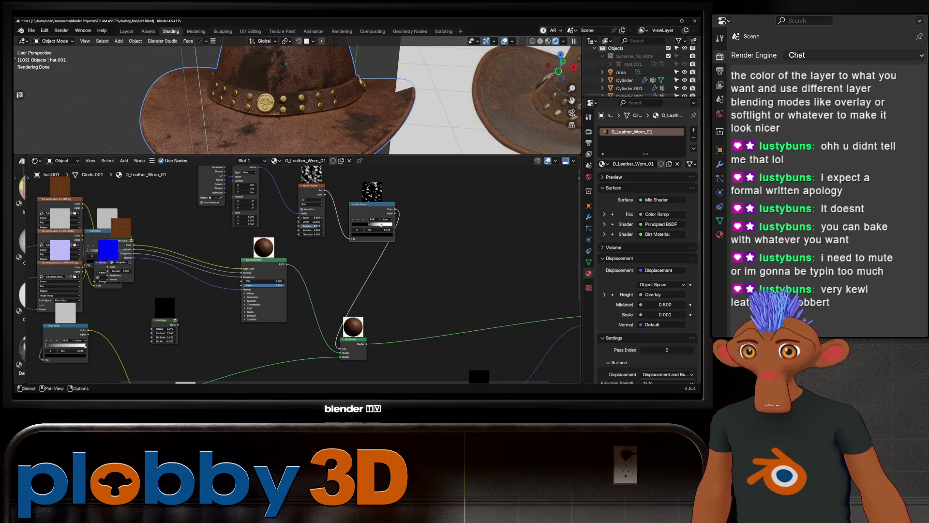
{"action": "left_click", "coordinate": [312, 217]}
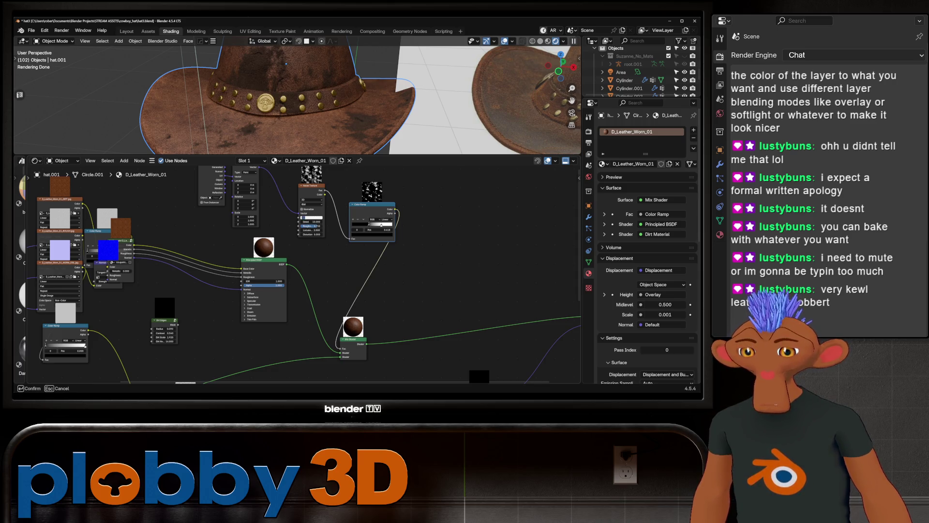
{"action": "left_click_drag", "start_coordinate": [313, 218], "coordinate": [320, 218]}
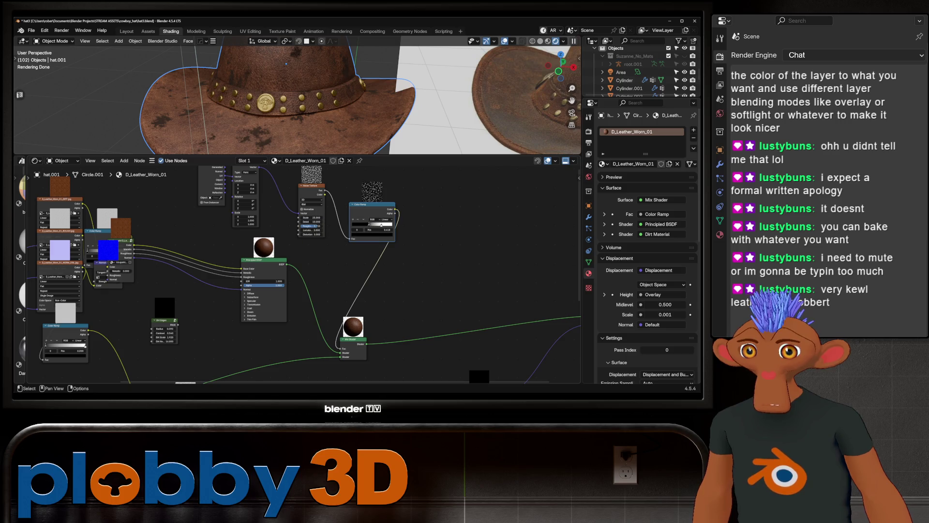
Step: Select the Dirt Material node to copy, then pick a brass stud to open C_Brass_Corroded
{"action": "key", "text": "shift+a"}
{"action": "key", "text": "Escape"}
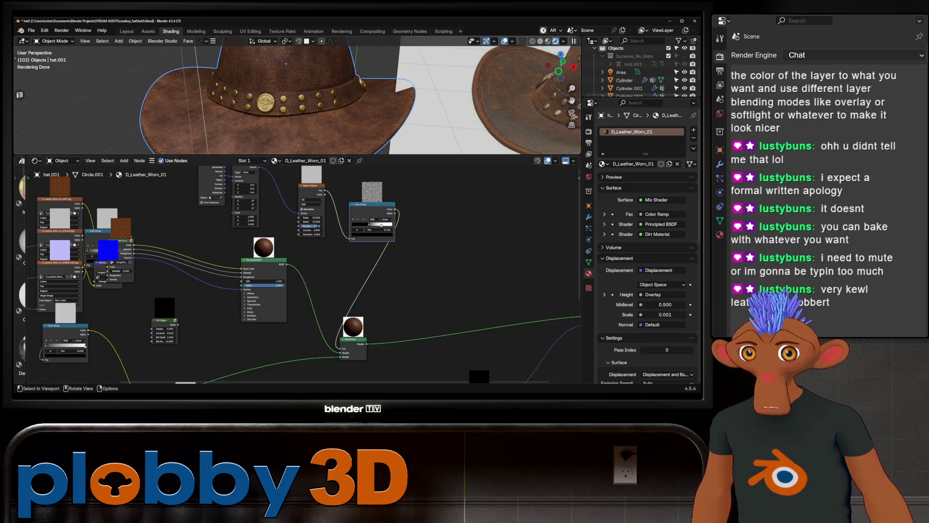
{"action": "scroll", "coordinate": [315, 97], "scroll_direction": "down", "scroll_amount": 4}
{"action": "mouse_move", "coordinate": [319, 97]}
{"action": "middle_mouse_down"}
{"action": "mouse_move", "coordinate": [297, 77]}
{"action": "mouse_move", "coordinate": [333, 90]}
{"action": "middle_mouse_up"}
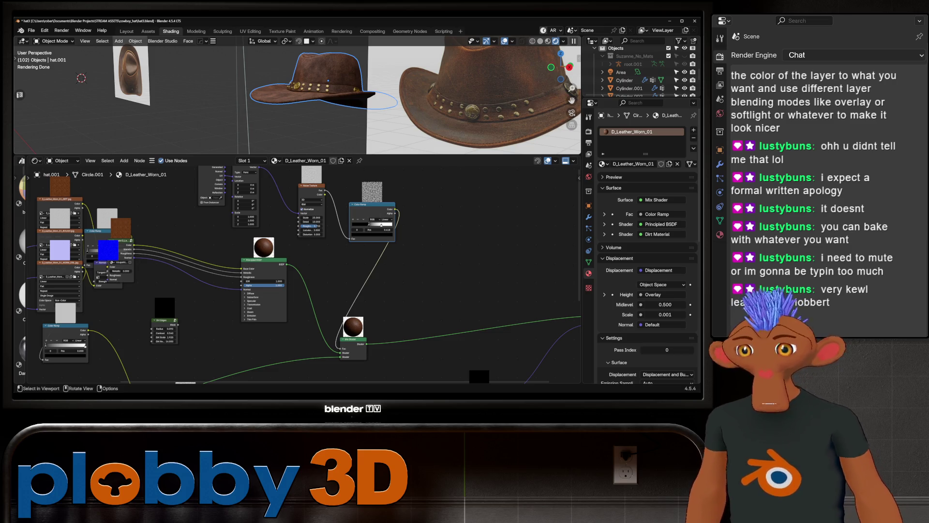
{"action": "scroll", "coordinate": [291, 266], "scroll_direction": "down", "scroll_amount": 4}
{"action": "middle_click_drag", "start_coordinate": [291, 266], "coordinate": [339, 222]}
{"action": "scroll", "coordinate": [289, 303], "scroll_direction": "up", "scroll_amount": 5}
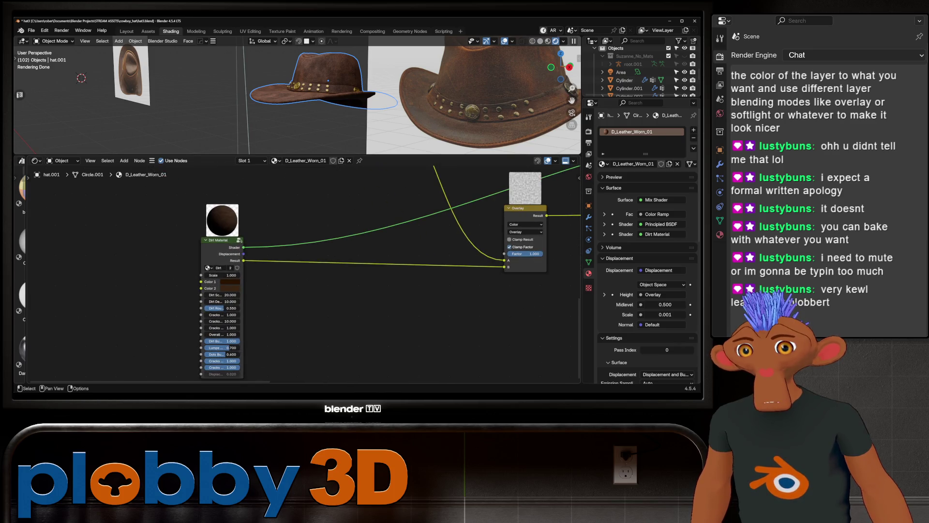
{"action": "left_click", "coordinate": [222, 240]}
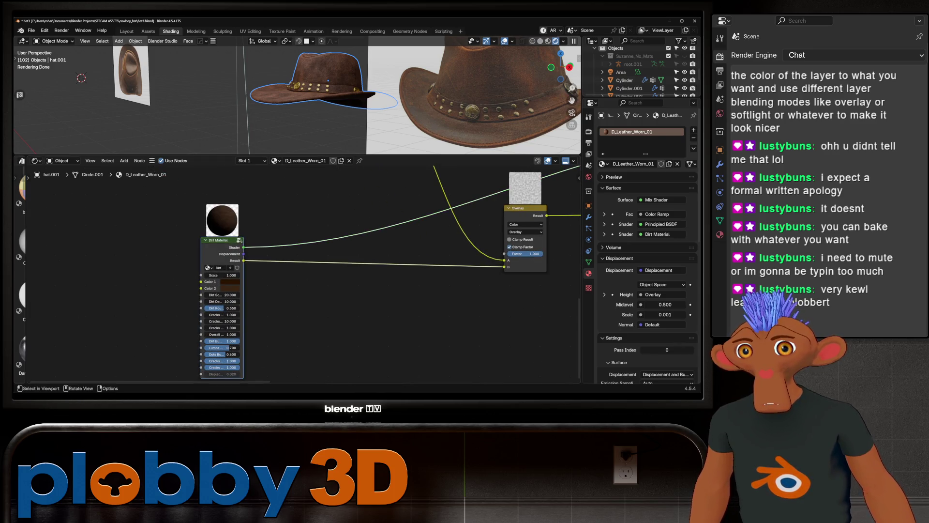
{"action": "scroll", "coordinate": [291, 101], "scroll_direction": "up", "scroll_amount": 6}
{"action": "left_click", "coordinate": [268, 107]}
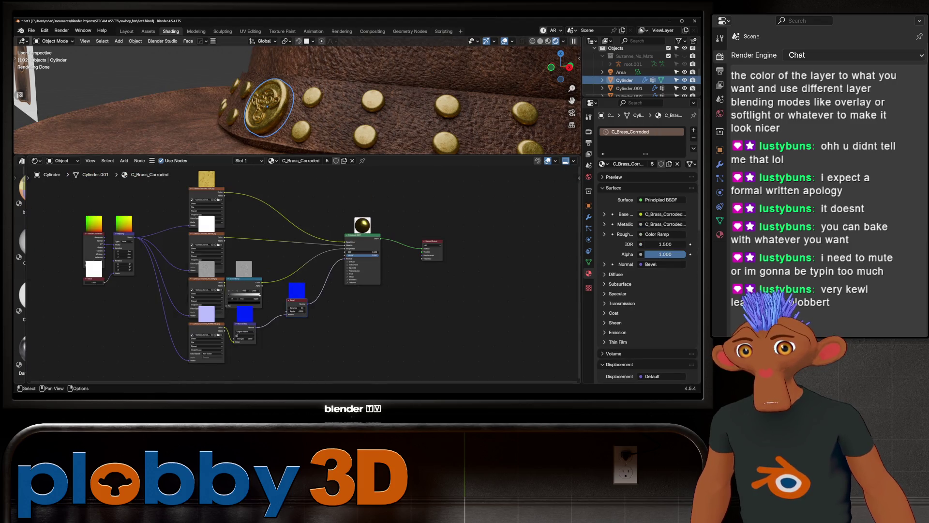
Step: Paste the Dirt Material node into C_Brass_Corroded and move it aside
{"action": "scroll", "coordinate": [298, 270], "scroll_direction": "down", "scroll_amount": 4}
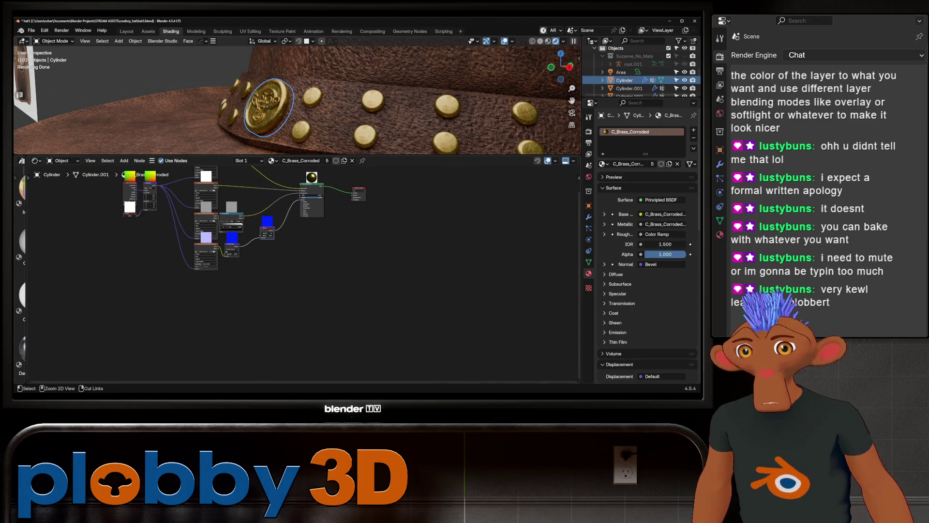
{"action": "key", "text": "ctrl+v"}
{"action": "scroll", "coordinate": [63, 320], "scroll_direction": "up", "scroll_amount": 2}
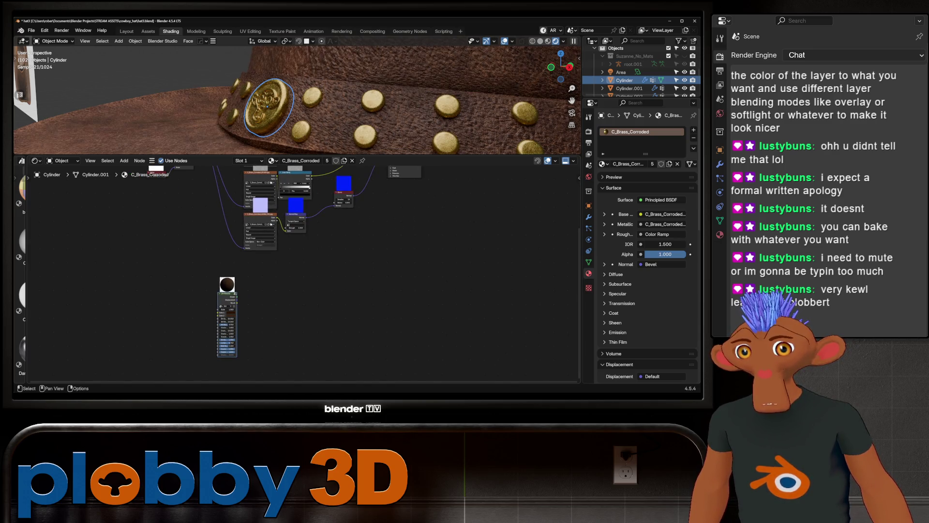
{"action": "left_click_drag", "start_coordinate": [228, 314], "coordinate": [275, 315]}
{"action": "scroll", "coordinate": [334, 300], "scroll_direction": "down", "scroll_amount": 2}
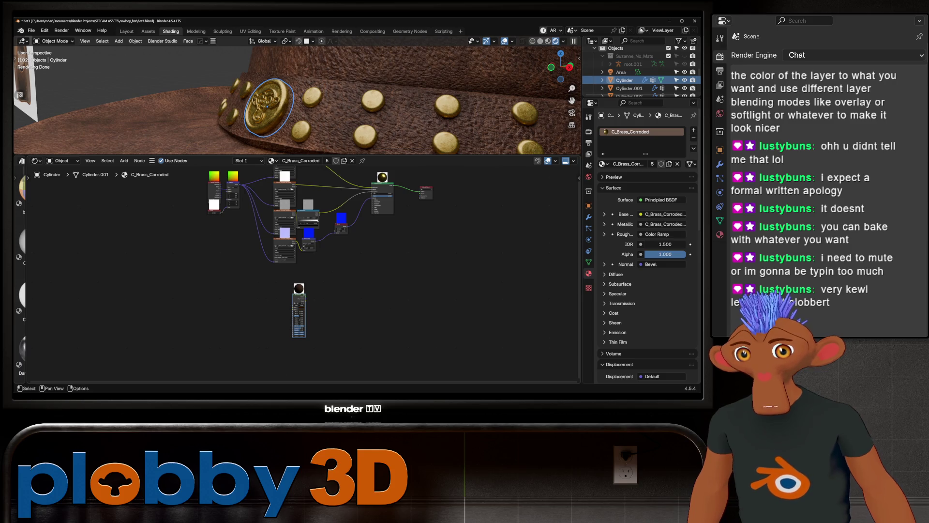
{"action": "middle_click_drag", "start_coordinate": [368, 271], "coordinate": [297, 288]}
Step: Add a Mix Shader node via a 'mix' search
{"action": "key", "text": "shift+a"}
{"action": "type", "text": "mi"}
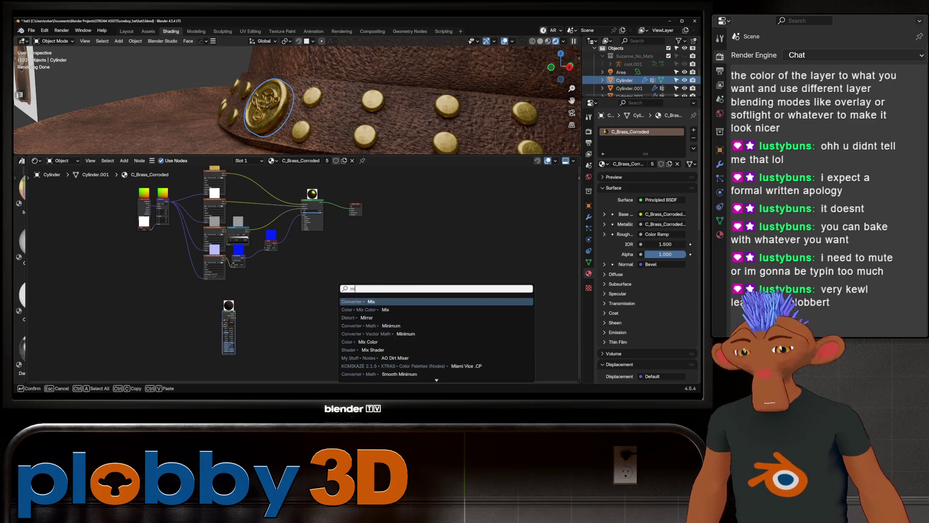
{"action": "type", "text": "x sh"}
{"action": "key", "text": "Return"}
{"action": "left_click", "coordinate": [361, 290]}
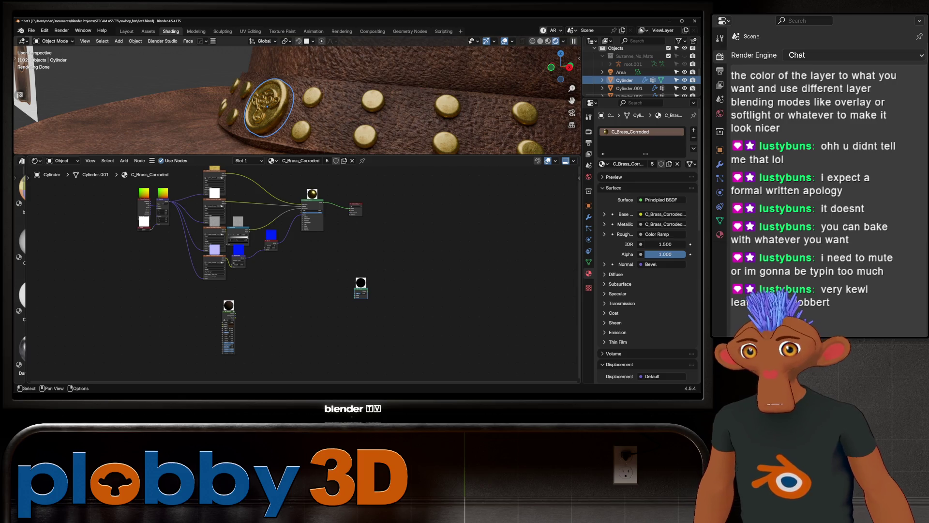
{"action": "scroll", "coordinate": [343, 240], "scroll_direction": "up", "scroll_amount": 3}
{"action": "middle_click_drag", "start_coordinate": [290, 116], "coordinate": [271, 104]}
{"action": "scroll", "coordinate": [270, 104], "scroll_direction": "up", "scroll_amount": 3}
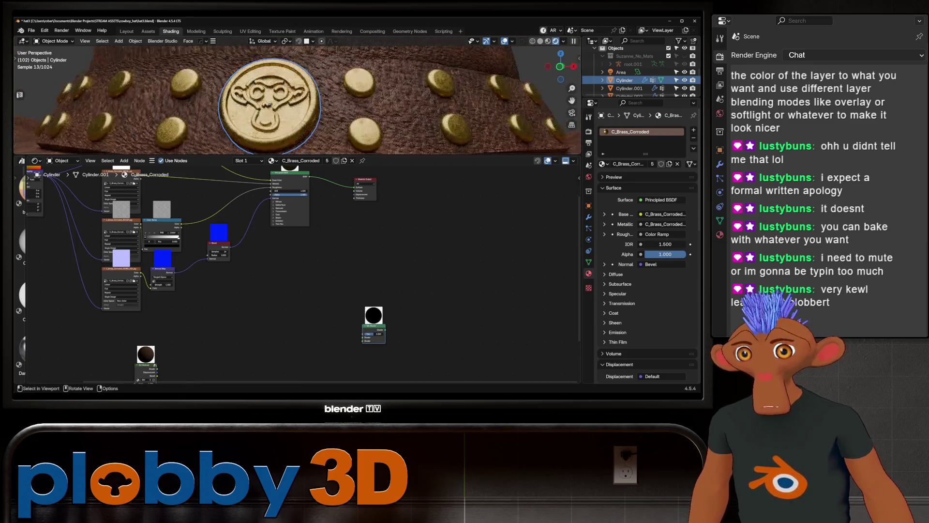
Step: Arrange the Mix Shader above the Dirt Material node and frame all nodes
{"action": "mouse_move", "coordinate": [291, 266]}
{"action": "middle_mouse_down"}
{"action": "mouse_move", "coordinate": [303, 297]}
{"action": "mouse_move", "coordinate": [285, 304]}
{"action": "mouse_move", "coordinate": [289, 245]}
{"action": "middle_mouse_up"}
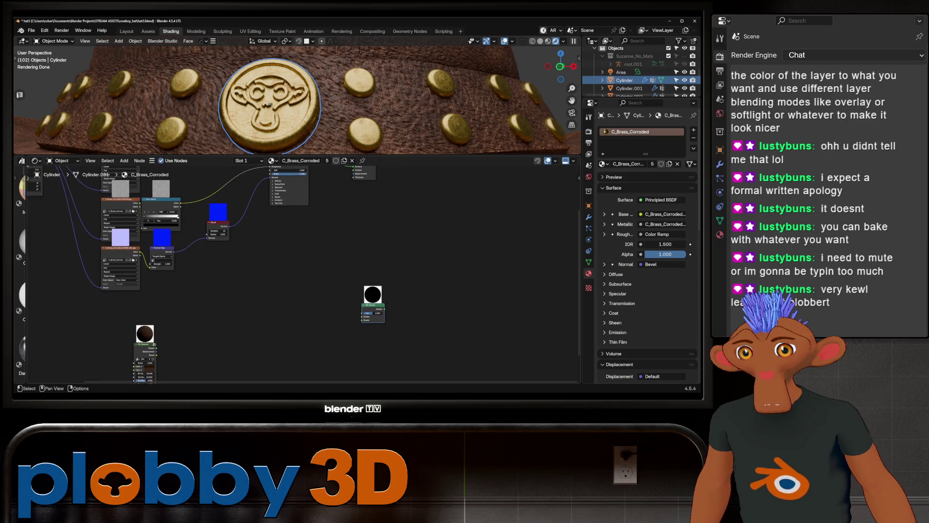
{"action": "mouse_move", "coordinate": [146, 344]}
{"action": "left_mouse_down"}
{"action": "mouse_move", "coordinate": [228, 299]}
{"action": "mouse_move", "coordinate": [308, 283]}
{"action": "left_mouse_up"}
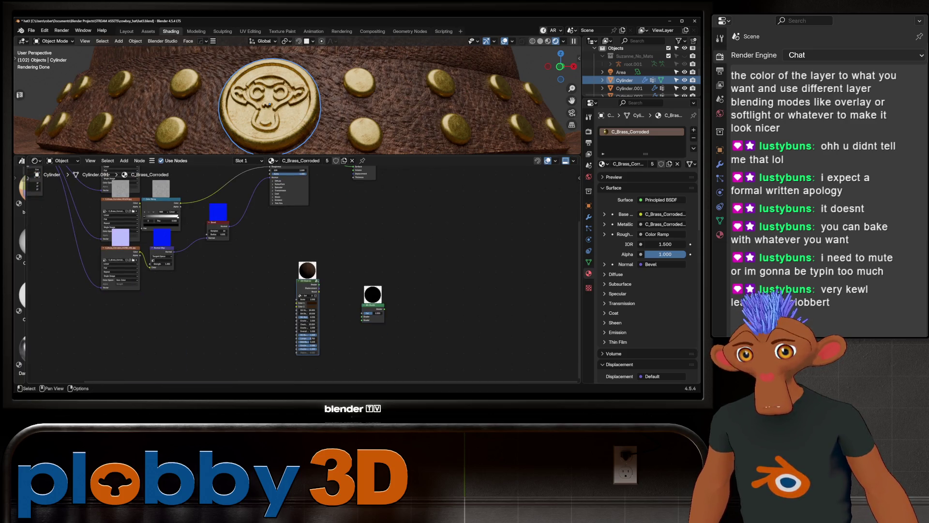
{"action": "mouse_move", "coordinate": [373, 313]}
{"action": "left_mouse_down"}
{"action": "mouse_move", "coordinate": [239, 314]}
{"action": "mouse_move", "coordinate": [388, 215]}
{"action": "mouse_move", "coordinate": [352, 223]}
{"action": "mouse_move", "coordinate": [354, 280]}
{"action": "mouse_move", "coordinate": [344, 285]}
{"action": "left_mouse_up"}
{"action": "key", "text": "Home"}
{"action": "scroll", "coordinate": [341, 264], "scroll_direction": "up", "scroll_amount": 1}
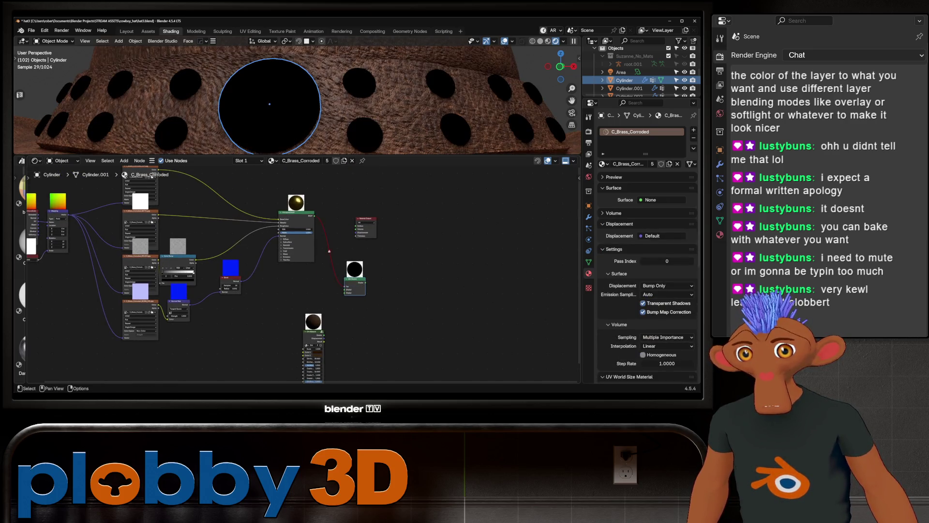
{"action": "mouse_move", "coordinate": [313, 333]}
{"action": "left_mouse_down"}
{"action": "mouse_move", "coordinate": [273, 321]}
{"action": "mouse_move", "coordinate": [309, 319]}
{"action": "mouse_move", "coordinate": [349, 288]}
{"action": "mouse_move", "coordinate": [283, 322]}
{"action": "left_mouse_up"}
{"action": "scroll", "coordinate": [345, 279], "scroll_direction": "up", "scroll_amount": 4}
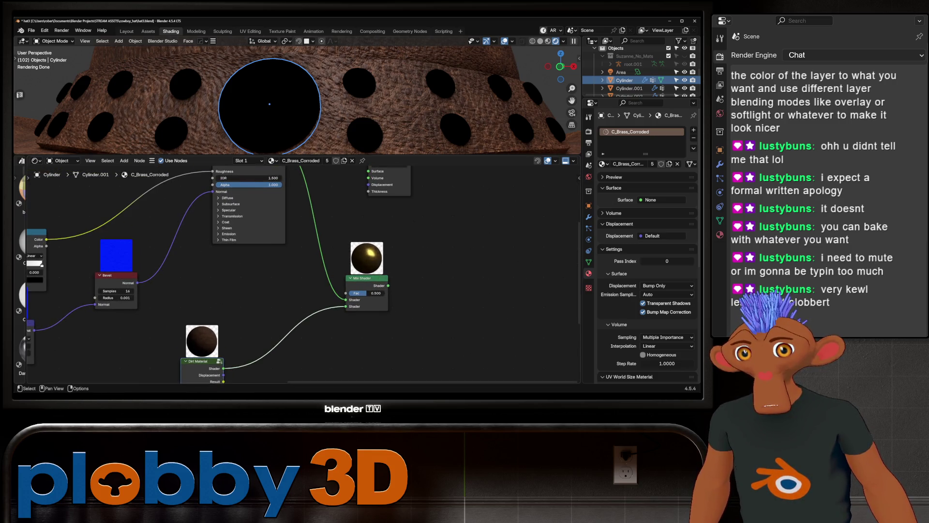
Step: Add an Ambient Occlusion node near the Dirt Material node
{"action": "key", "text": "shift+a"}
{"action": "type", "text": "ambient"}
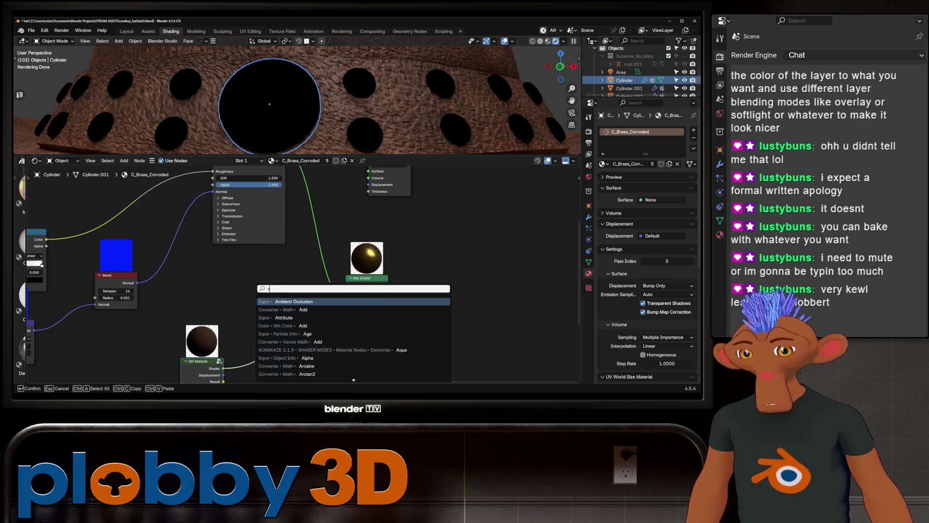
{"action": "key", "text": "Return"}
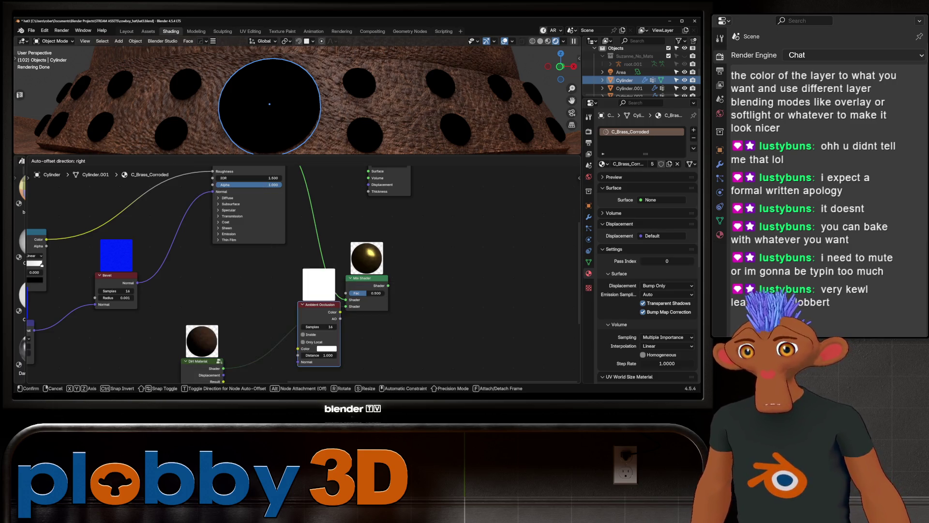
{"action": "left_click", "coordinate": [235, 291]}
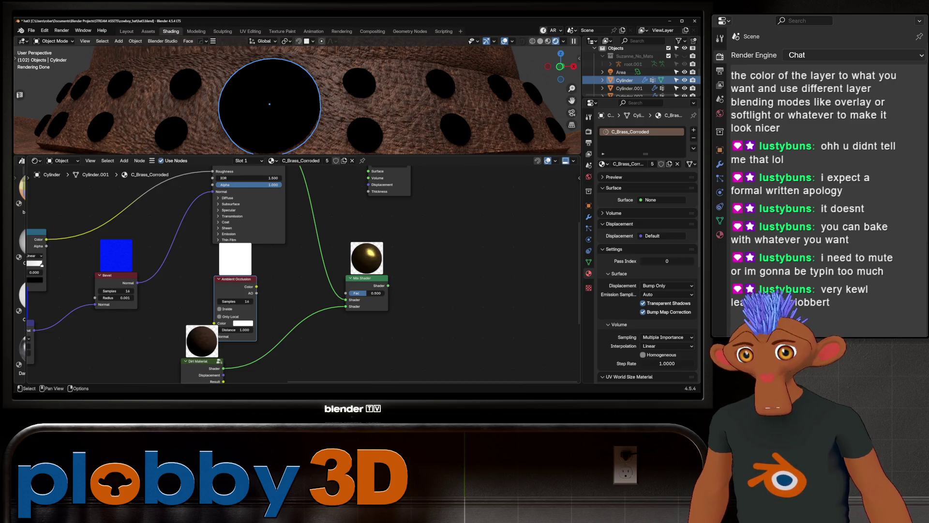
{"action": "middle_click_drag", "start_coordinate": [303, 264], "coordinate": [301, 286]}
Step: Connect the Mix Shader to the Material Output surface and move Dirt Material lower
{"action": "mouse_move", "coordinate": [385, 308]}
{"action": "left_mouse_down"}
{"action": "mouse_move", "coordinate": [392, 217]}
{"action": "mouse_move", "coordinate": [365, 193]}
{"action": "mouse_move", "coordinate": [475, 188]}
{"action": "left_mouse_up"}
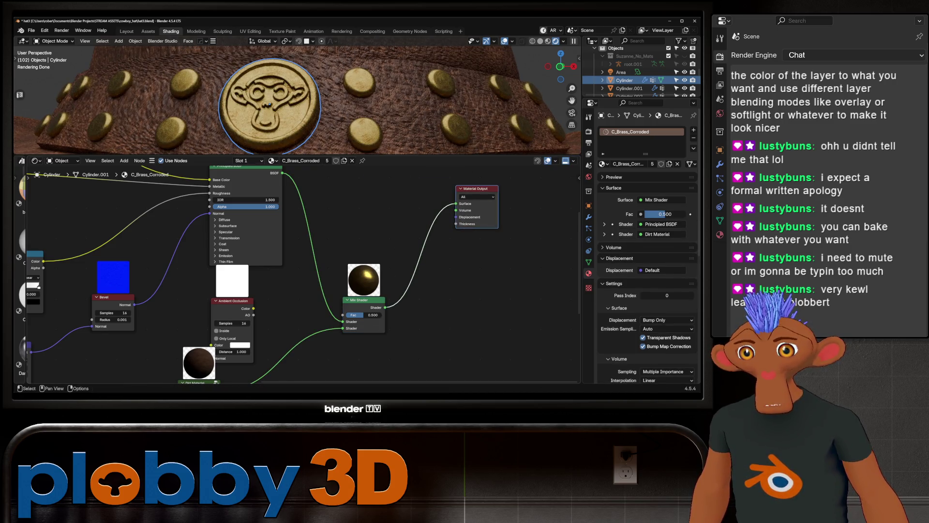
{"action": "middle_click_drag", "start_coordinate": [475, 188], "coordinate": [484, 135]}
{"action": "left_click_drag", "start_coordinate": [208, 326], "coordinate": [208, 351]}
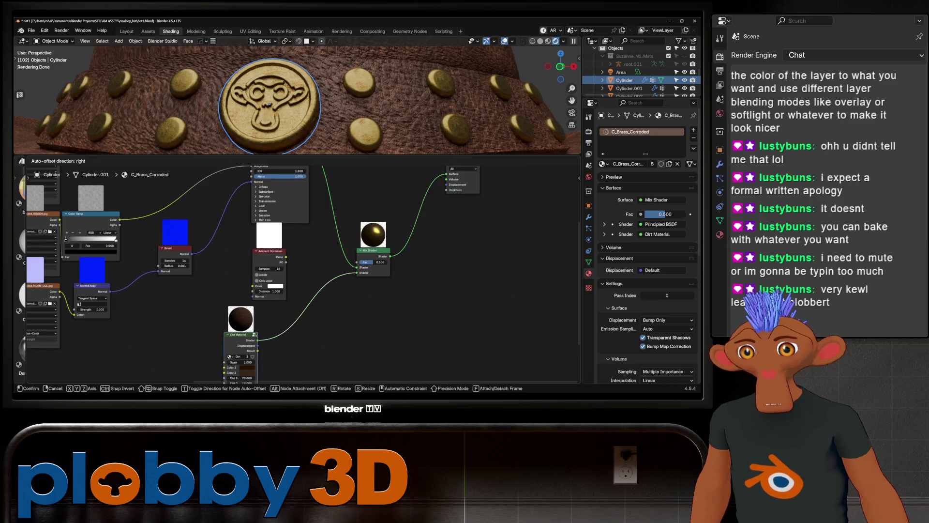
{"action": "scroll", "coordinate": [300, 271], "scroll_direction": "up", "scroll_amount": 1}
{"action": "scroll", "coordinate": [321, 272], "scroll_direction": "up", "scroll_amount": 1}
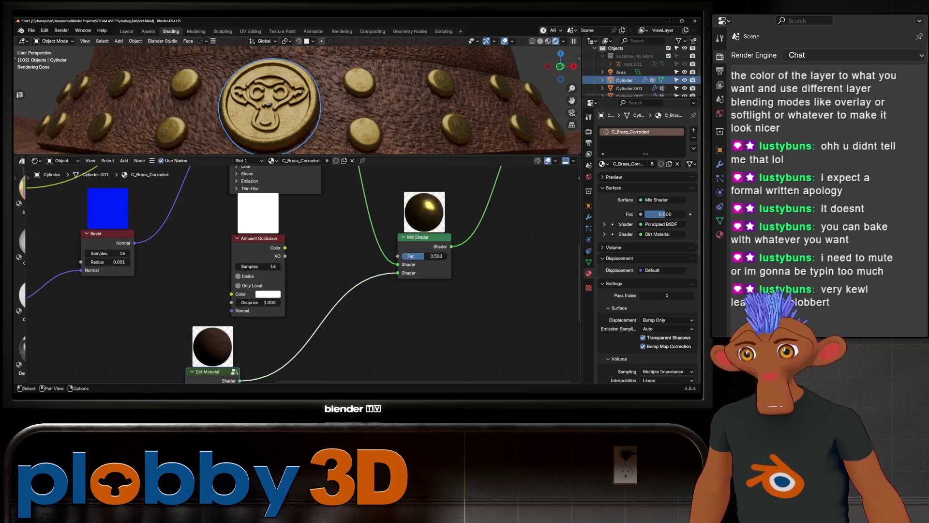
{"action": "scroll", "coordinate": [255, 246], "scroll_direction": "down", "scroll_amount": 2}
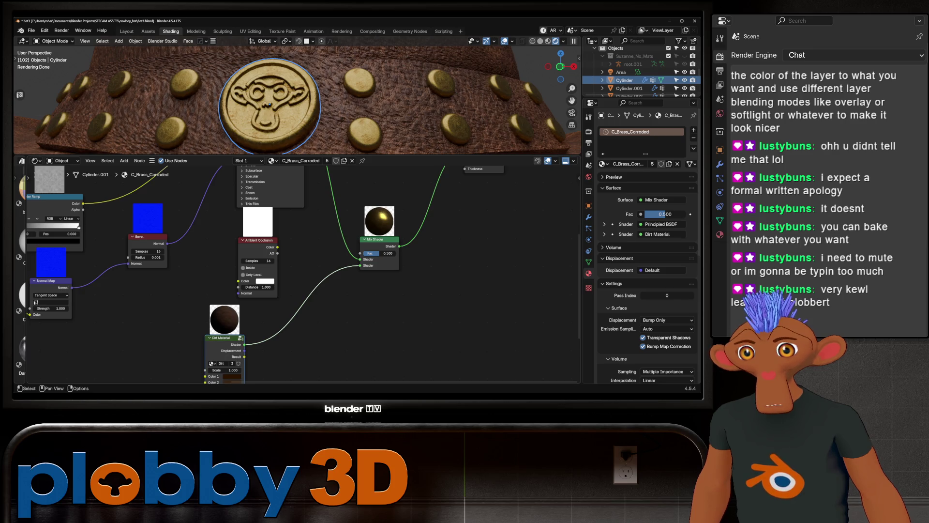
Step: Add a Color Ramp beside the AO node, push its dark stop right, and plug dirt into the mix's first shader input
{"action": "key", "text": "shift+a"}
{"action": "type", "text": "color ramp"}
{"action": "key", "text": "Return"}
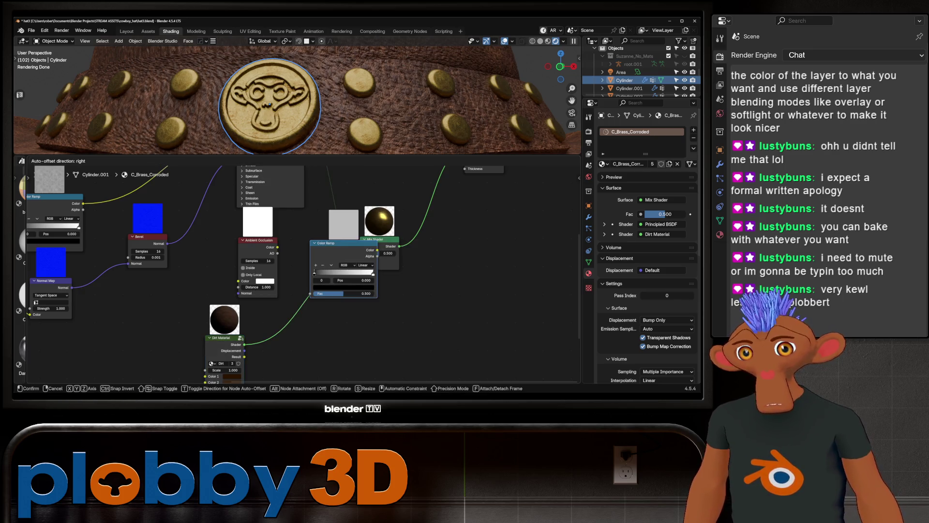
{"action": "key", "text": "Return"}
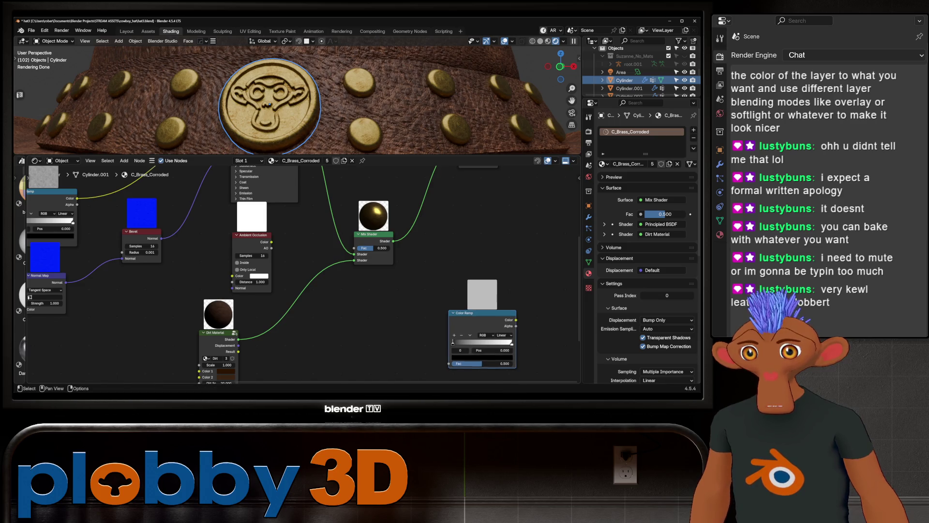
{"action": "mouse_move", "coordinate": [253, 235]}
{"action": "left_mouse_down"}
{"action": "mouse_move", "coordinate": [351, 320]}
{"action": "mouse_move", "coordinate": [340, 316]}
{"action": "mouse_move", "coordinate": [416, 339]}
{"action": "mouse_move", "coordinate": [449, 363]}
{"action": "left_mouse_up"}
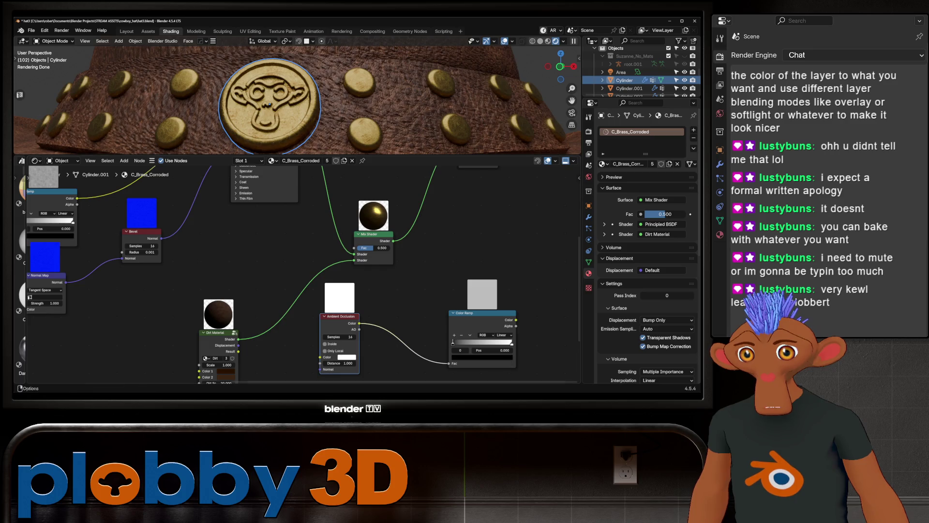
{"action": "left_click_drag", "start_coordinate": [479, 313], "coordinate": [471, 318]}
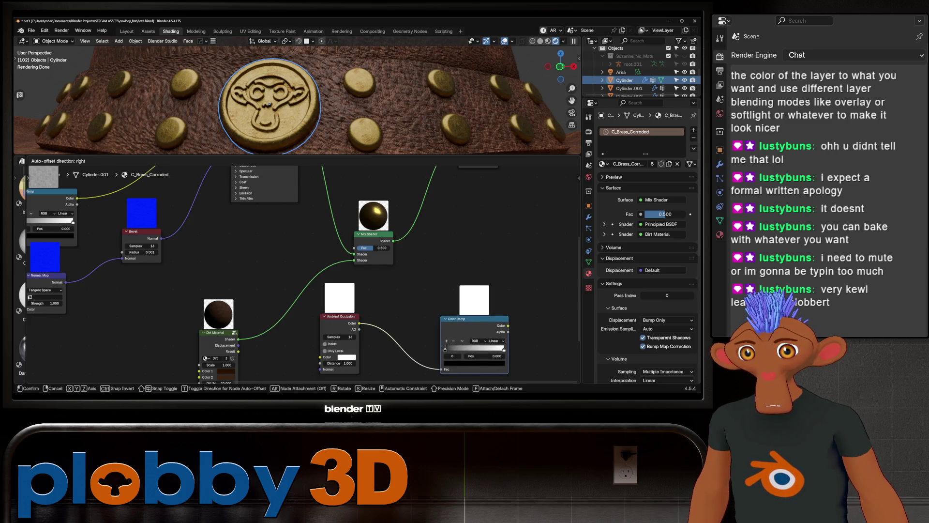
{"action": "mouse_move", "coordinate": [445, 347]}
{"action": "left_mouse_down"}
{"action": "mouse_move", "coordinate": [489, 348]}
{"action": "mouse_move", "coordinate": [416, 269]}
{"action": "mouse_move", "coordinate": [355, 248]}
{"action": "left_mouse_up"}
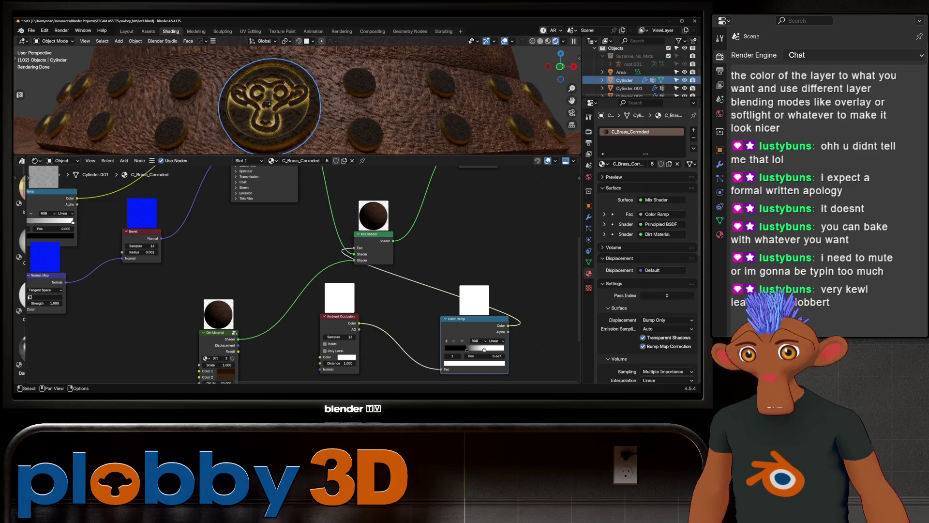
{"action": "left_click_drag", "start_coordinate": [354, 260], "coordinate": [355, 254]}
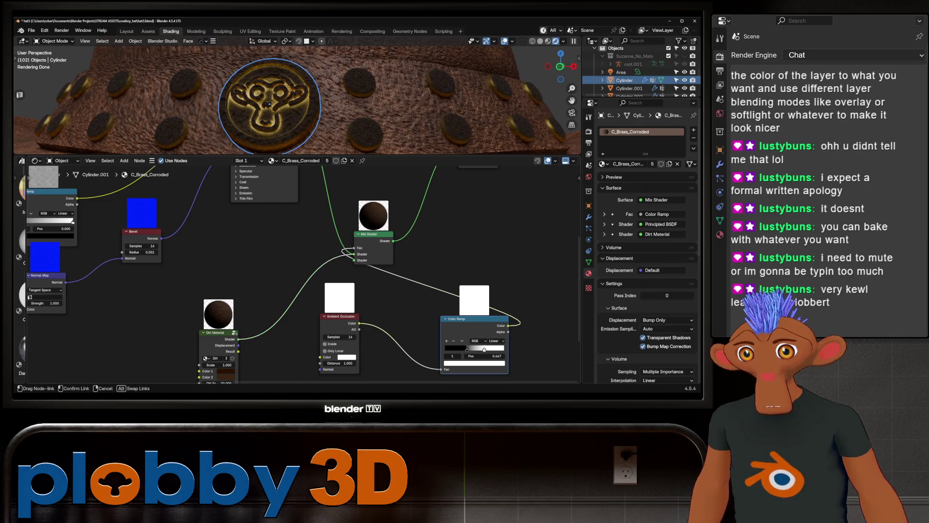
Step: Connect the brass Principled BSDF to the Mix Shader's second shader input
{"action": "scroll", "coordinate": [296, 290], "scroll_direction": "down", "scroll_amount": 2}
{"action": "left_click_drag", "start_coordinate": [299, 169], "coordinate": [339, 274]}
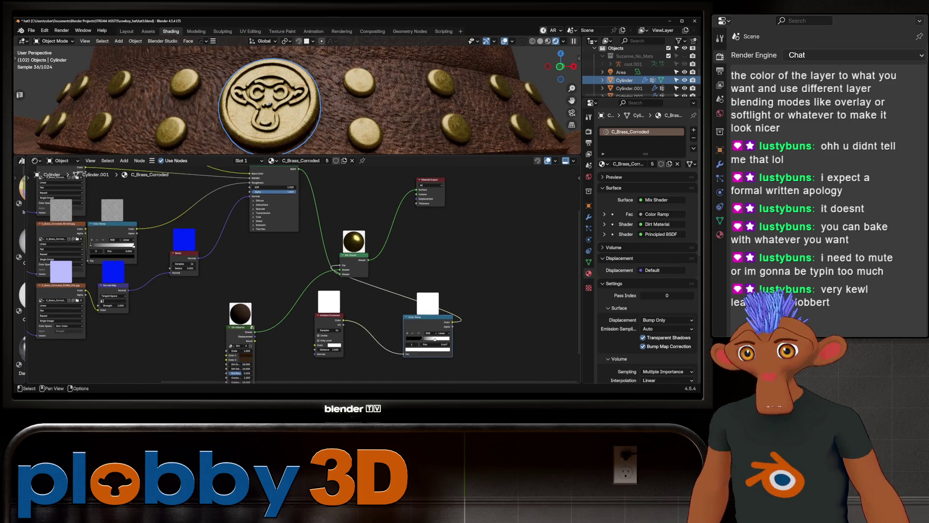
{"action": "scroll", "coordinate": [270, 104], "scroll_direction": "up", "scroll_amount": 5}
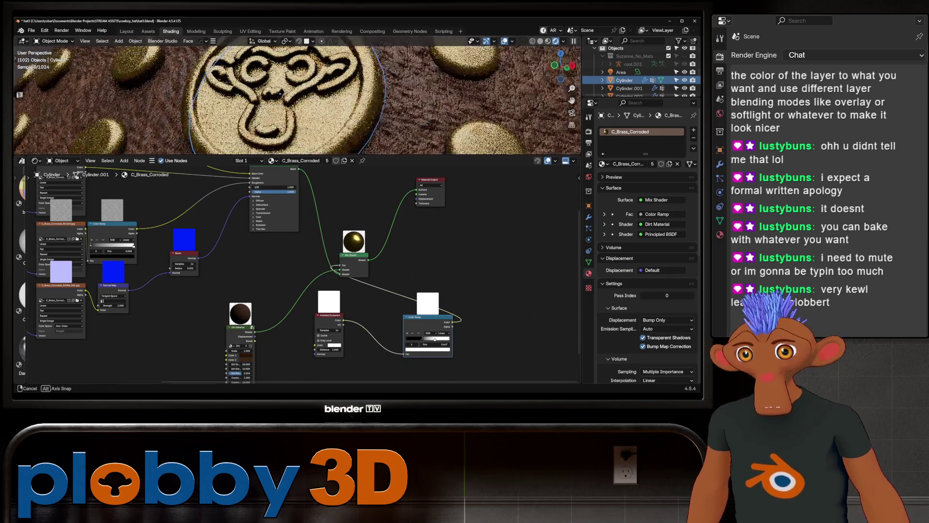
{"action": "middle_click_drag", "start_coordinate": [270, 104], "coordinate": [279, 93]}
{"action": "scroll", "coordinate": [279, 93], "scroll_direction": "up", "scroll_amount": 3}
{"action": "scroll", "coordinate": [349, 334], "scroll_direction": "up", "scroll_amount": 1}
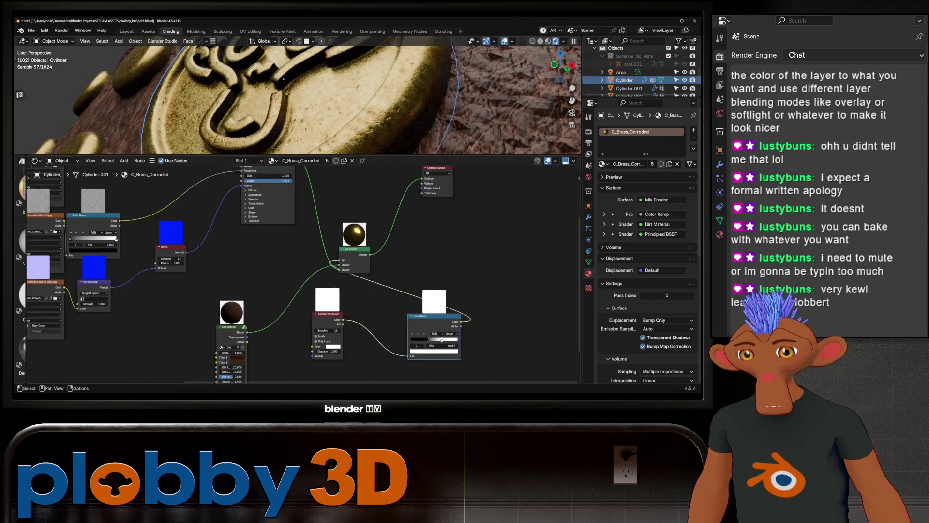
Step: Reset the AO Distance to 1.000 and shift the ramp's dark stop to about 0.416
{"action": "mouse_move", "coordinate": [325, 351]}
{"action": "left_mouse_down"}
{"action": "mouse_move", "coordinate": [295, 352]}
{"action": "mouse_move", "coordinate": [325, 352]}
{"action": "left_mouse_up"}
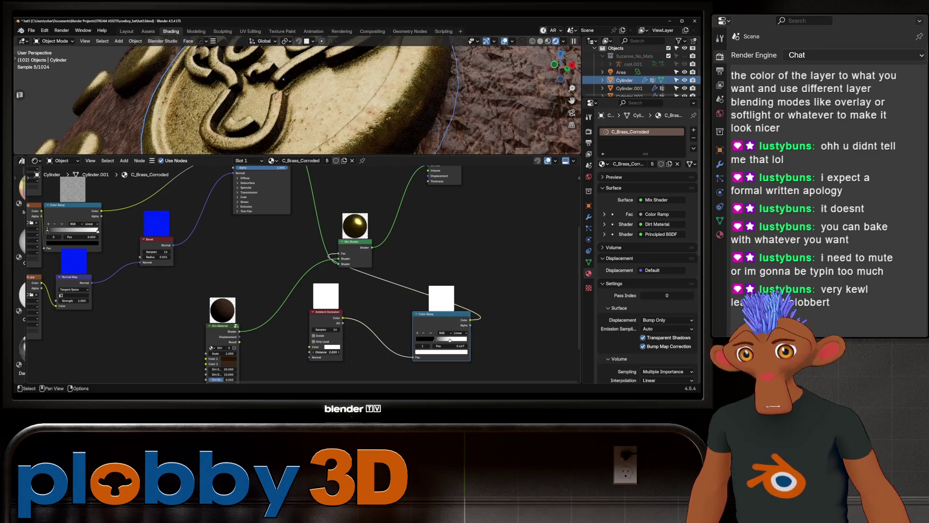
{"action": "right_click", "coordinate": [322, 352]}
{"action": "left_click", "coordinate": [300, 327]}
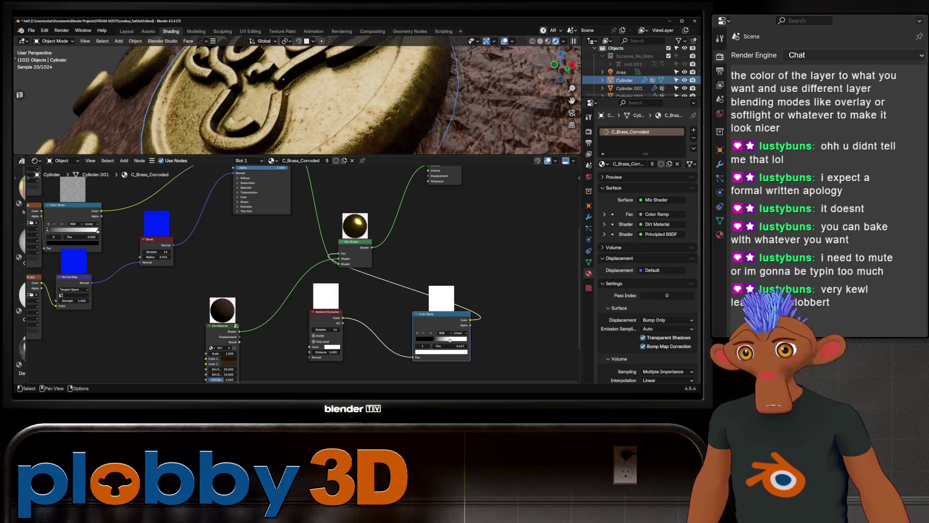
{"action": "left_click", "coordinate": [437, 339]}
{"action": "mouse_move", "coordinate": [451, 339]}
{"action": "left_mouse_down"}
{"action": "mouse_move", "coordinate": [419, 340]}
{"action": "mouse_move", "coordinate": [466, 339]}
{"action": "mouse_move", "coordinate": [450, 339]}
{"action": "left_mouse_up"}
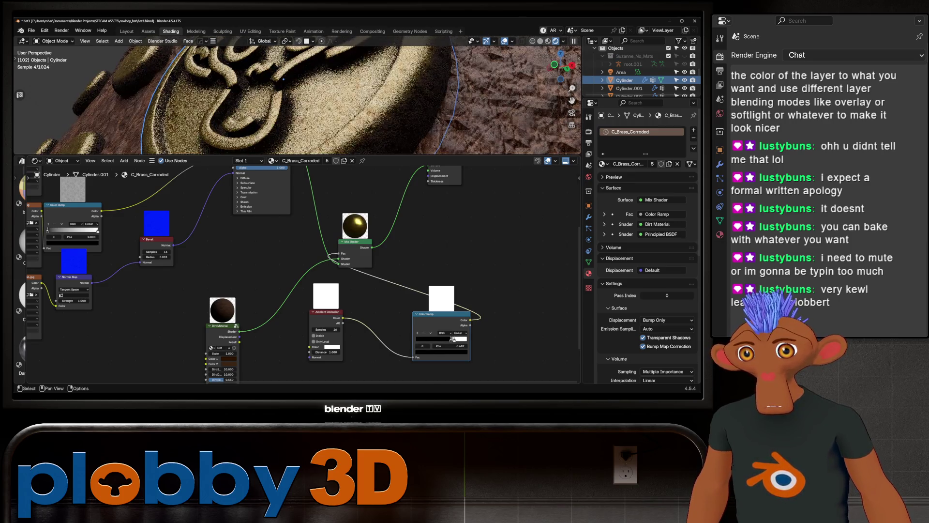
{"action": "scroll", "coordinate": [312, 181], "scroll_direction": "down", "scroll_amount": 2}
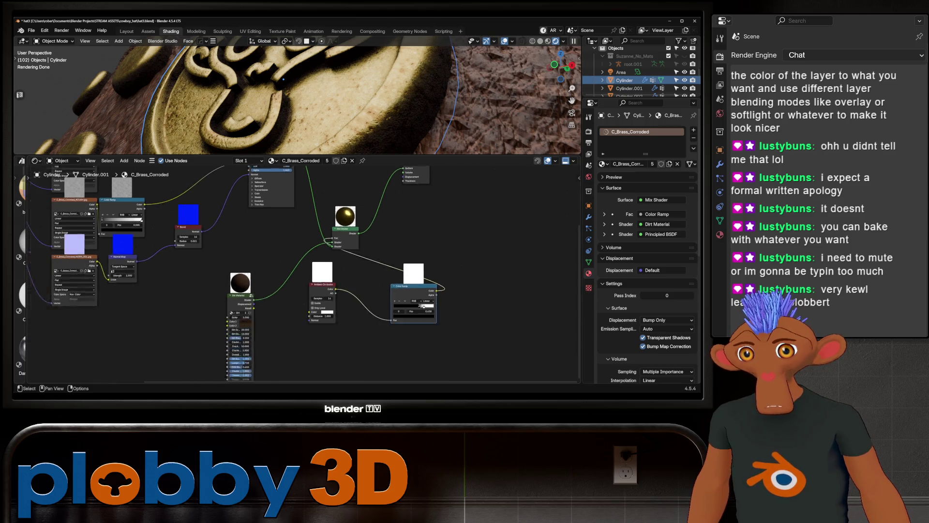
Step: Move the dirt mask Color Ramp's dark stop to about 0.515 to soften the brass dirt
{"action": "scroll", "coordinate": [299, 96], "scroll_direction": "down", "scroll_amount": 3}
{"action": "middle_click_drag", "start_coordinate": [300, 97], "coordinate": [303, 140]}
{"action": "scroll", "coordinate": [412, 303], "scroll_direction": "up", "scroll_amount": 1}
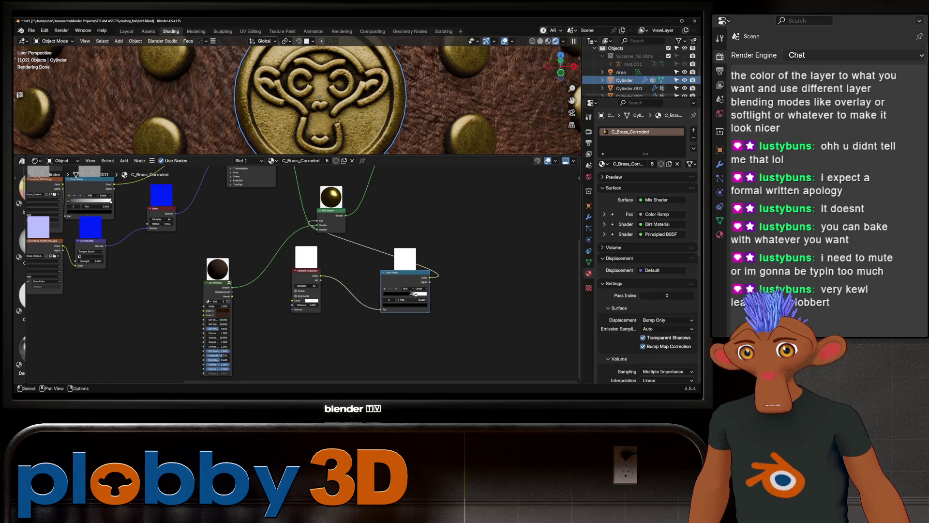
{"action": "left_click", "coordinate": [416, 293]}
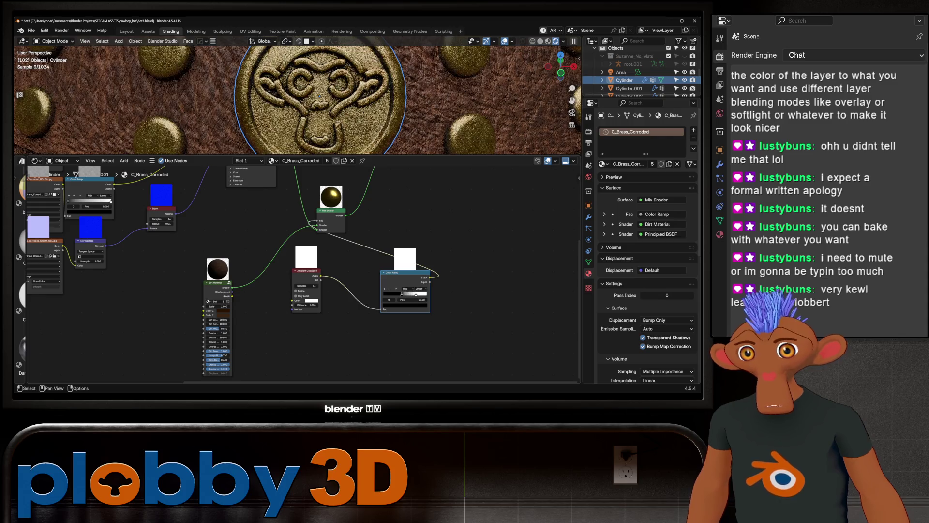
{"action": "left_click_drag", "start_coordinate": [410, 294], "coordinate": [405, 294]}
Step: Zoom out to check the whole hat and save it as hat3.blend
{"action": "scroll", "coordinate": [325, 99], "scroll_direction": "down", "scroll_amount": 5}
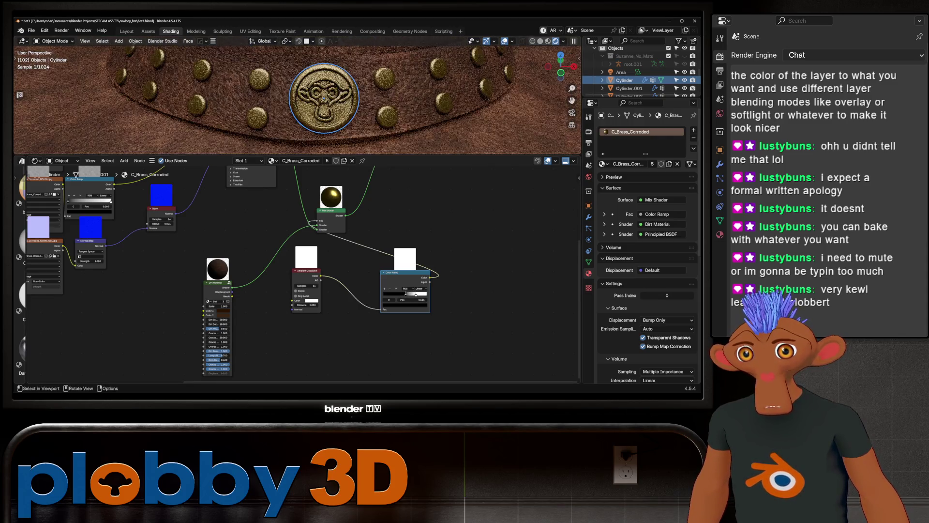
{"action": "scroll", "coordinate": [325, 98], "scroll_direction": "down", "scroll_amount": 8}
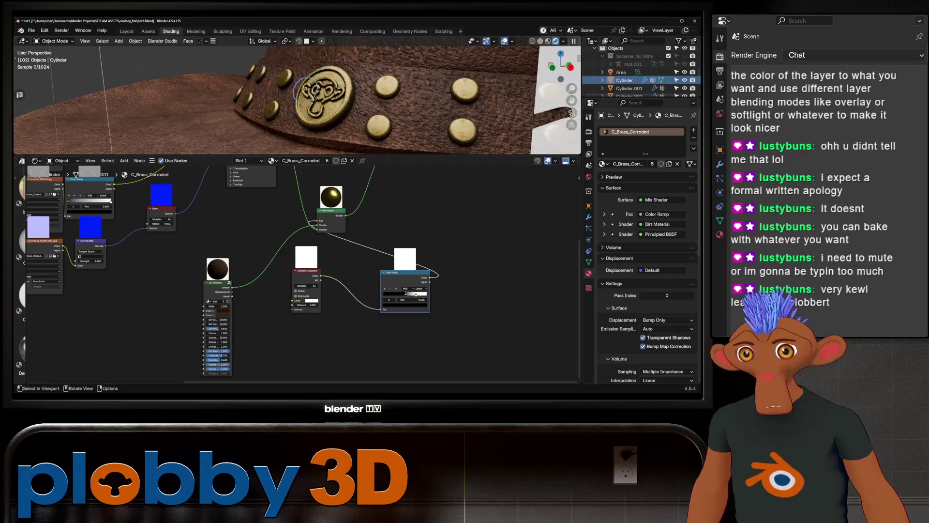
{"action": "scroll", "coordinate": [324, 99], "scroll_direction": "down", "scroll_amount": 8}
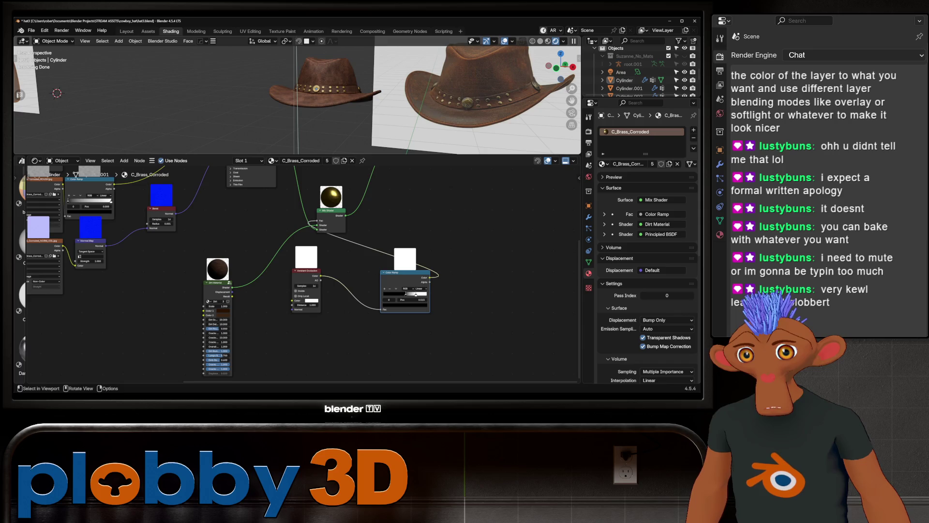
{"action": "key", "text": "ctrl+s"}
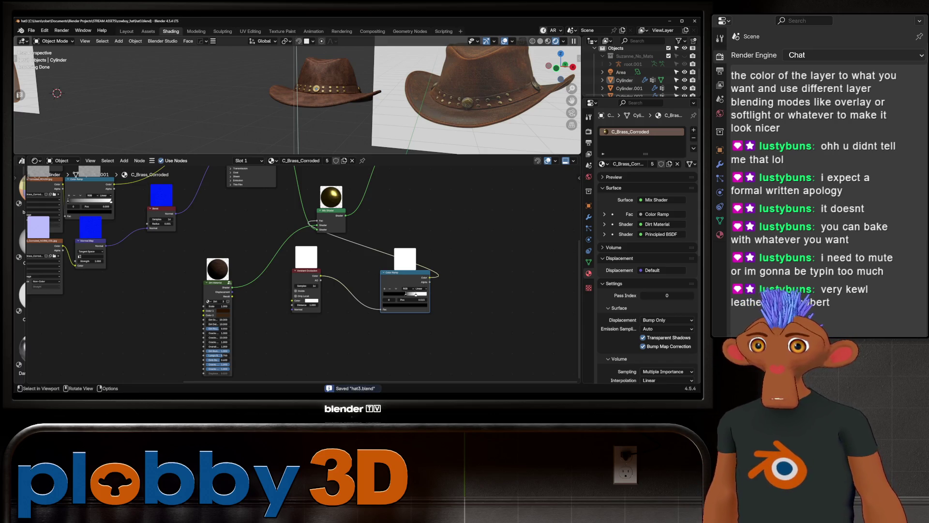
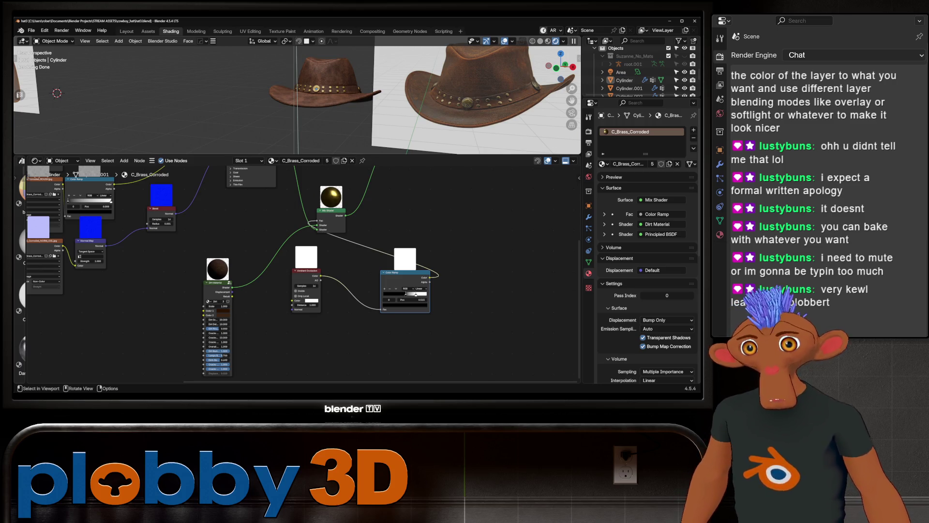
Step: Orbit and zoom around the rendered brass-studded hats, then switch to the Layout workspace
{"action": "middle_click_drag", "start_coordinate": [291, 96], "coordinate": [361, 90]}
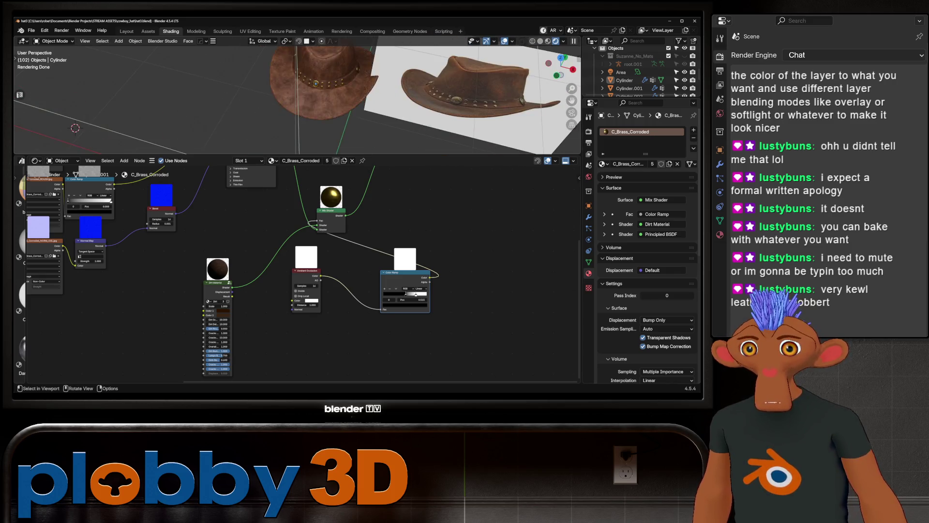
{"action": "scroll", "coordinate": [361, 90], "scroll_direction": "up", "scroll_amount": 5}
{"action": "scroll", "coordinate": [338, 96], "scroll_direction": "down", "scroll_amount": 5}
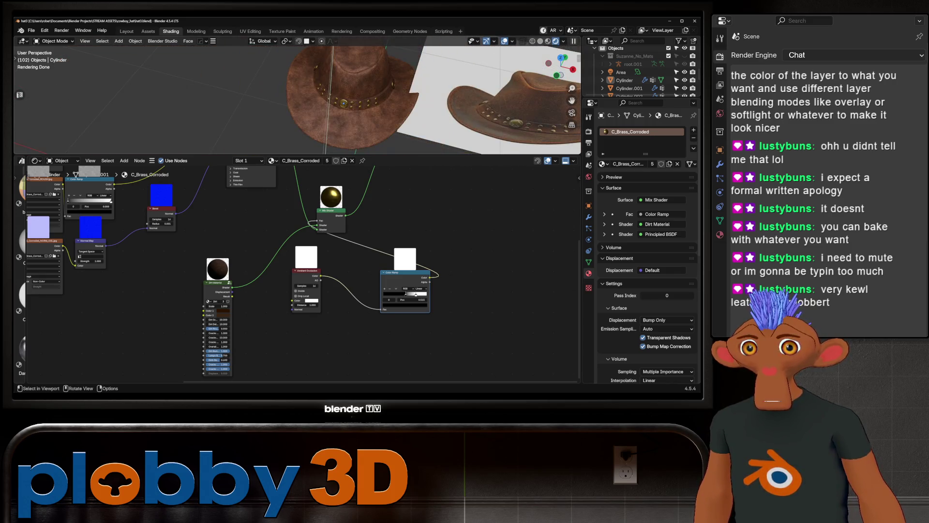
{"action": "mouse_move", "coordinate": [343, 103]}
{"action": "middle_mouse_down"}
{"action": "mouse_move", "coordinate": [358, 99]}
{"action": "mouse_move", "coordinate": [344, 103]}
{"action": "mouse_move", "coordinate": [349, 97]}
{"action": "middle_mouse_up"}
{"action": "scroll", "coordinate": [349, 97], "scroll_direction": "up", "scroll_amount": 5}
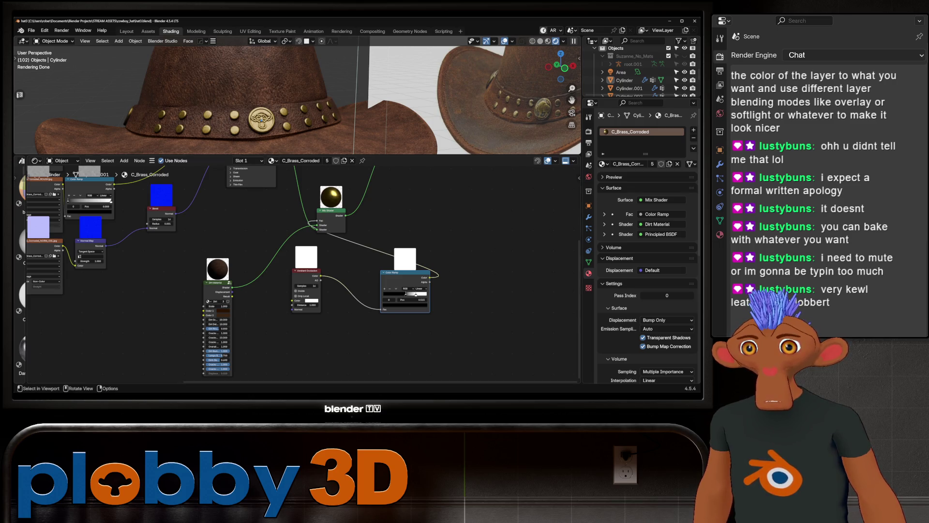
{"action": "middle_click_drag", "start_coordinate": [291, 97], "coordinate": [367, 101]}
{"action": "scroll", "coordinate": [263, 118], "scroll_direction": "up", "scroll_amount": 3}
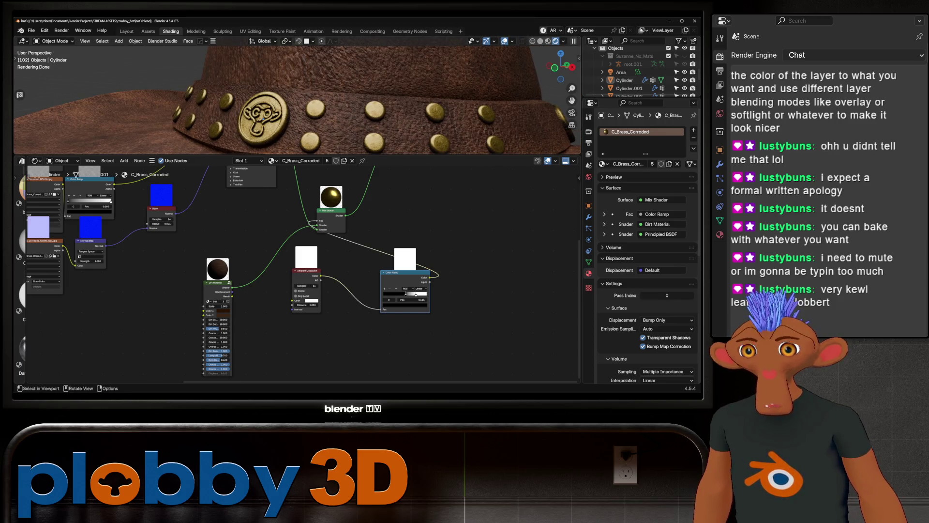
{"action": "left_click", "coordinate": [127, 31]}
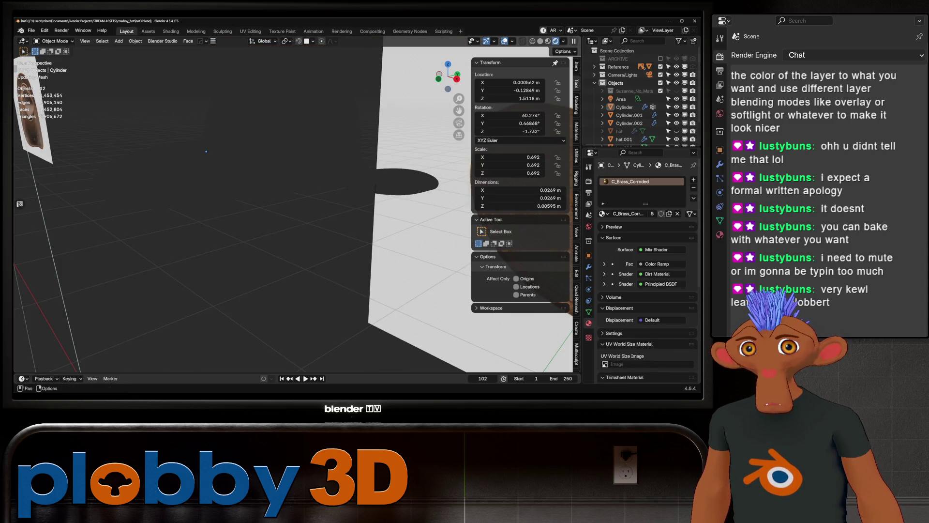
Step: Switch the viewport to Solid shading and orbit around the cowboy hat
{"action": "key", "text": "z"}
{"action": "key", "text": "2"}
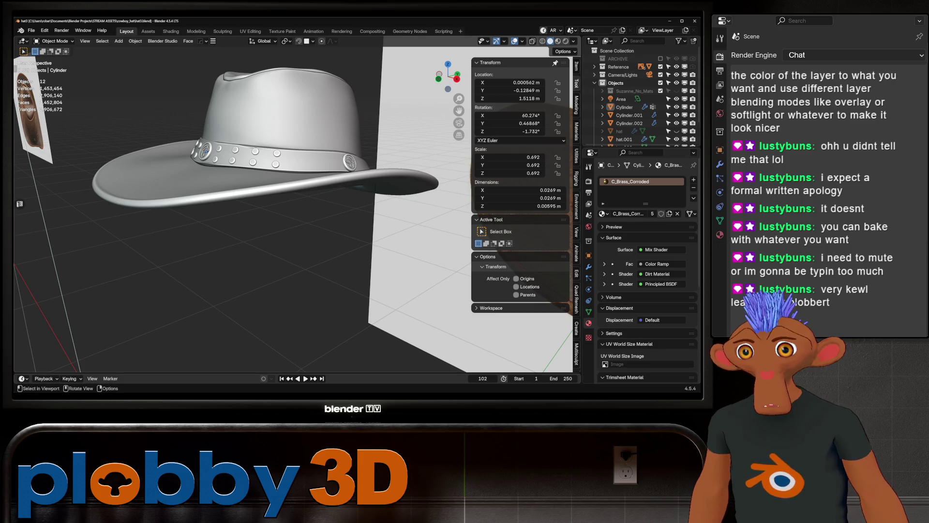
{"action": "mouse_move", "coordinate": [203, 203]}
{"action": "middle_mouse_down"}
{"action": "mouse_move", "coordinate": [119, 228]}
{"action": "mouse_move", "coordinate": [184, 205]}
{"action": "mouse_move", "coordinate": [213, 215]}
{"action": "middle_mouse_up"}
{"action": "scroll", "coordinate": [638, 97], "scroll_direction": "down", "scroll_amount": 2}
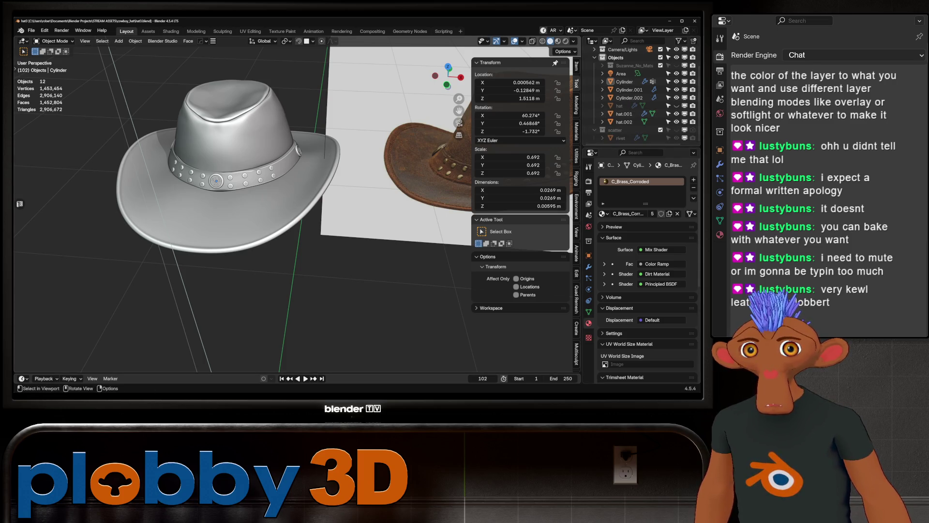
Step: Select hat.001 and view its level-5 Multires modifier
{"action": "left_click", "coordinate": [623, 114]}
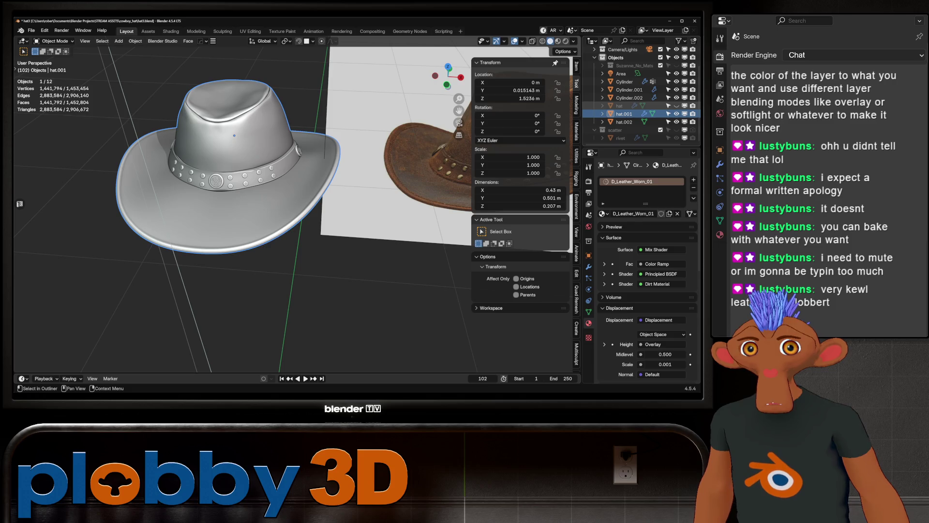
{"action": "left_click", "coordinate": [620, 105]}
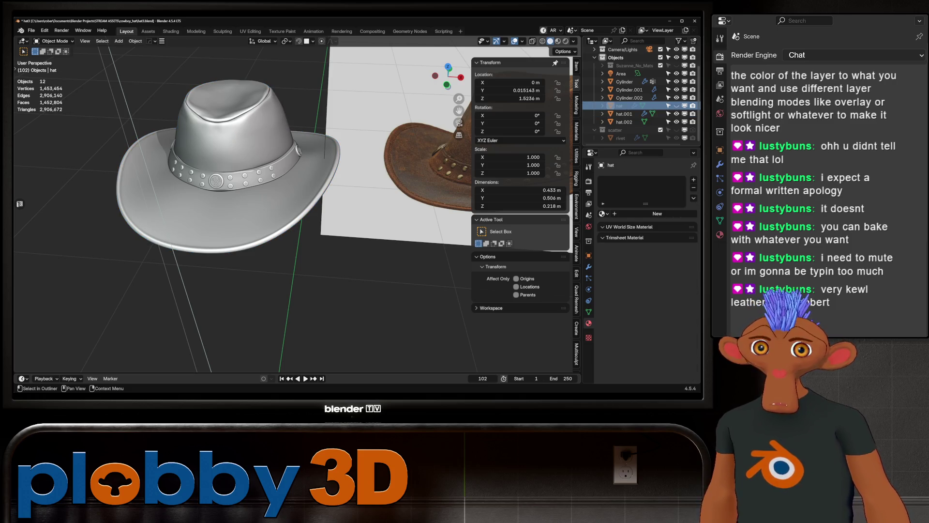
{"action": "key", "text": "m"}
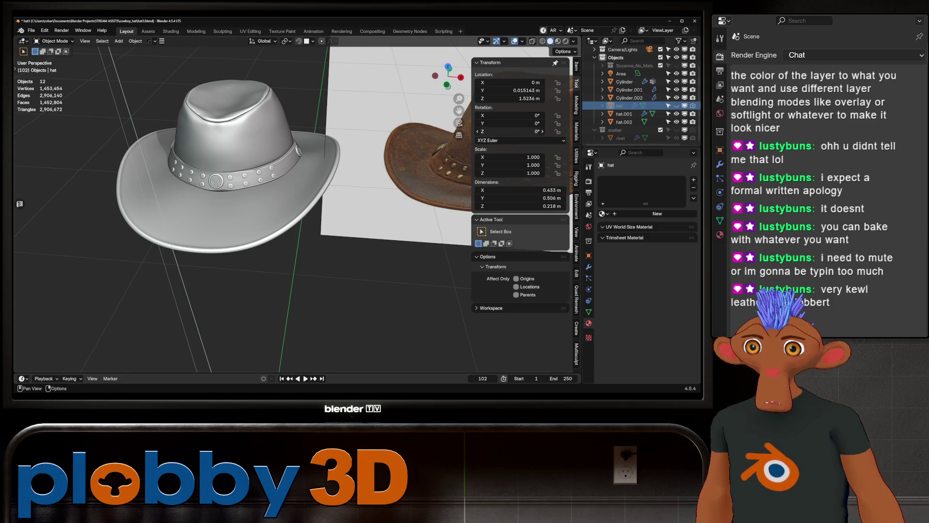
{"action": "left_click", "coordinate": [624, 114]}
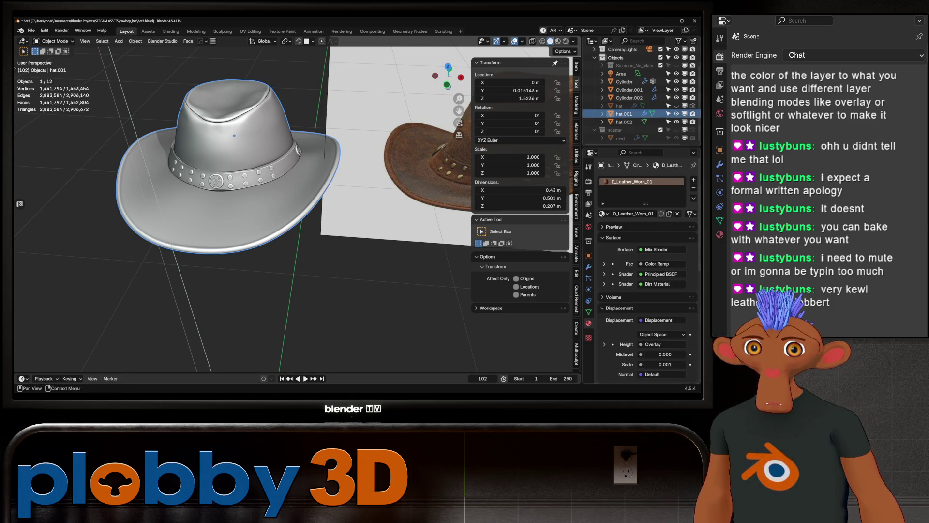
{"action": "left_click", "coordinate": [588, 267]}
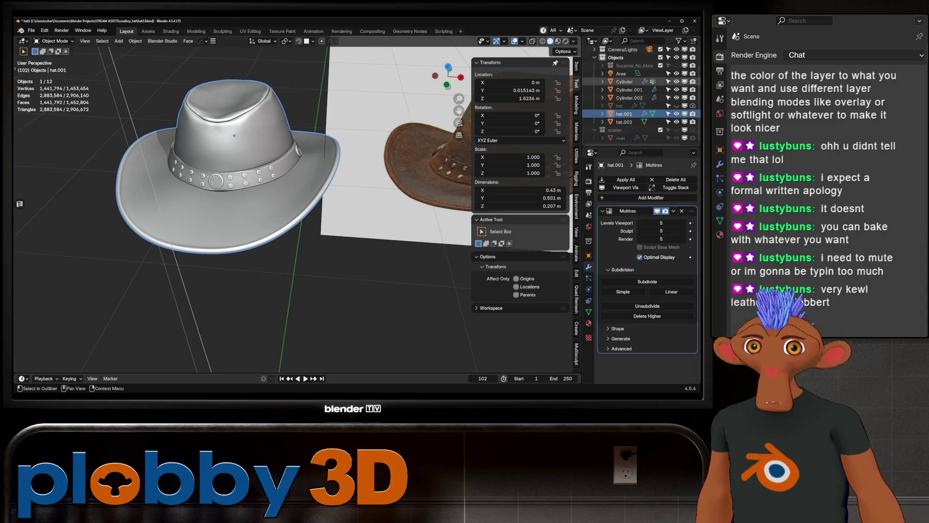
Step: Check the hat object's Subdivision modifier and confirm hat.002 has no modifiers
{"action": "left_click", "coordinate": [605, 106]}
{"action": "key", "text": "m"}
{"action": "key", "text": "Escape"}
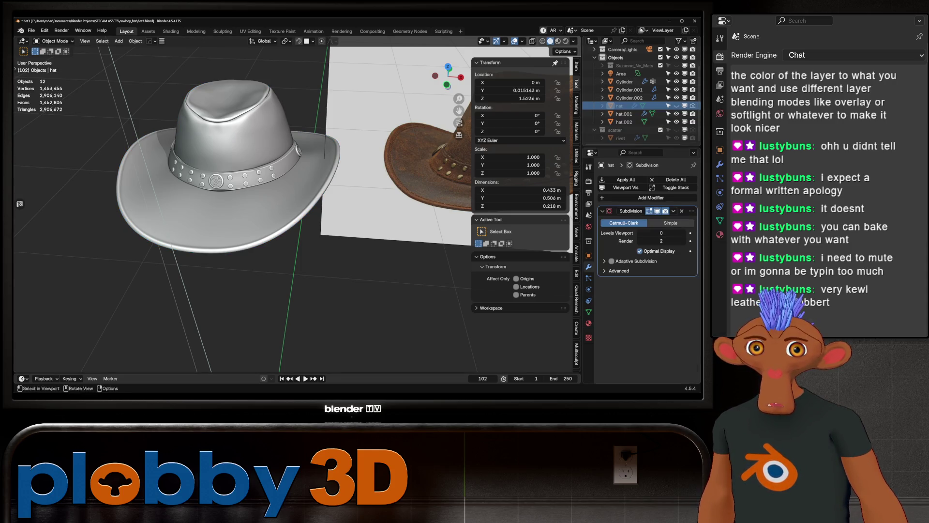
{"action": "left_click", "coordinate": [624, 122]}
{"action": "left_click", "coordinate": [620, 105]}
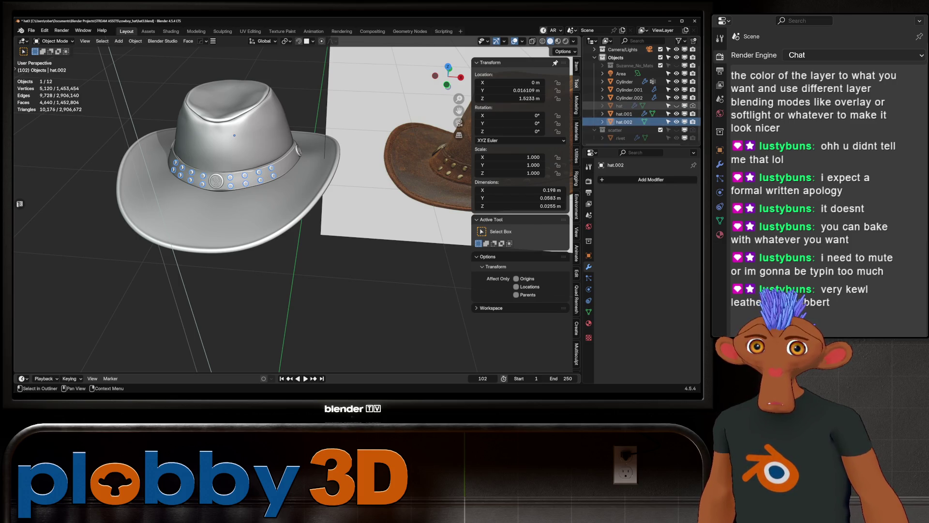
Step: Rename the hat object to hat_low and make it visible in the viewport
{"action": "double_click", "coordinate": [619, 106]}
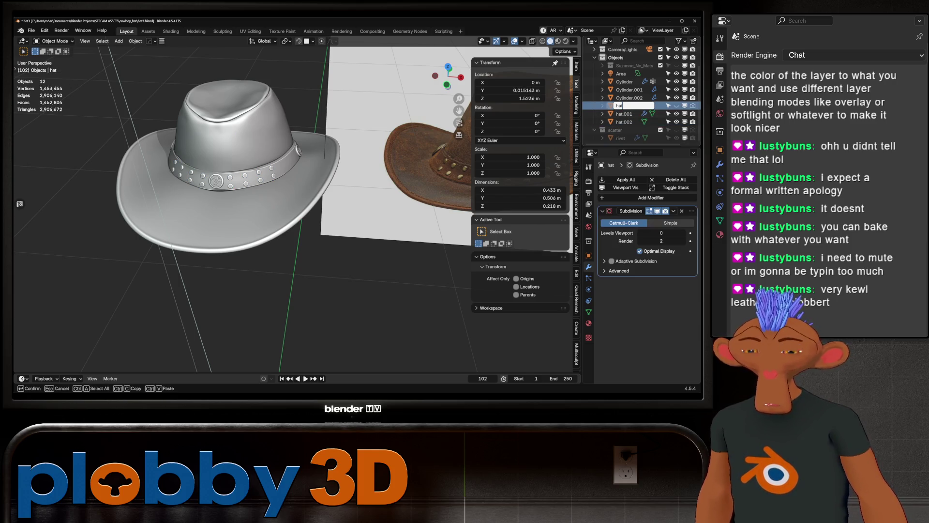
{"action": "type", "text": "_low"}
{"action": "key", "text": "Return"}
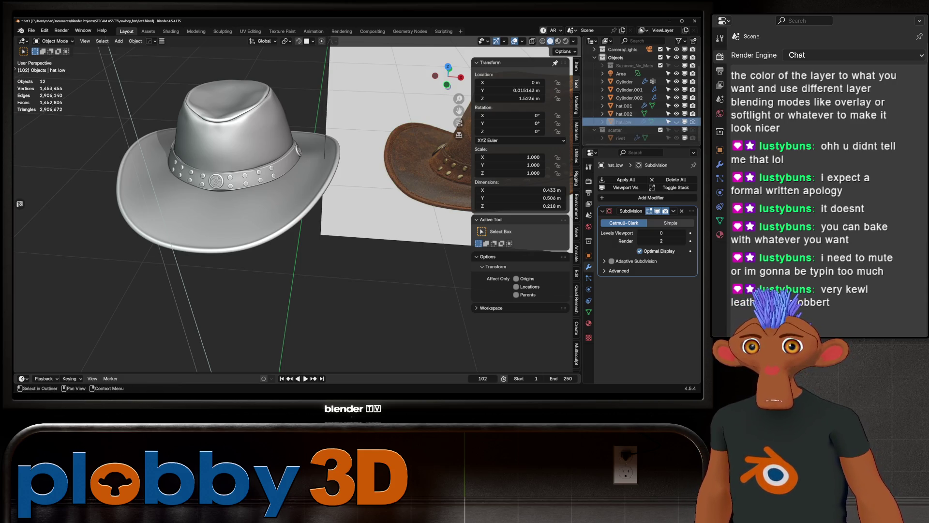
{"action": "left_click", "coordinate": [676, 121]}
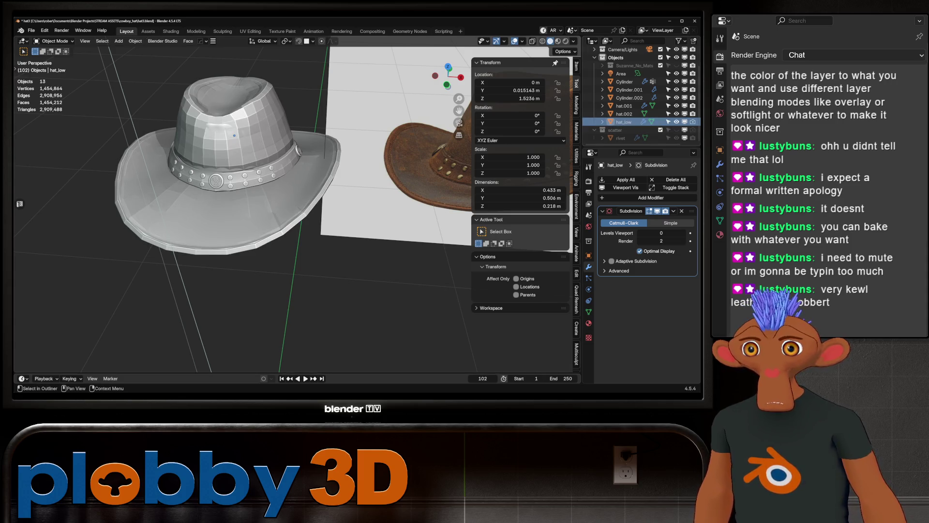
Step: Move hat_low into a new collection named low
{"action": "left_click", "coordinate": [623, 121]}
{"action": "key", "text": "m"}
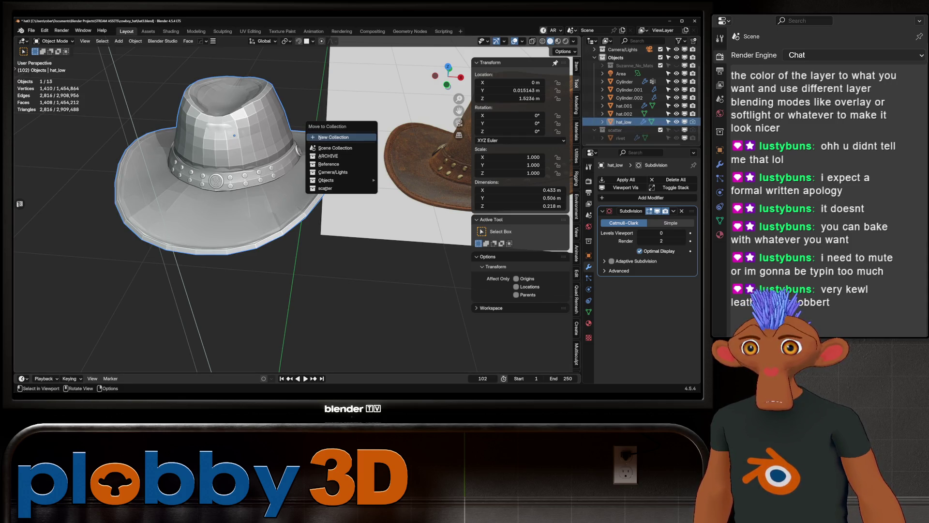
{"action": "left_click", "coordinate": [333, 137]}
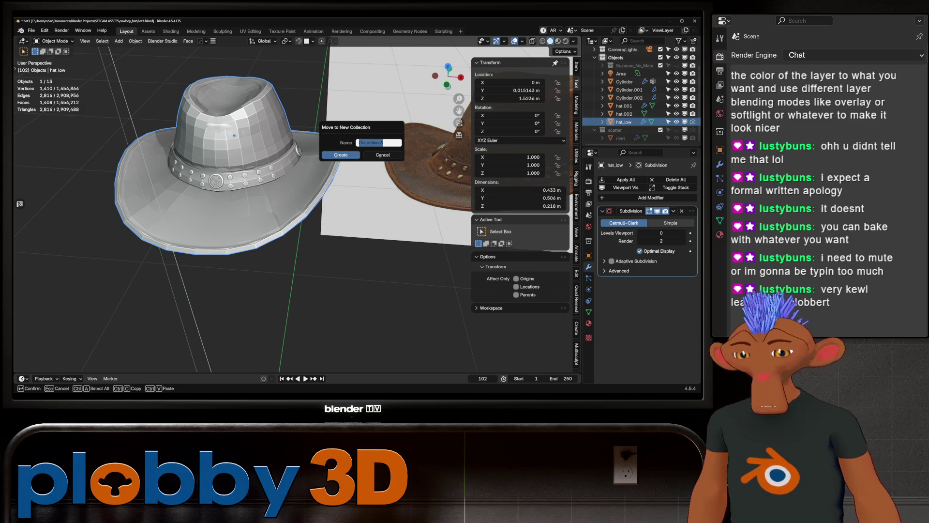
{"action": "type", "text": "low"}
{"action": "key", "text": "Return"}
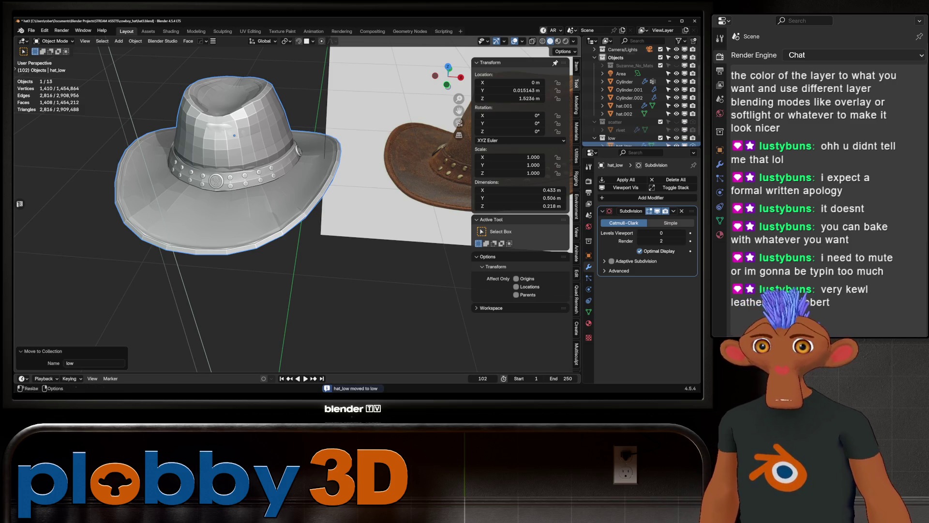
{"action": "left_click", "coordinate": [624, 114]}
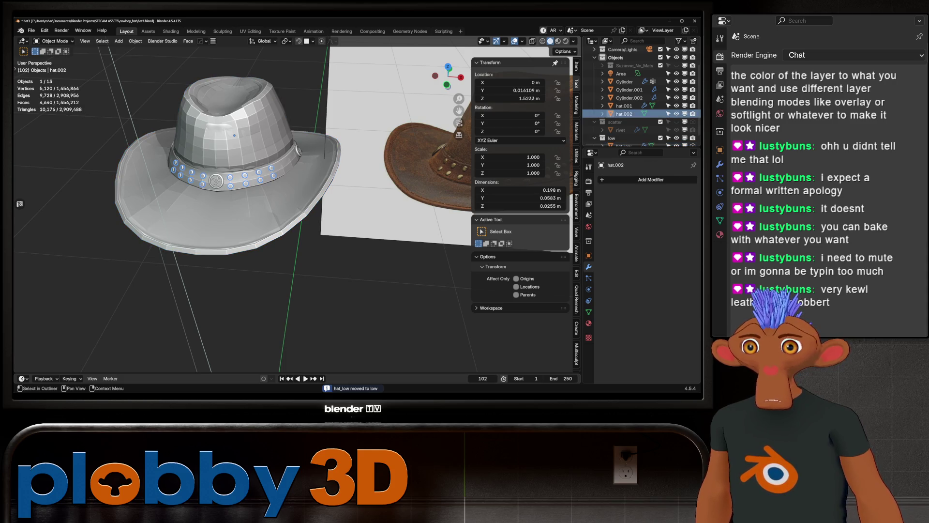
Step: Rename hat.002 to rivets and look over hat_low beside the high hat
{"action": "key", "text": "F2"}
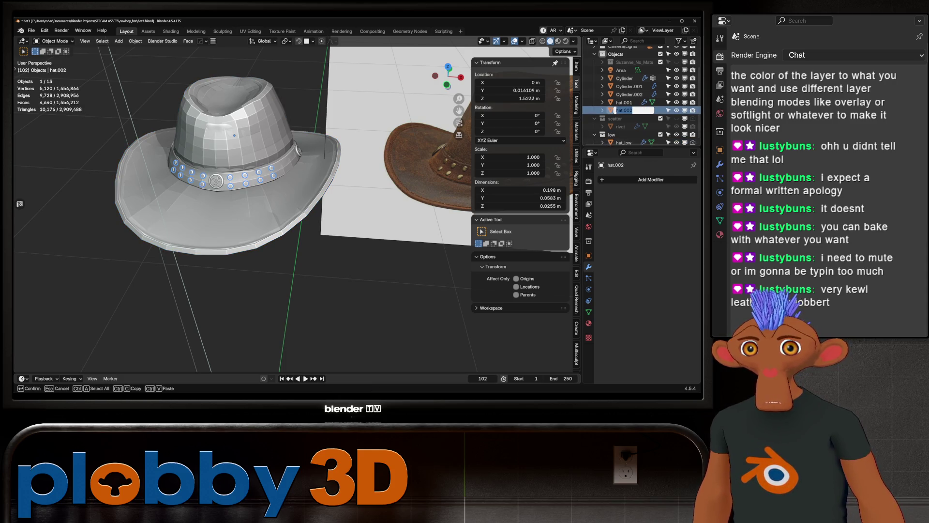
{"action": "type", "text": "rivets"}
{"action": "key", "text": "Return"}
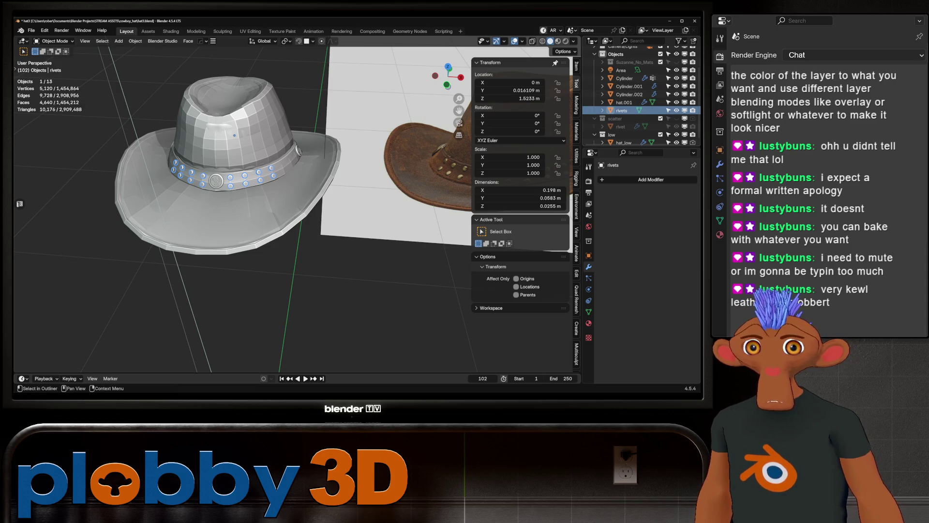
{"action": "left_click", "coordinate": [624, 102]}
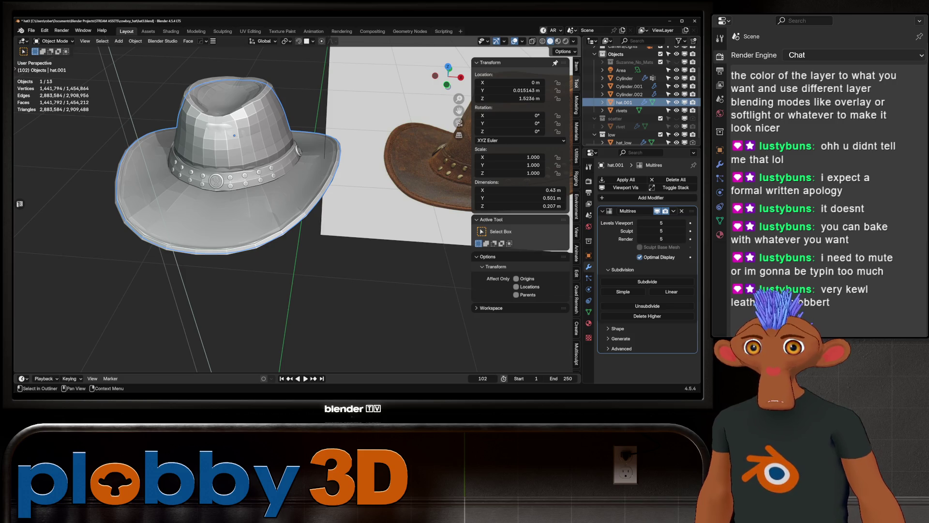
{"action": "scroll", "coordinate": [638, 97], "scroll_direction": "down", "scroll_amount": 1}
{"action": "left_click", "coordinate": [624, 138]}
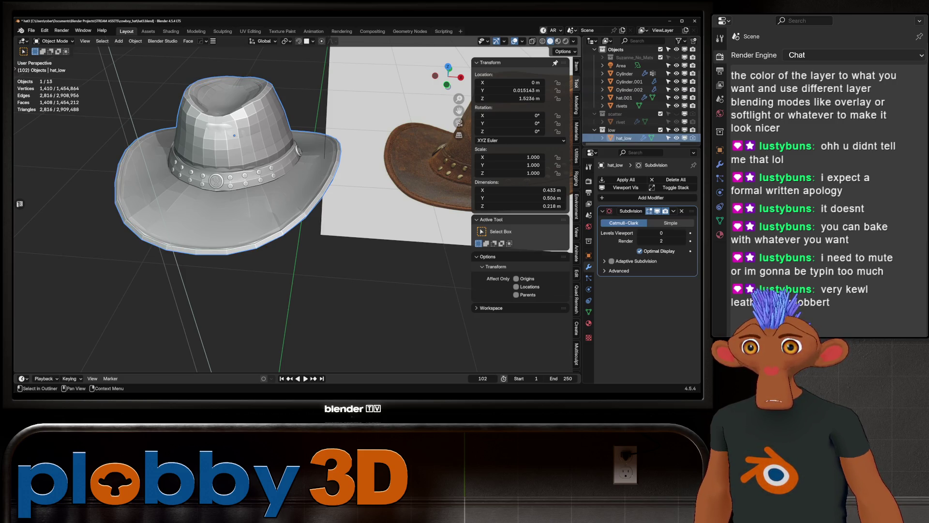
{"action": "key", "text": "g"}
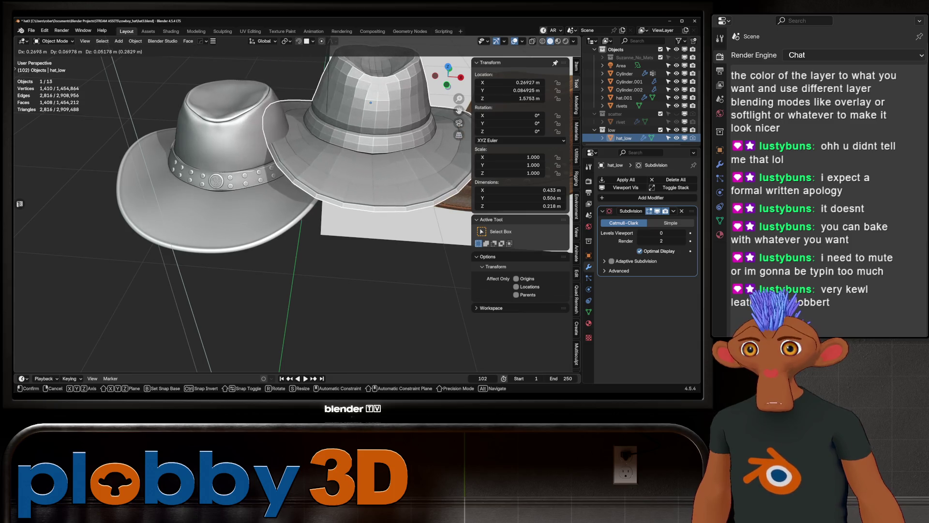
{"action": "key", "text": "Escape"}
{"action": "mouse_move", "coordinate": [291, 218]}
{"action": "middle_mouse_down"}
{"action": "mouse_move", "coordinate": [271, 208]}
{"action": "mouse_move", "coordinate": [320, 213]}
{"action": "middle_mouse_up"}
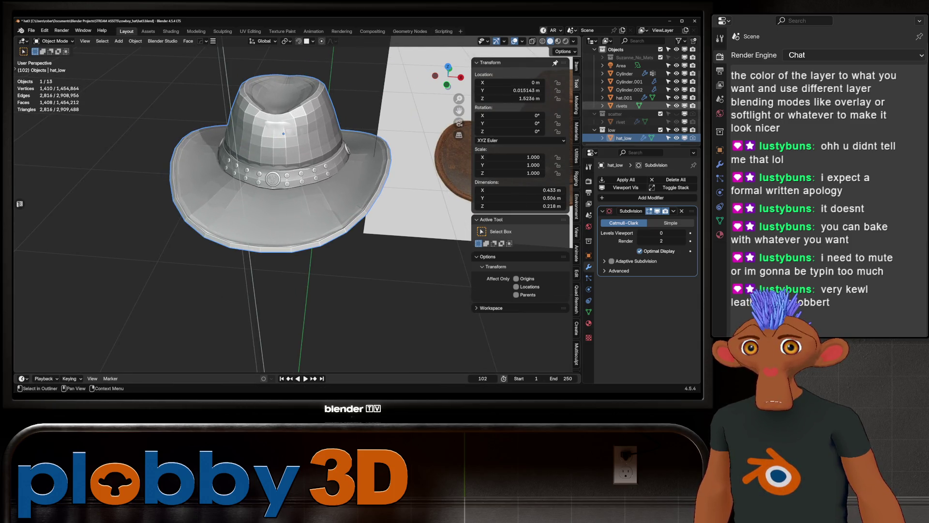
Step: Rename hat.001 to hat_high and select the side medallion on the band
{"action": "left_click", "coordinate": [624, 97]}
{"action": "double_click", "coordinate": [624, 97]}
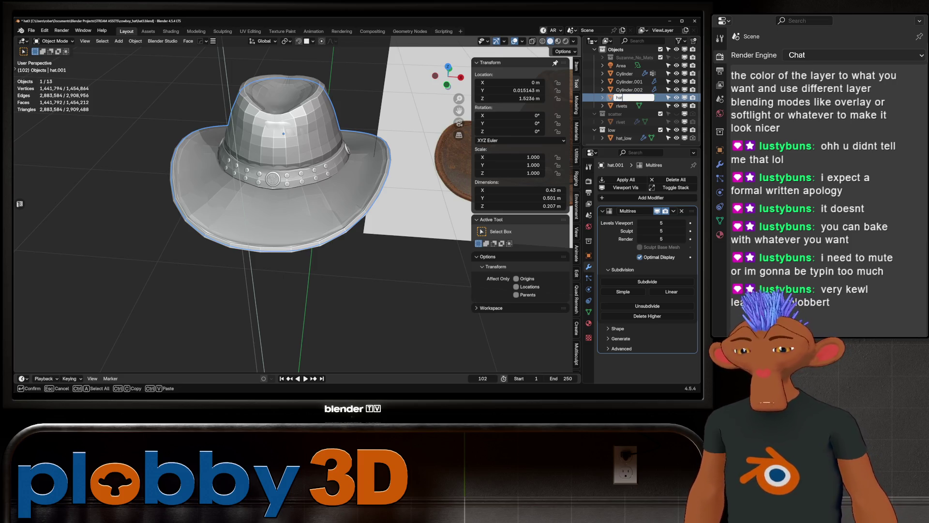
{"action": "type", "text": "_high"}
{"action": "key", "text": "Return"}
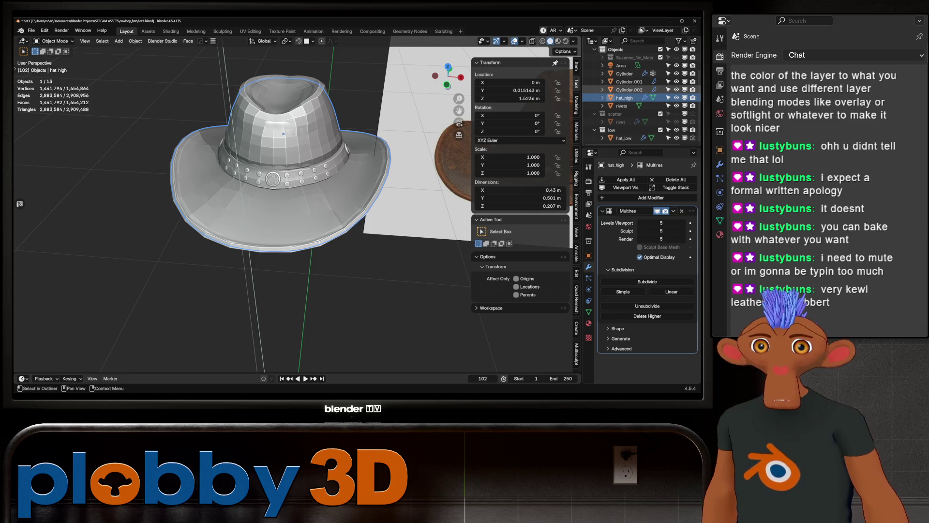
{"action": "left_click", "coordinate": [629, 89]}
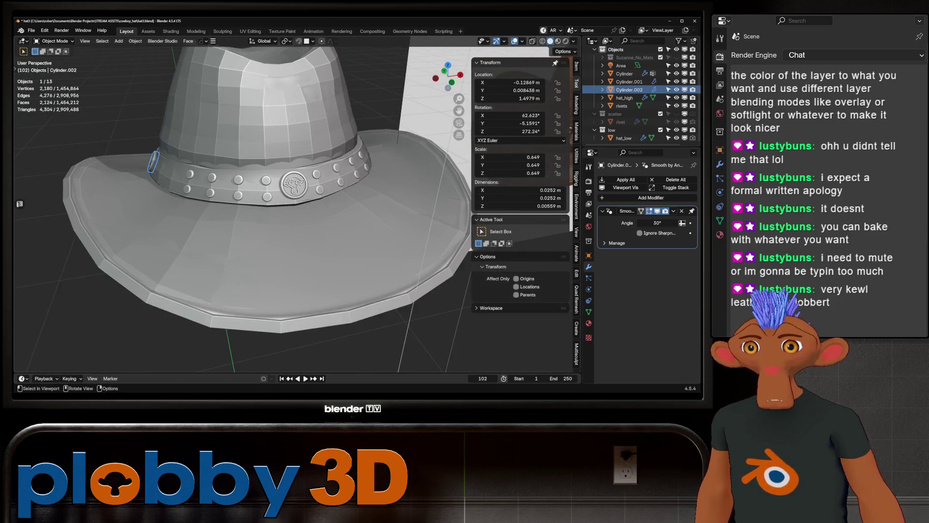
Step: Zoom in on the hat band, select only the front medallion Cylinder, and start renaming it
{"action": "middle_click_drag", "start_coordinate": [266, 217], "coordinate": [270, 218]}
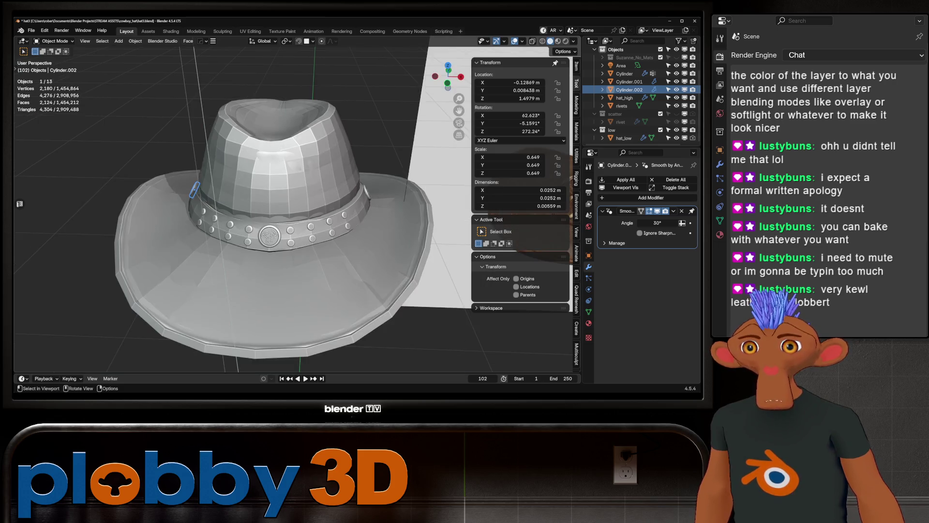
{"action": "mouse_move", "coordinate": [290, 217]}
{"action": "middle_mouse_down"}
{"action": "mouse_move", "coordinate": [309, 198]}
{"action": "mouse_move", "coordinate": [290, 204]}
{"action": "mouse_move", "coordinate": [291, 188]}
{"action": "mouse_move", "coordinate": [227, 171]}
{"action": "mouse_move", "coordinate": [252, 184]}
{"action": "middle_mouse_up"}
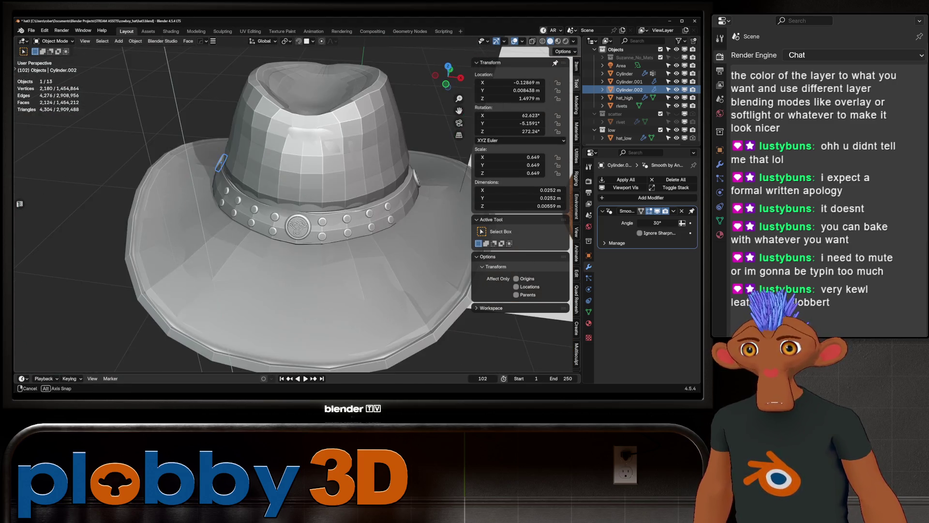
{"action": "left_click", "coordinate": [297, 226], "text": "shift"}
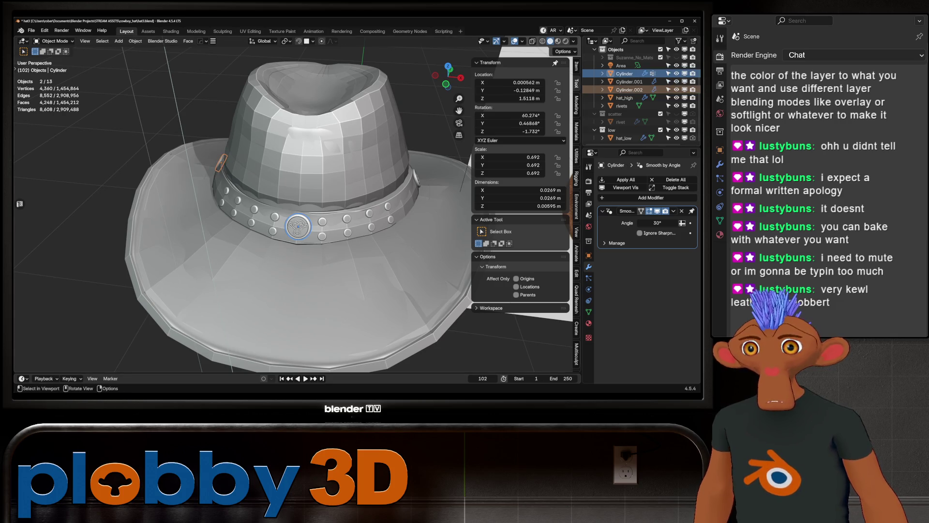
{"action": "left_click", "coordinate": [629, 89], "text": "ctrl"}
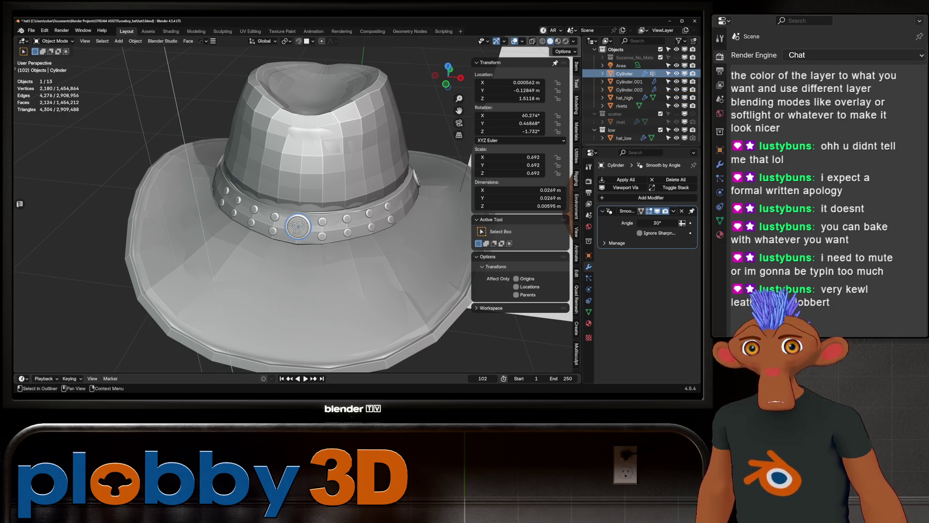
{"action": "scroll", "coordinate": [629, 97], "scroll_direction": "up", "scroll_amount": 2}
{"action": "double_click", "coordinate": [625, 92]}
{"action": "type", "text": "medallion_fro"}
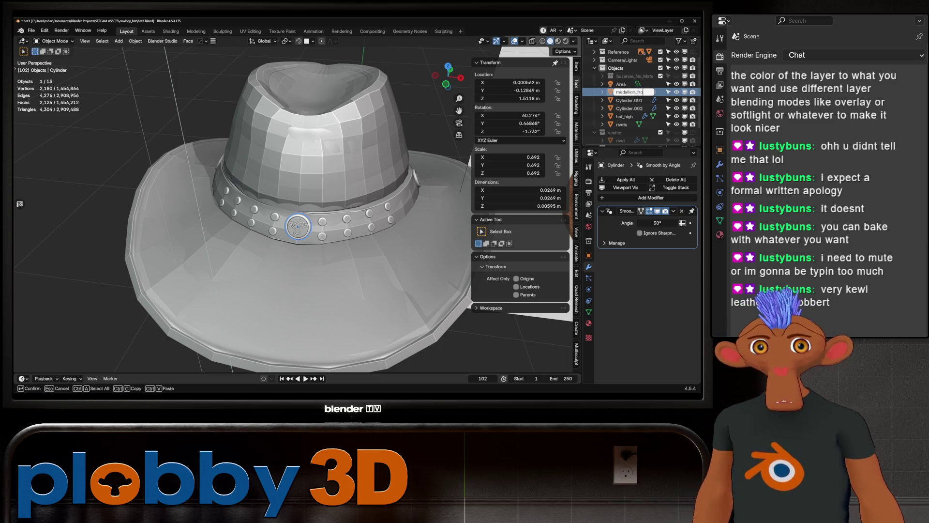
Step: Confirm the name medallion_front and rename Cylinder.001 to medallion_L
{"action": "type", "text": "nt"}
{"action": "key", "text": "Return"}
{"action": "left_click", "coordinate": [629, 92]}
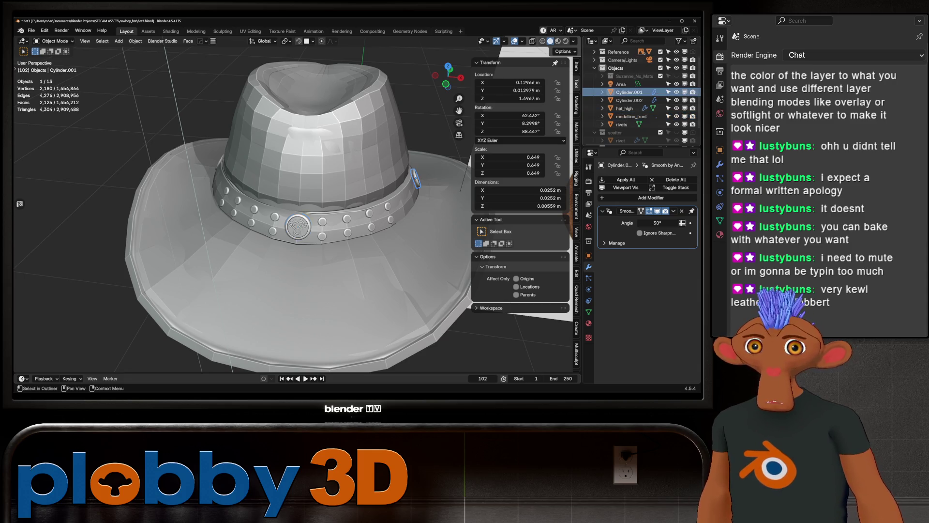
{"action": "double_click", "coordinate": [629, 92]}
{"action": "type", "text": "medallion_"}
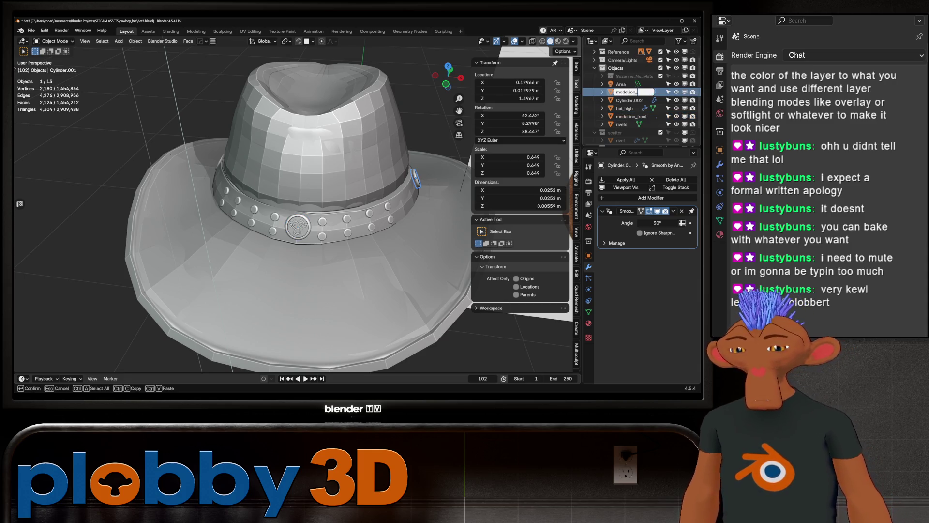
{"action": "type", "text": "L"}
{"action": "key", "text": "Return"}
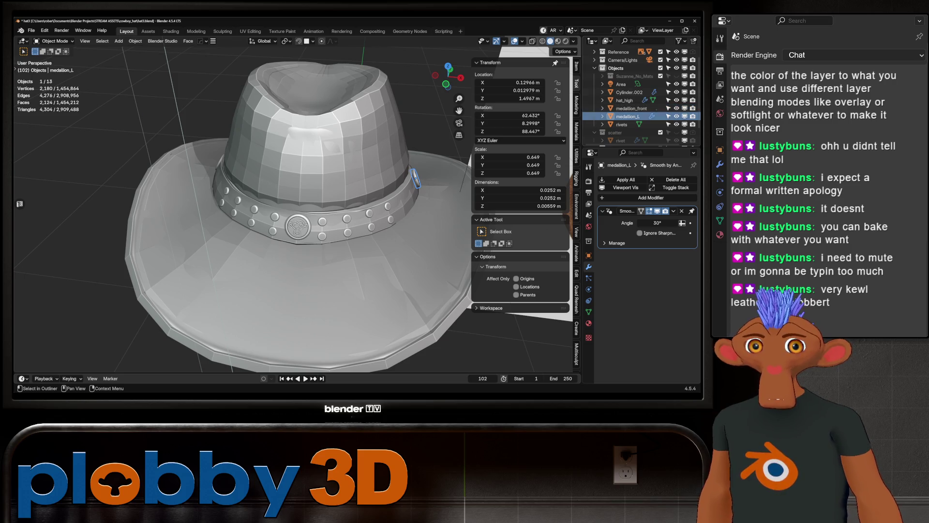
Step: Rename Cylinder.002 to medallion_R and move the Area light into the Camera/Lights collection
{"action": "left_click", "coordinate": [629, 92]}
{"action": "double_click", "coordinate": [628, 91]}
{"action": "type", "text": "medallion_R"}
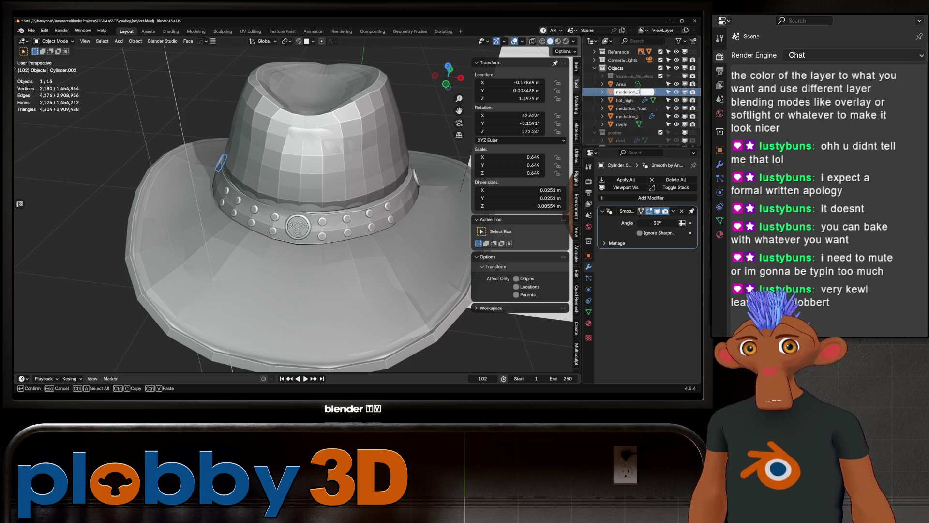
{"action": "key", "text": "Return"}
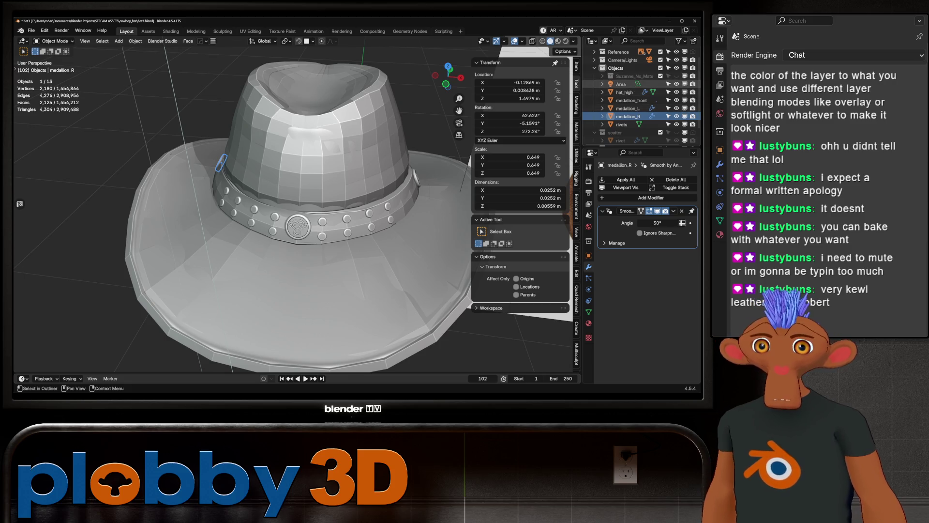
{"action": "left_click_drag", "start_coordinate": [621, 84], "coordinate": [624, 60]}
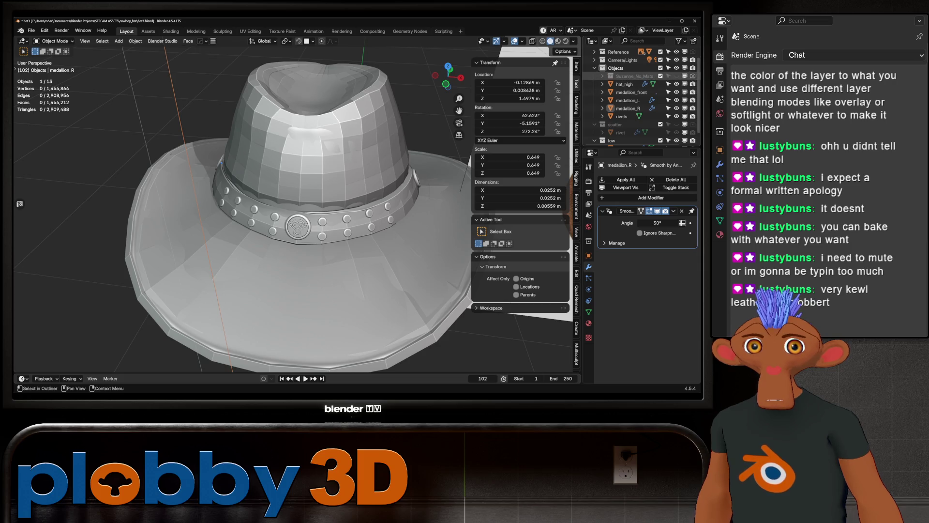
{"action": "mouse_move", "coordinate": [387, 217]}
{"action": "middle_mouse_down"}
{"action": "mouse_move", "coordinate": [442, 230]}
{"action": "mouse_move", "coordinate": [211, 193]}
{"action": "mouse_move", "coordinate": [329, 246]}
{"action": "middle_mouse_up"}
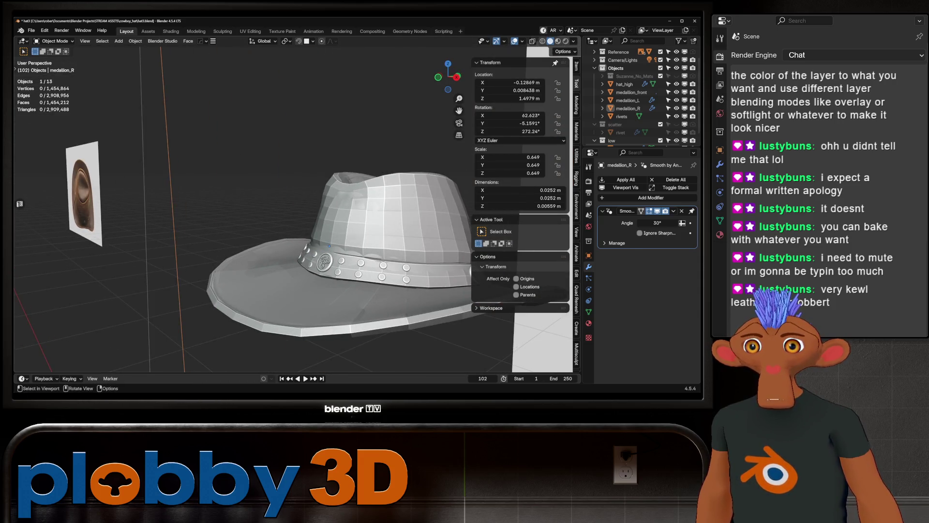
Step: Select and frame hat_low, then remove its Subdivision modifier
{"action": "left_click", "coordinate": [329, 245]}
{"action": "scroll", "coordinate": [329, 245], "scroll_direction": "up", "scroll_amount": 5}
{"action": "key", "text": "KP_Decimal"}
{"action": "scroll", "coordinate": [356, 226], "scroll_direction": "up", "scroll_amount": 4}
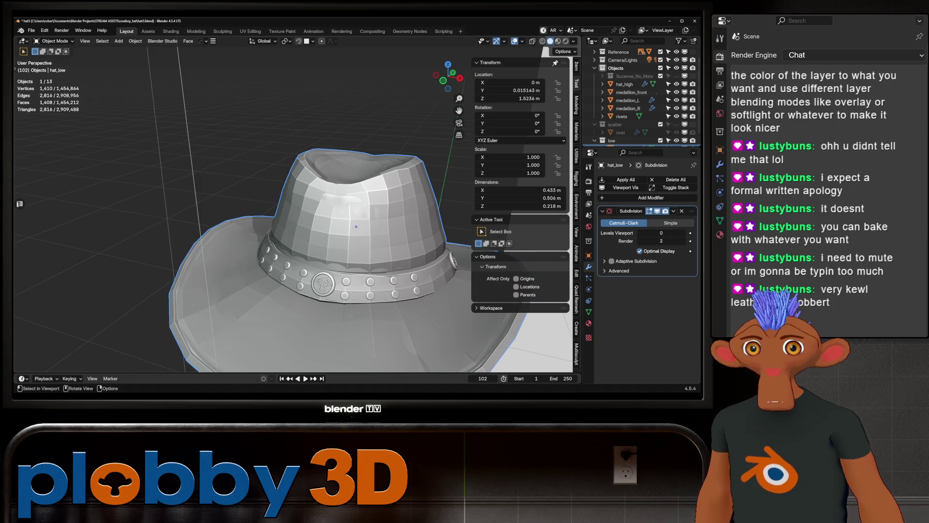
{"action": "scroll", "coordinate": [356, 226], "scroll_direction": "up", "scroll_amount": 2}
{"action": "key", "text": "KP_Decimal"}
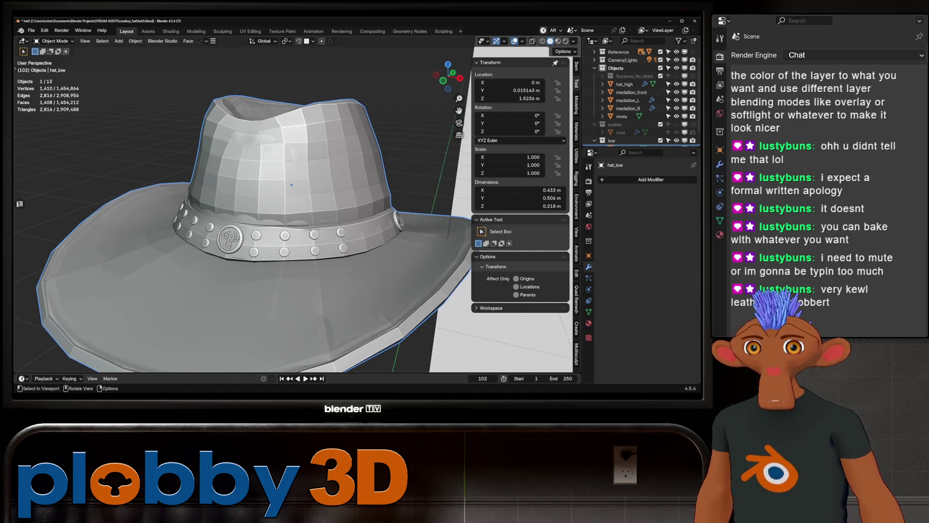
Step: Add a Shrinkwrap modifier to hat_low targeting hat_high
{"action": "key", "text": "shift+a"}
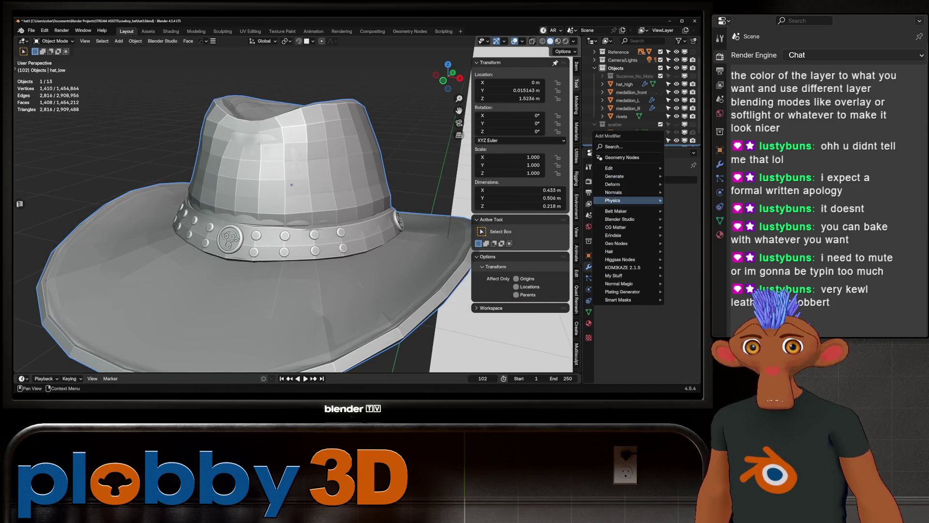
{"action": "mouse_move", "coordinate": [612, 185]}
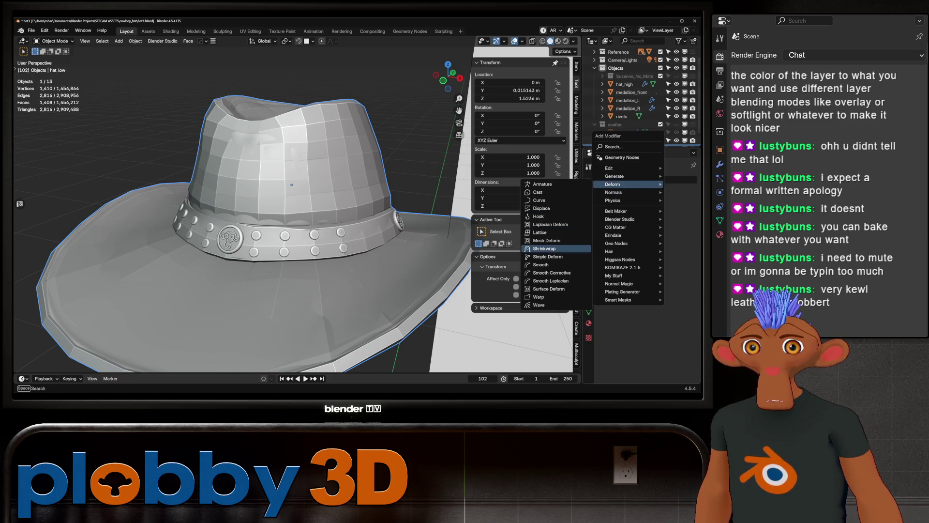
{"action": "left_click", "coordinate": [544, 249]}
{"action": "left_click", "coordinate": [681, 242]}
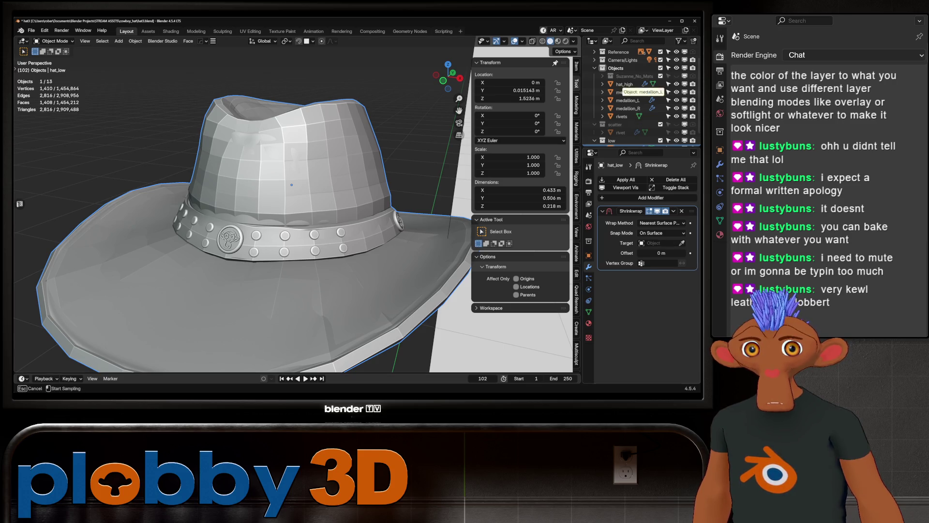
{"action": "left_click", "coordinate": [624, 83]}
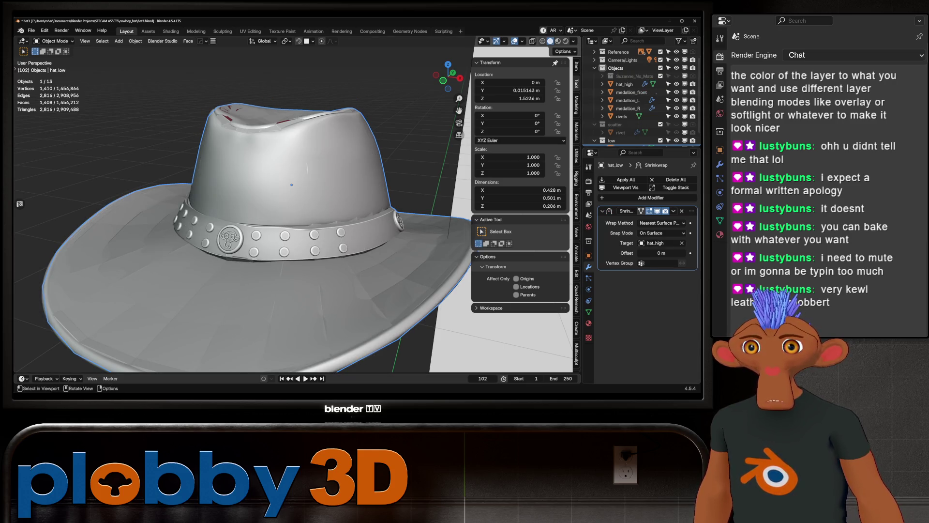
{"action": "mouse_move", "coordinate": [291, 185]}
{"action": "middle_mouse_down"}
{"action": "mouse_move", "coordinate": [297, 131]}
{"action": "mouse_move", "coordinate": [306, 177]}
{"action": "middle_mouse_up"}
Step: Set the Shrinkwrap wrap method to Target Normal Project
{"action": "left_click", "coordinate": [662, 223]}
{"action": "left_click", "coordinate": [653, 240]}
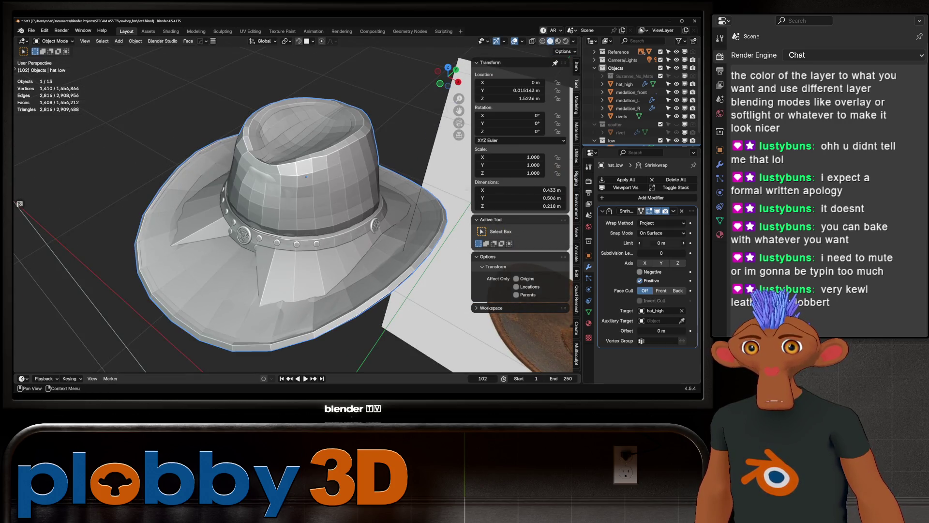
{"action": "left_click", "coordinate": [639, 272]}
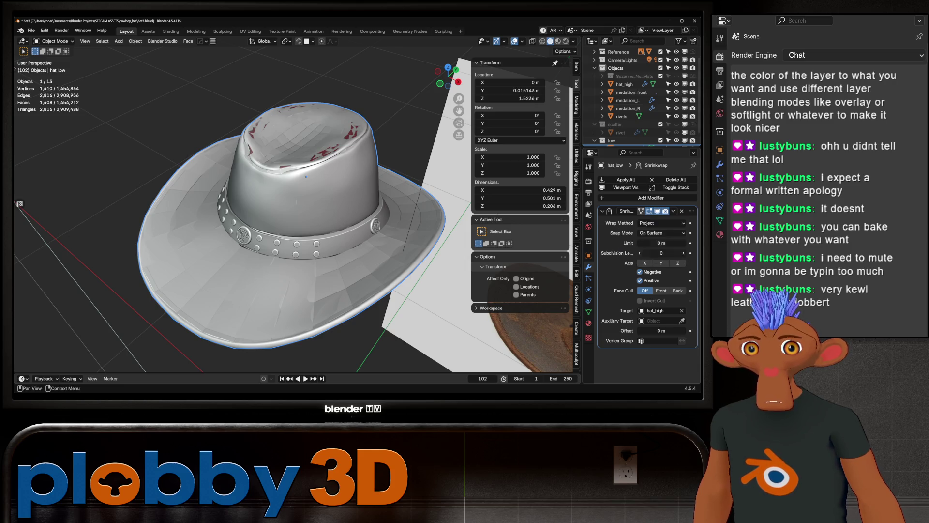
{"action": "left_click", "coordinate": [649, 223]}
{"action": "left_click", "coordinate": [644, 259]}
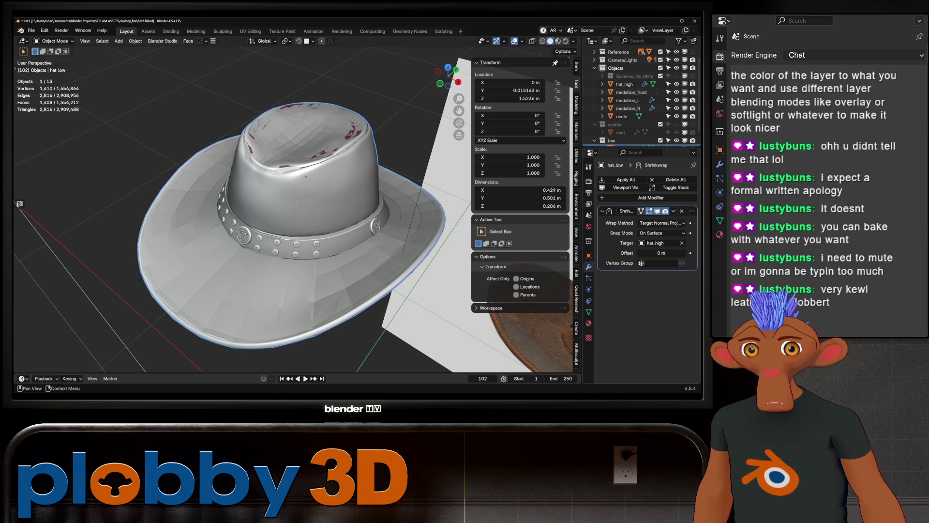
{"action": "mouse_move", "coordinate": [290, 217]}
{"action": "middle_mouse_down"}
{"action": "mouse_move", "coordinate": [290, 169]}
{"action": "mouse_move", "coordinate": [290, 203]}
{"action": "middle_mouse_up"}
{"action": "key", "text": "Tab"}
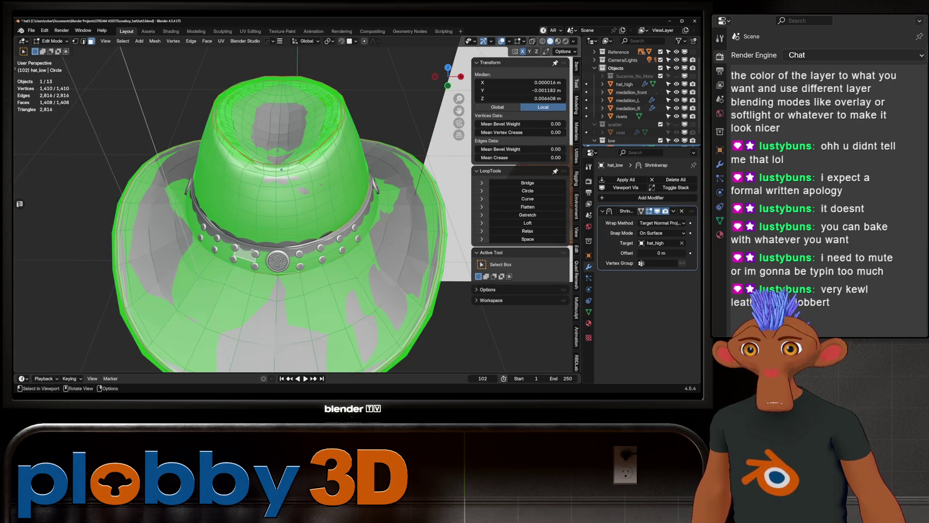
Step: Compare hat_low's mesh in Edit and Object Mode while orbiting around the crown
{"action": "key", "text": "Tab"}
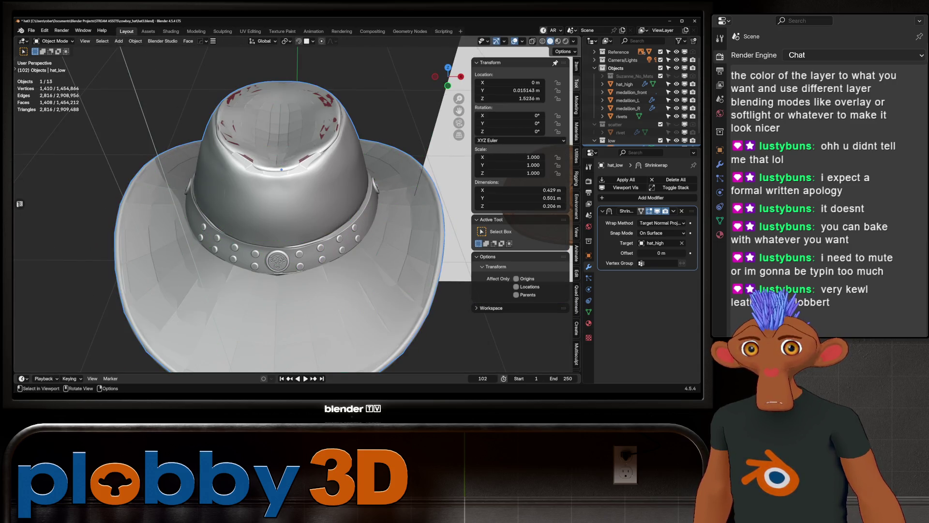
{"action": "scroll", "coordinate": [290, 203], "scroll_direction": "down", "scroll_amount": 3}
{"action": "middle_click_drag", "start_coordinate": [310, 218], "coordinate": [309, 203]}
{"action": "key", "text": "Tab"}
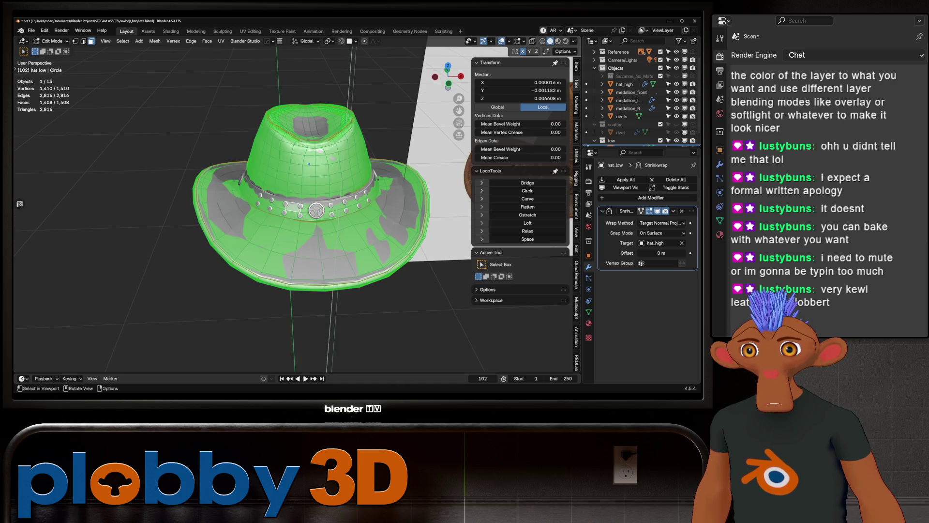
{"action": "key", "text": "Tab"}
{"action": "scroll", "coordinate": [639, 97], "scroll_direction": "down", "scroll_amount": 1}
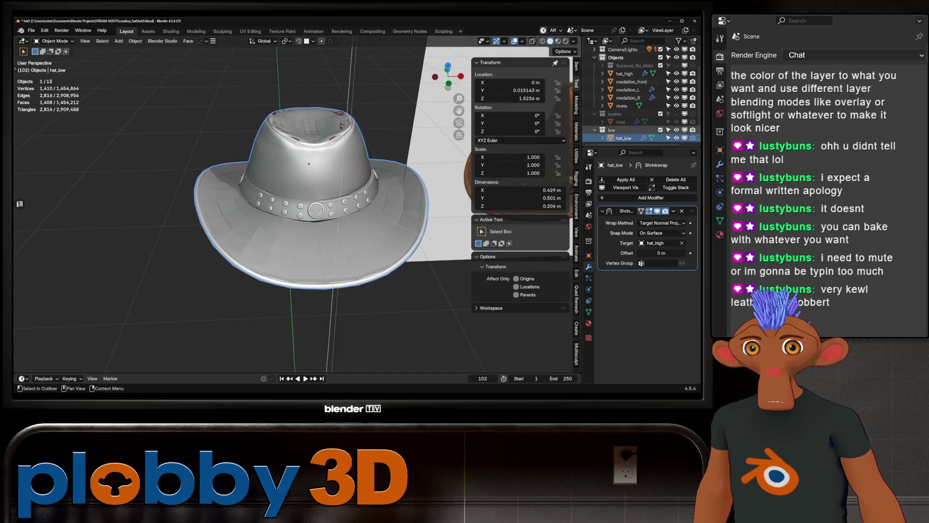
{"action": "scroll", "coordinate": [309, 194], "scroll_direction": "up", "scroll_amount": 5}
{"action": "middle_click_drag", "start_coordinate": [310, 194], "coordinate": [329, 174]}
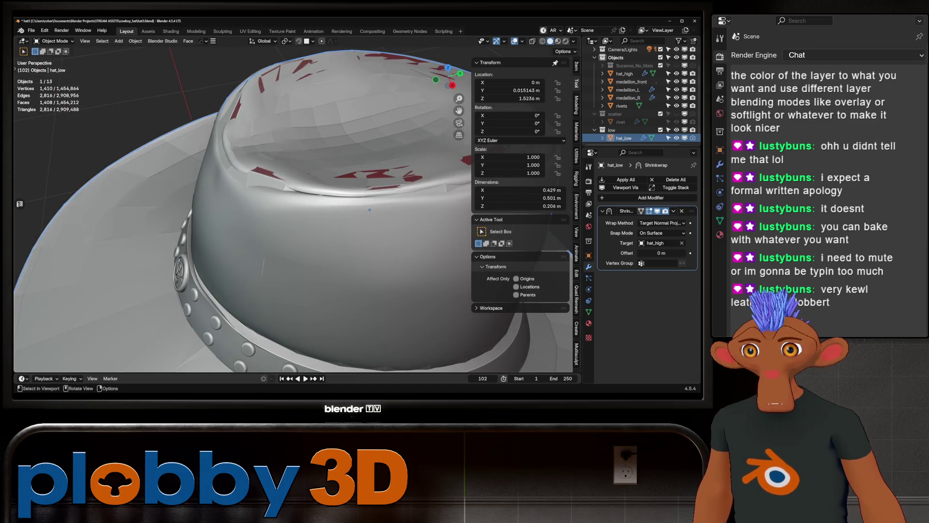
{"action": "scroll", "coordinate": [369, 209], "scroll_direction": "down", "scroll_amount": 4}
{"action": "middle_click_drag", "start_coordinate": [370, 209], "coordinate": [333, 188]}
{"action": "key", "text": "Tab"}
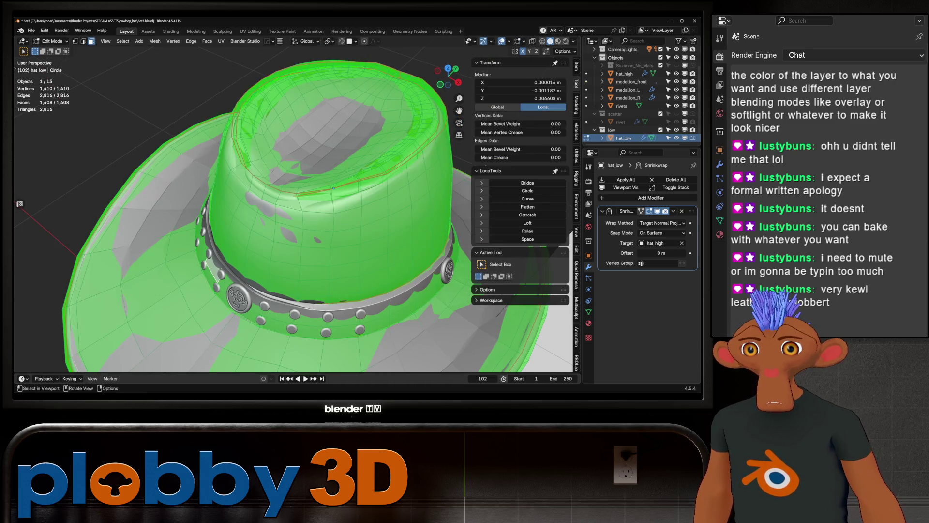
{"action": "key", "text": "Tab"}
Step: Isolate hat_low in Local View and look down onto the crown
{"action": "key", "text": "KP_Divide"}
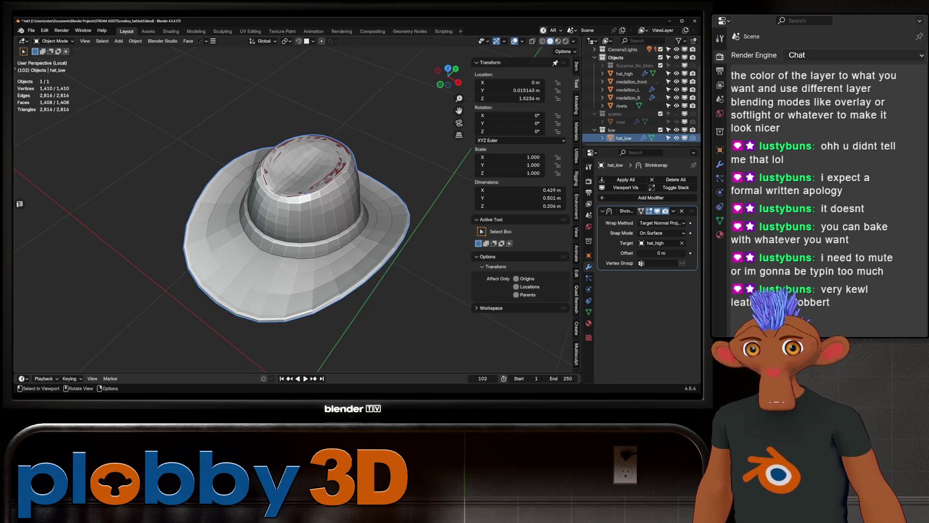
{"action": "key", "text": "KP_Divide"}
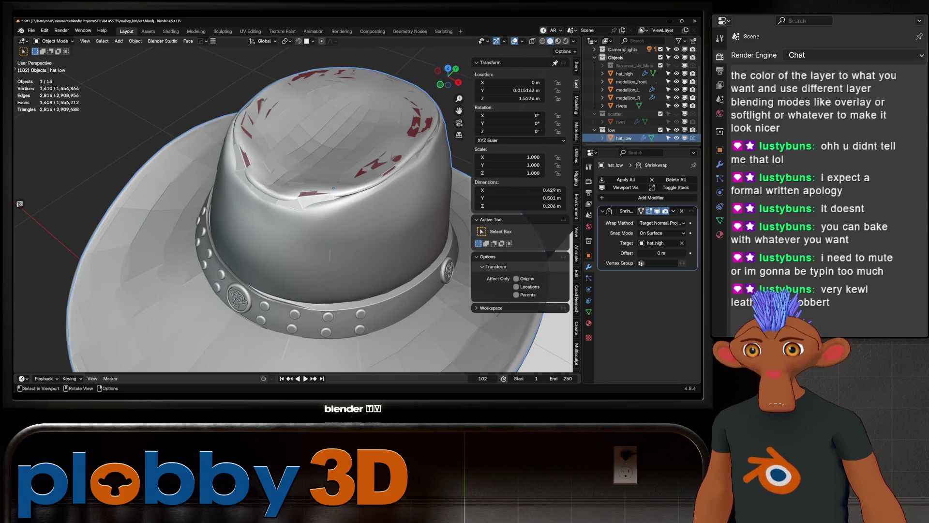
{"action": "key", "text": "Home"}
{"action": "key", "text": "Tab"}
{"action": "key", "text": "Tab"}
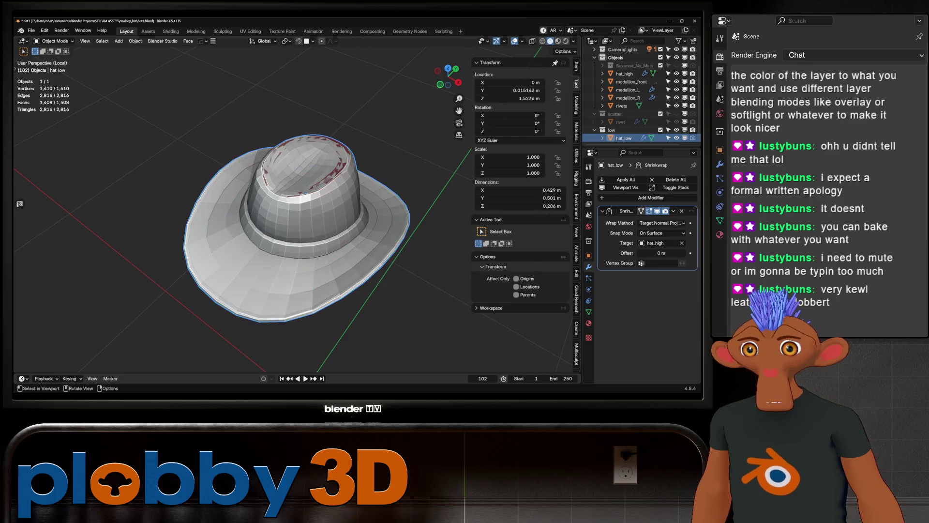
{"action": "key", "text": "KP_Divide"}
{"action": "mouse_move", "coordinate": [304, 229]}
{"action": "middle_mouse_down"}
{"action": "mouse_move", "coordinate": [308, 242]}
{"action": "mouse_move", "coordinate": [306, 231]}
{"action": "middle_mouse_up"}
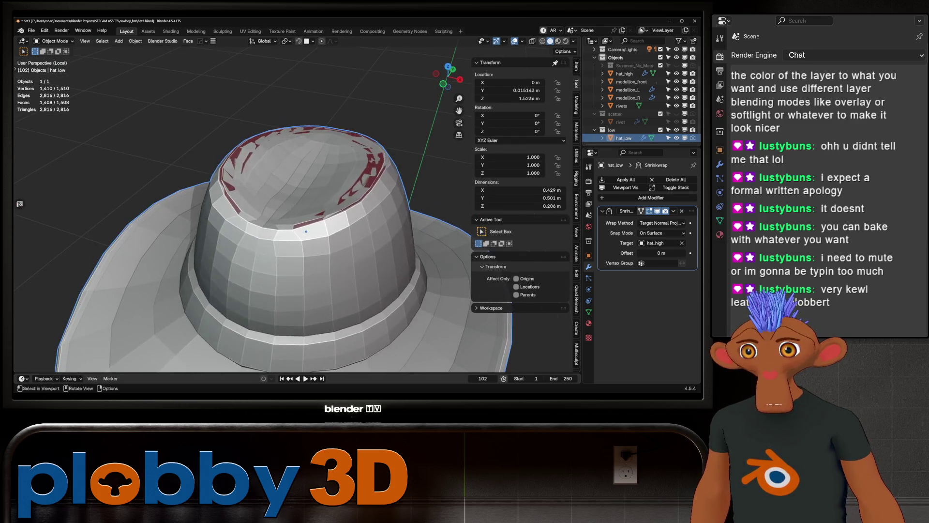
Step: Enter Edit Mode on hat_low, deselect all, and enable the Shrinkwrap's On Cage display
{"action": "key", "text": "Tab"}
{"action": "key", "text": "Tab"}
{"action": "key", "text": "Tab"}
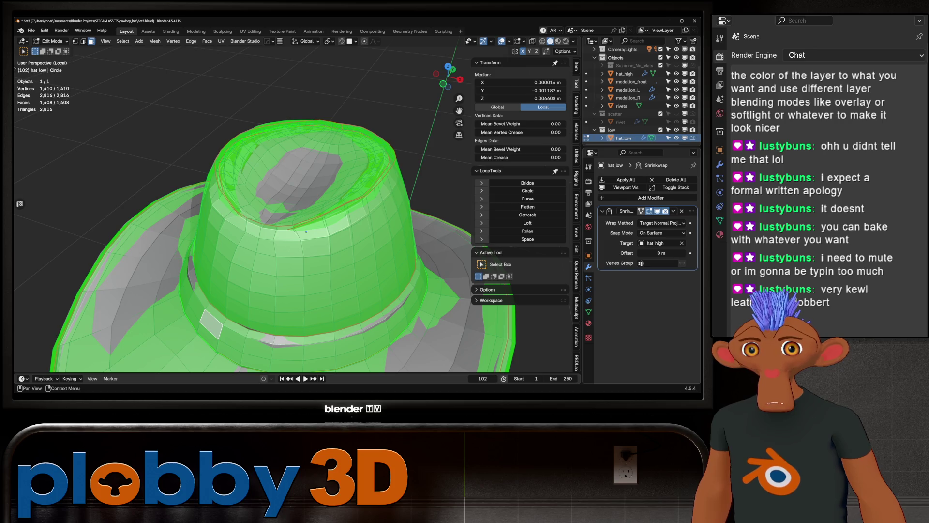
{"action": "key", "text": "alt+a"}
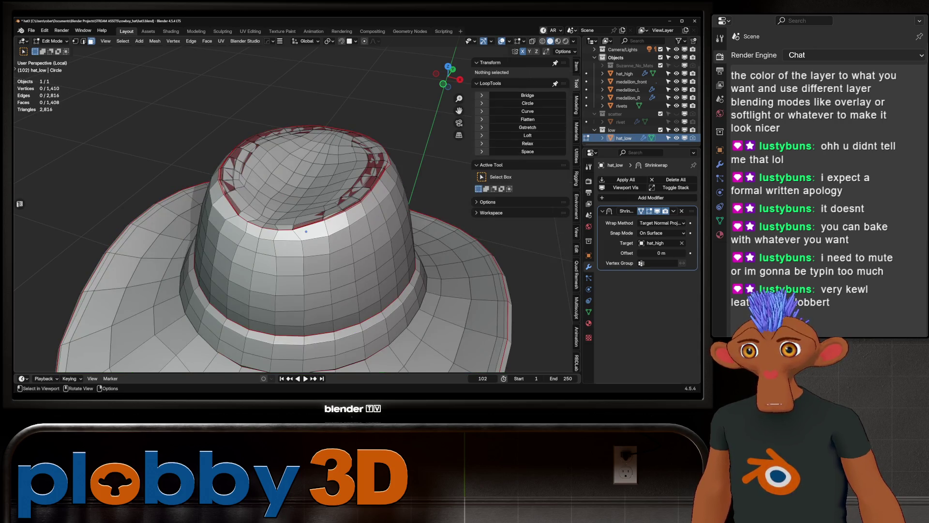
{"action": "middle_click_drag", "start_coordinate": [306, 231], "coordinate": [316, 224]}
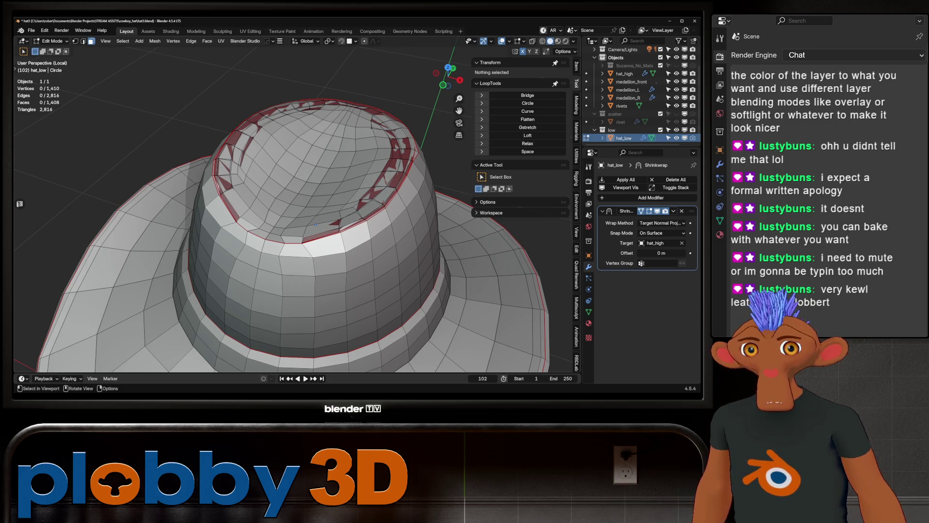
{"action": "middle_click_drag", "start_coordinate": [316, 225], "coordinate": [316, 225]}
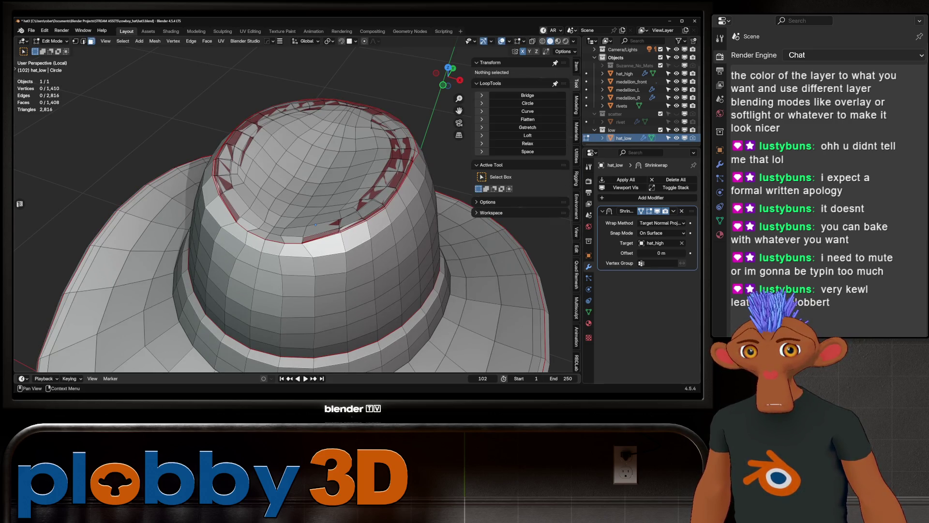
{"action": "left_click", "coordinate": [641, 211]}
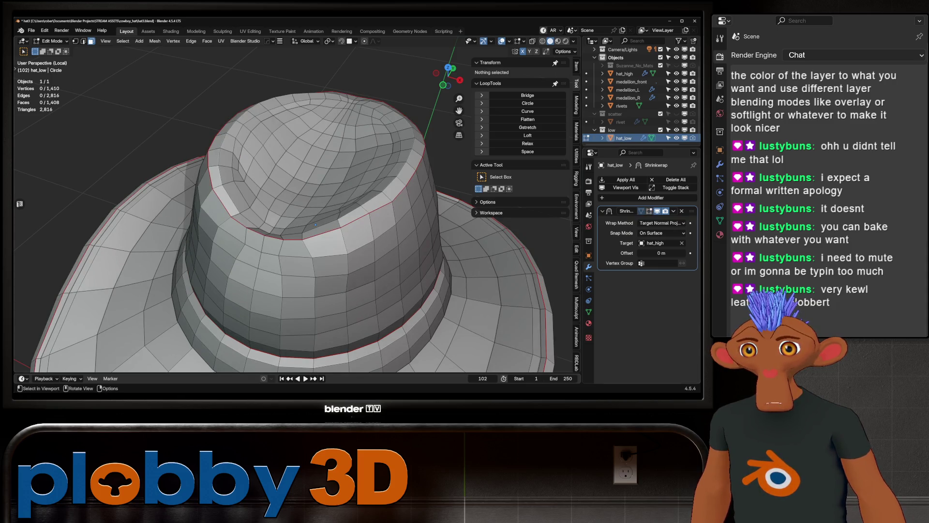
{"action": "left_click", "coordinate": [316, 224], "text": "alt"}
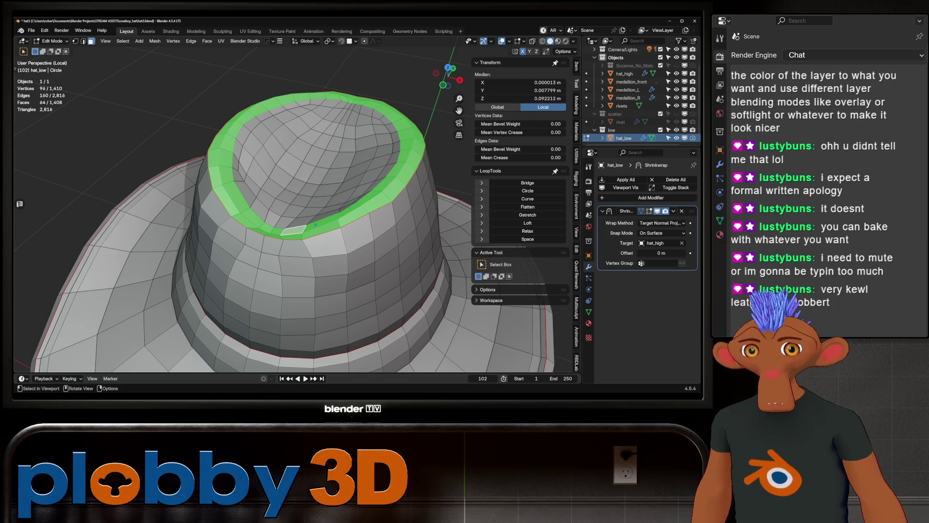
Step: Set the Shrinkwrap modifier's Vertex Group field to Group
{"action": "middle_click_drag", "start_coordinate": [315, 225], "coordinate": [316, 247]}
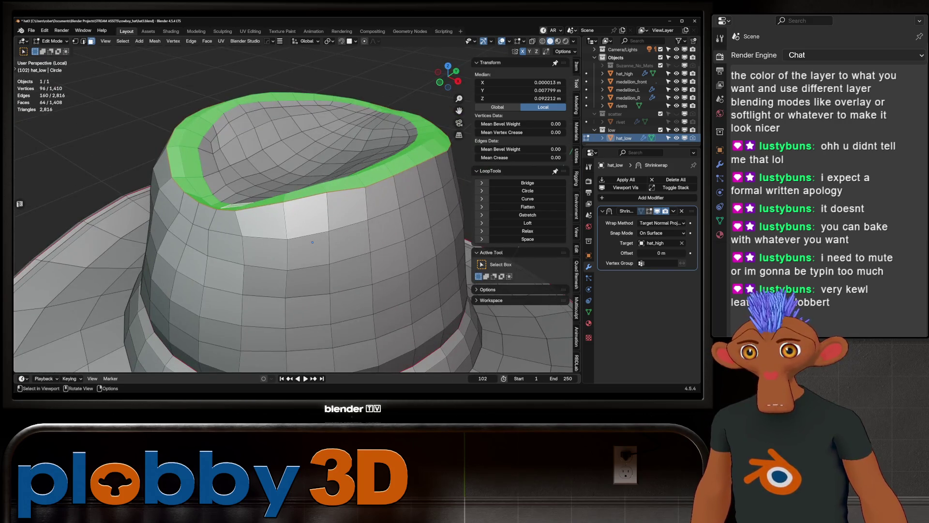
{"action": "scroll", "coordinate": [316, 247], "scroll_direction": "down", "scroll_amount": 2}
{"action": "scroll", "coordinate": [316, 250], "scroll_direction": "up", "scroll_amount": 4}
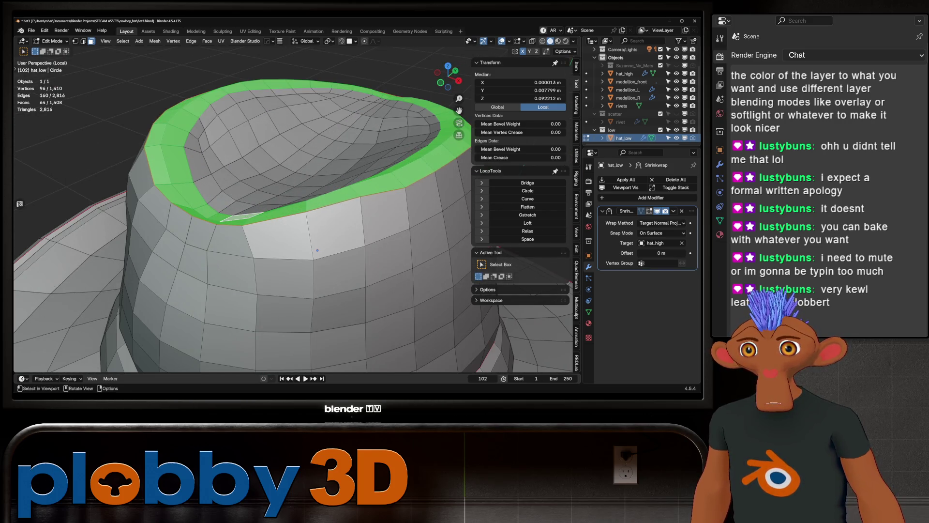
{"action": "left_click", "coordinate": [317, 250], "text": "alt"}
{"action": "key", "text": "Escape"}
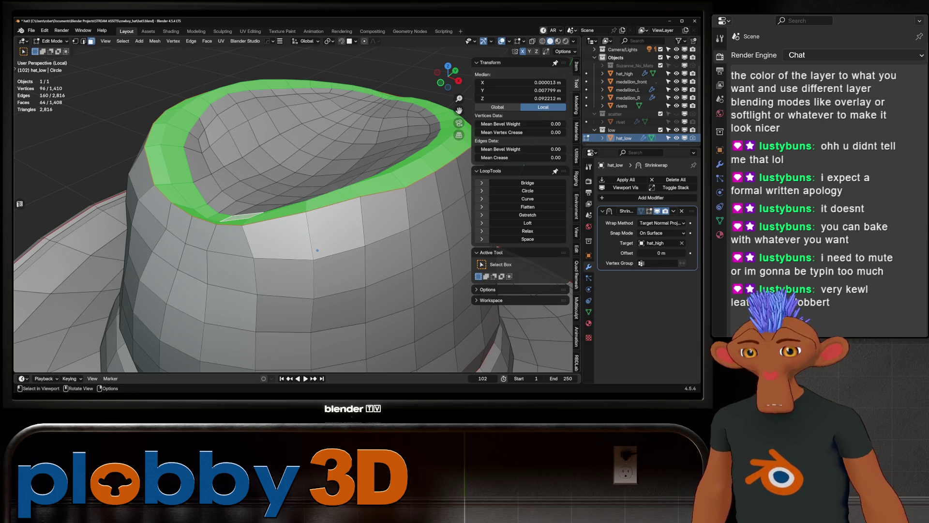
{"action": "key", "text": "Tab"}
{"action": "left_click", "coordinate": [660, 262]}
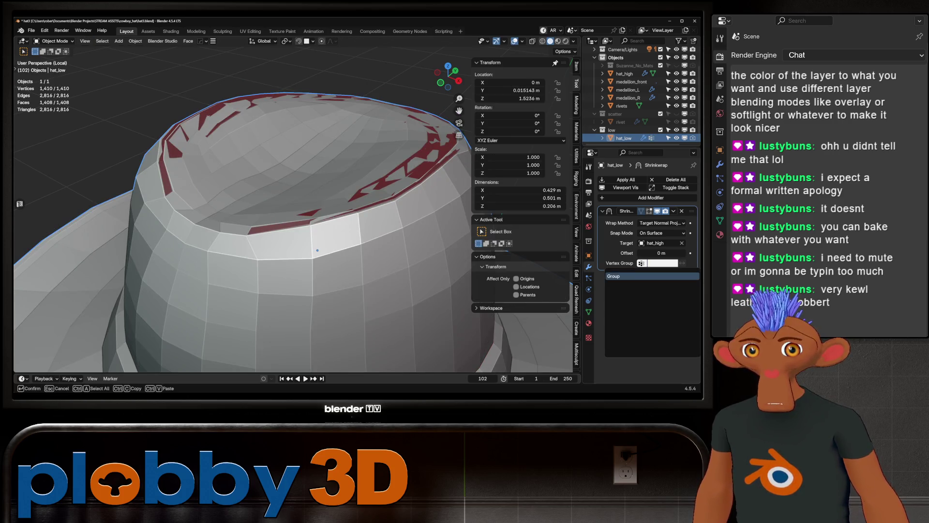
{"action": "left_click", "coordinate": [650, 276]}
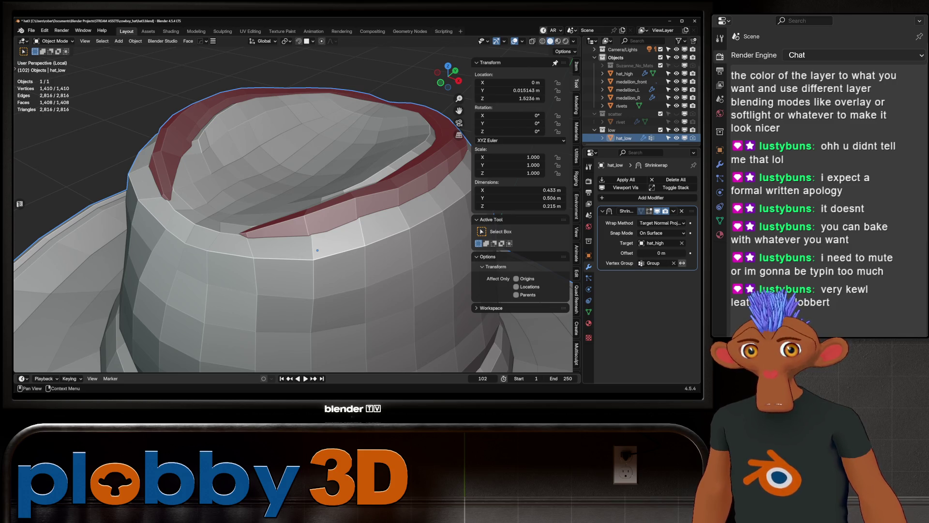
{"action": "scroll", "coordinate": [317, 250], "scroll_direction": "down", "scroll_amount": 3}
{"action": "mouse_move", "coordinate": [317, 250]}
{"action": "middle_mouse_down"}
{"action": "mouse_move", "coordinate": [369, 248]}
{"action": "mouse_move", "coordinate": [303, 250]}
{"action": "middle_mouse_up"}
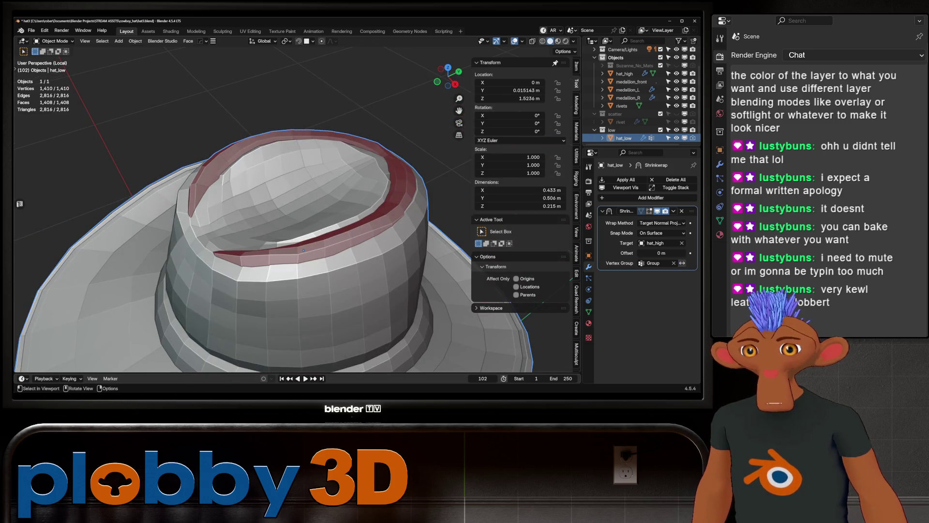
Step: Assign the crown rim face loops to Group and invert the Shrinkwrap's vertex group
{"action": "key", "text": "Tab"}
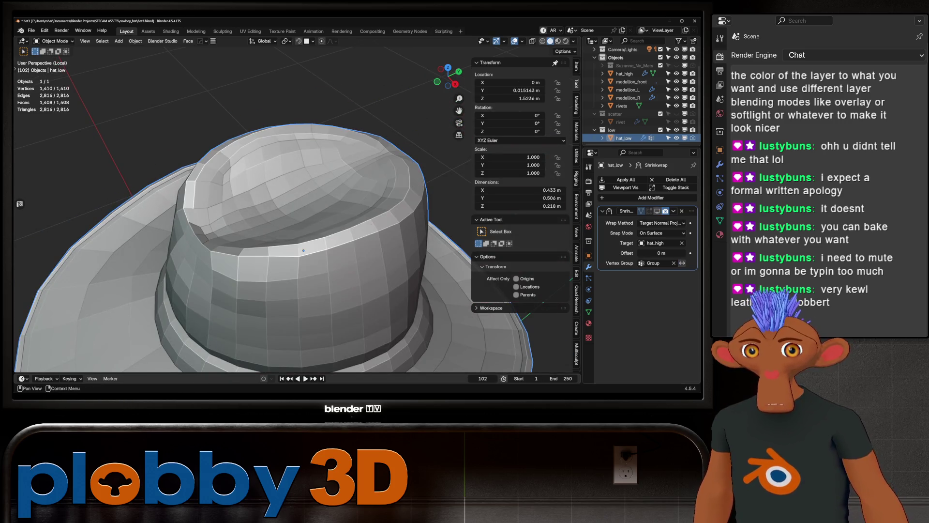
{"action": "left_click", "coordinate": [303, 250], "text": "alt"}
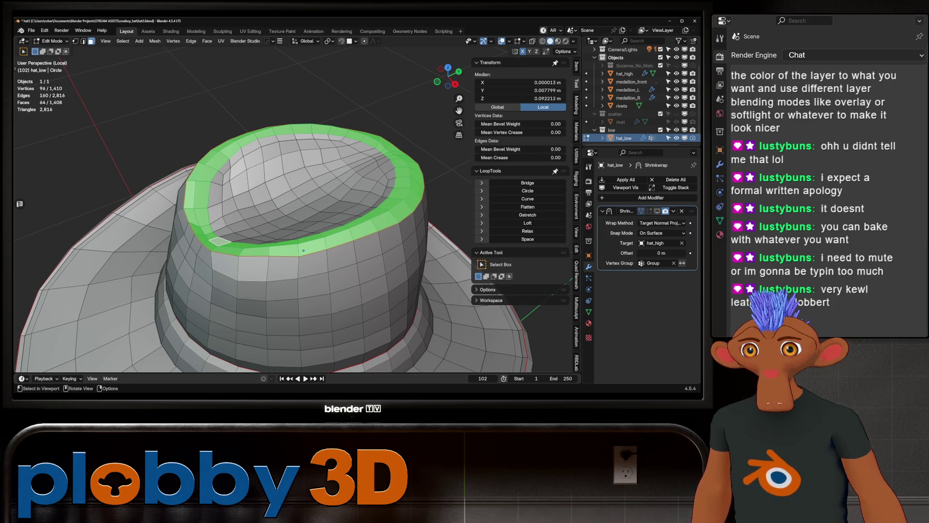
{"action": "left_click", "coordinate": [303, 250], "text": "alt+shift"}
{"action": "middle_click_drag", "start_coordinate": [303, 250], "coordinate": [304, 254]}
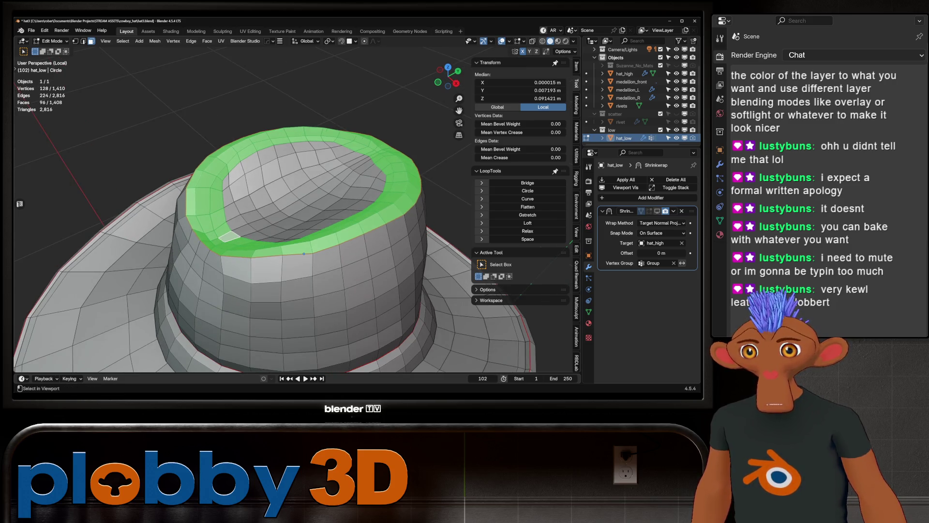
{"action": "left_click", "coordinate": [303, 253], "text": "alt+shift"}
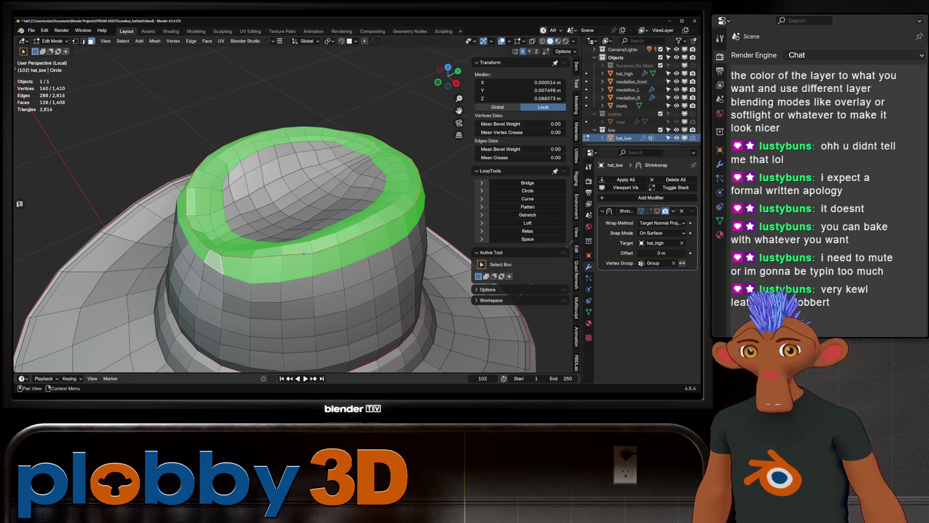
{"action": "key", "text": "ctrl+g"}
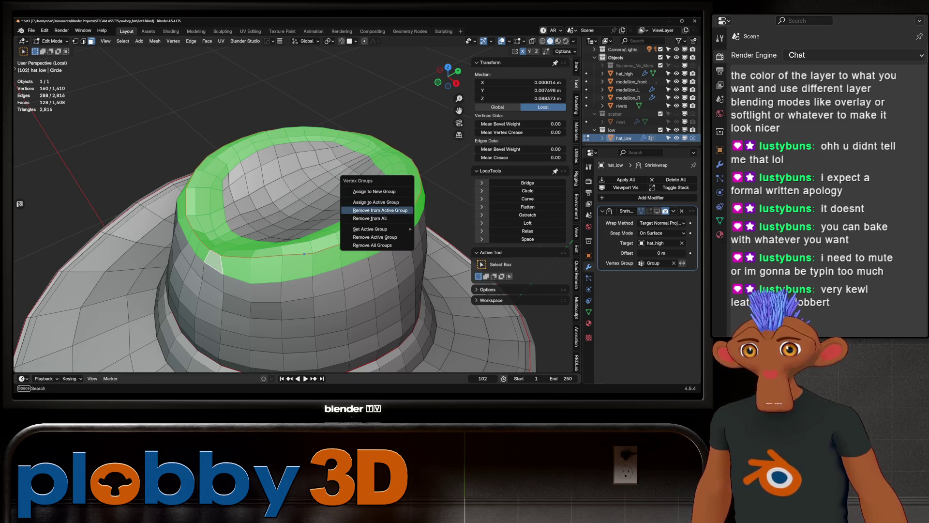
{"action": "key", "text": "Return"}
{"action": "key", "text": "Tab"}
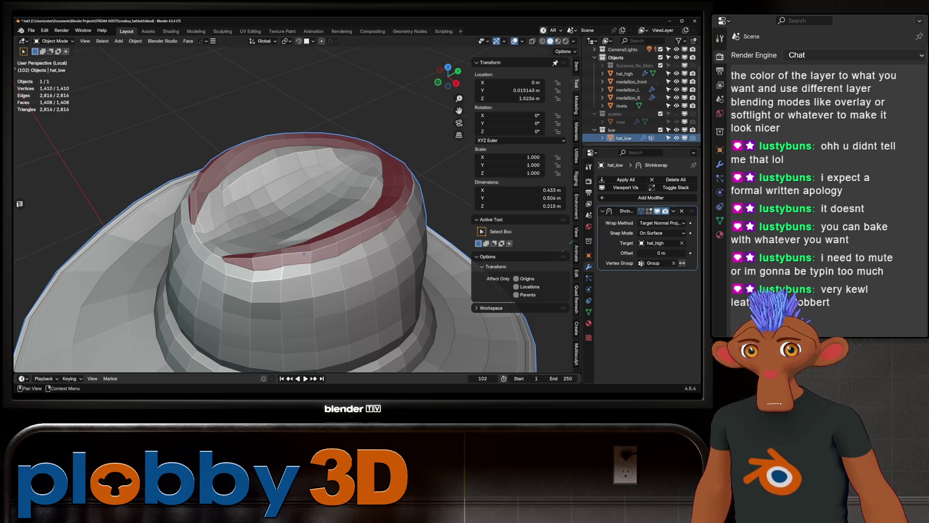
{"action": "left_click", "coordinate": [682, 263]}
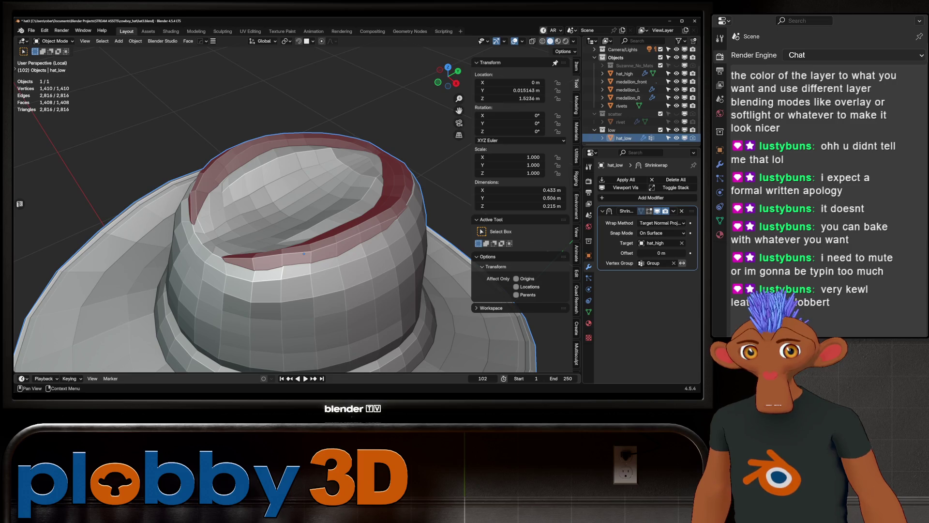
{"action": "mouse_move", "coordinate": [300, 218]}
{"action": "middle_mouse_down"}
{"action": "mouse_move", "coordinate": [271, 228]}
{"action": "mouse_move", "coordinate": [313, 238]}
{"action": "middle_mouse_up"}
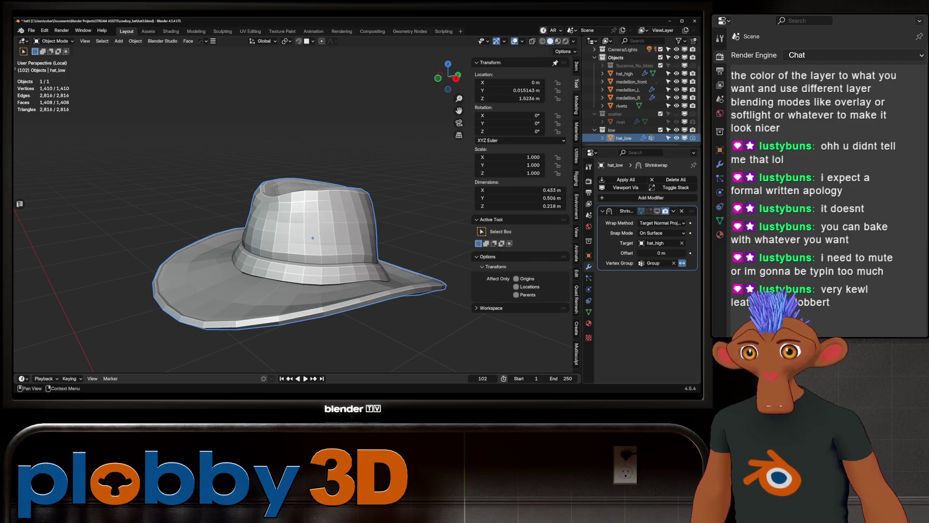
Step: Toggle the Shrinkwrap result to compare shapes, then apply it permanently to hat_low
{"action": "left_click", "coordinate": [657, 211]}
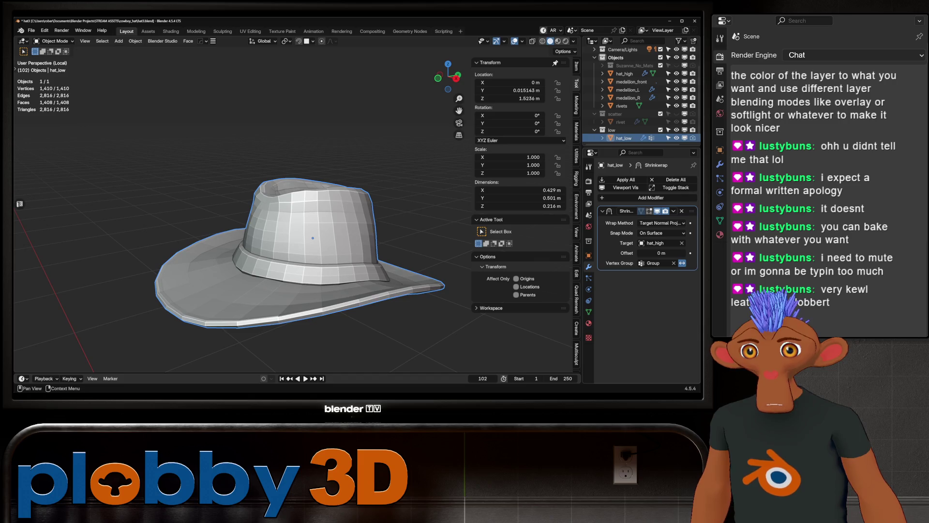
{"action": "left_click", "coordinate": [657, 211]}
{"action": "left_click", "coordinate": [657, 211]}
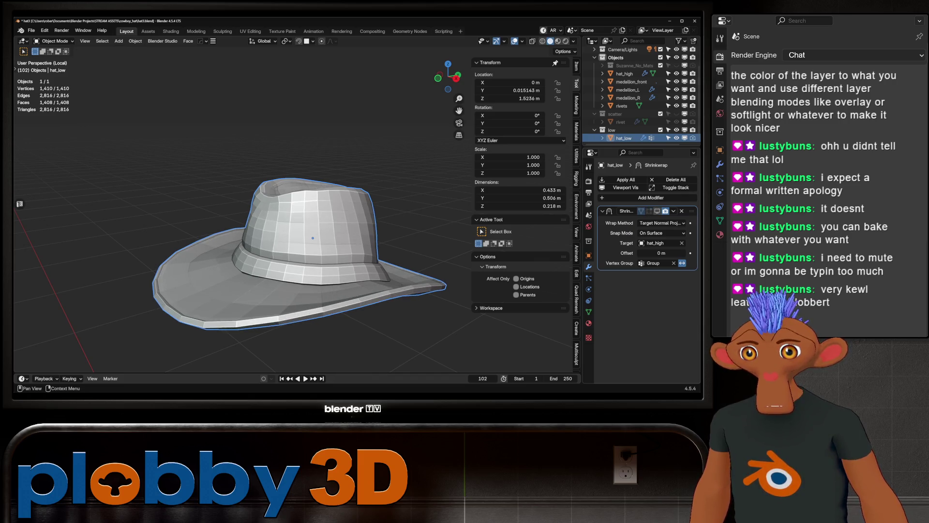
{"action": "mouse_move", "coordinate": [309, 194]}
{"action": "middle_mouse_down"}
{"action": "mouse_move", "coordinate": [309, 271]}
{"action": "mouse_move", "coordinate": [320, 164]}
{"action": "mouse_move", "coordinate": [324, 242]}
{"action": "middle_mouse_up"}
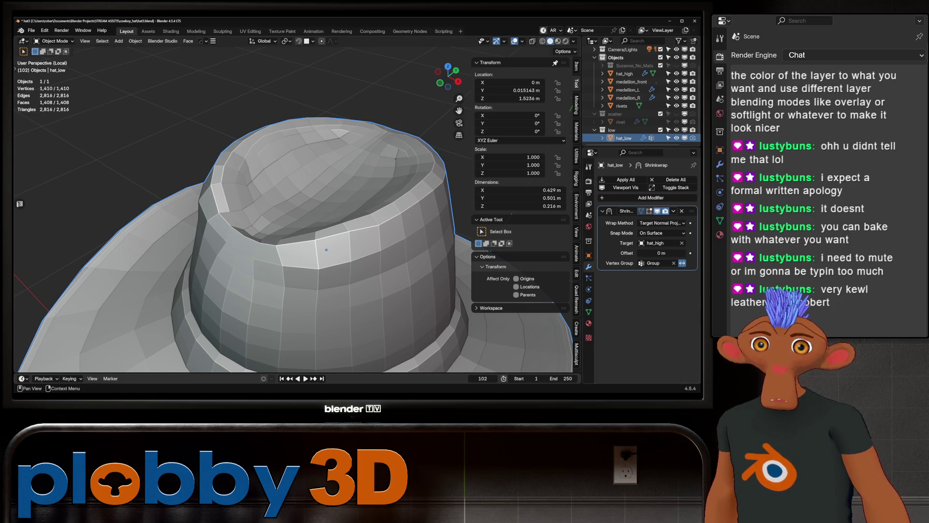
{"action": "key", "text": "ctrl+a"}
Step: Inspect the crown in Right Orthographic view with X-ray, briefly entering Edit Mode
{"action": "key", "text": "Tab"}
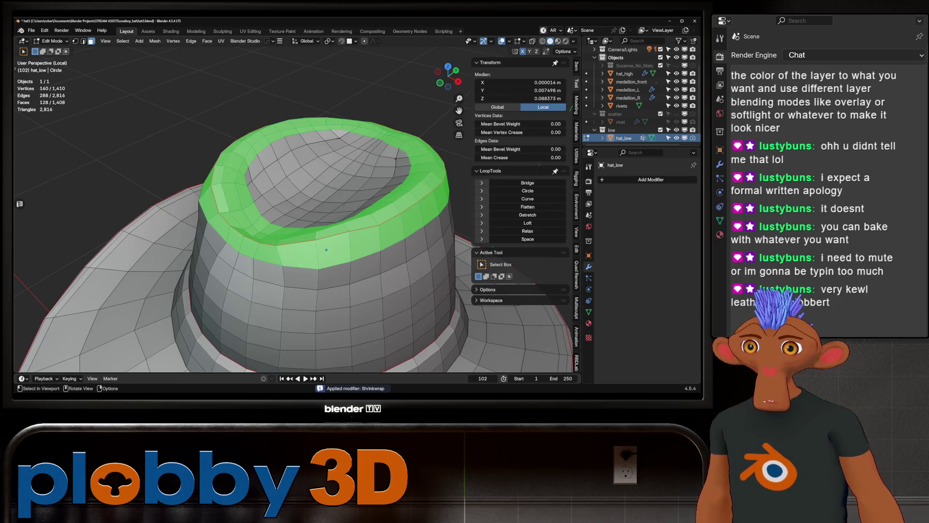
{"action": "key", "text": "Tab"}
{"action": "middle_click_drag", "start_coordinate": [326, 249], "coordinate": [364, 275]}
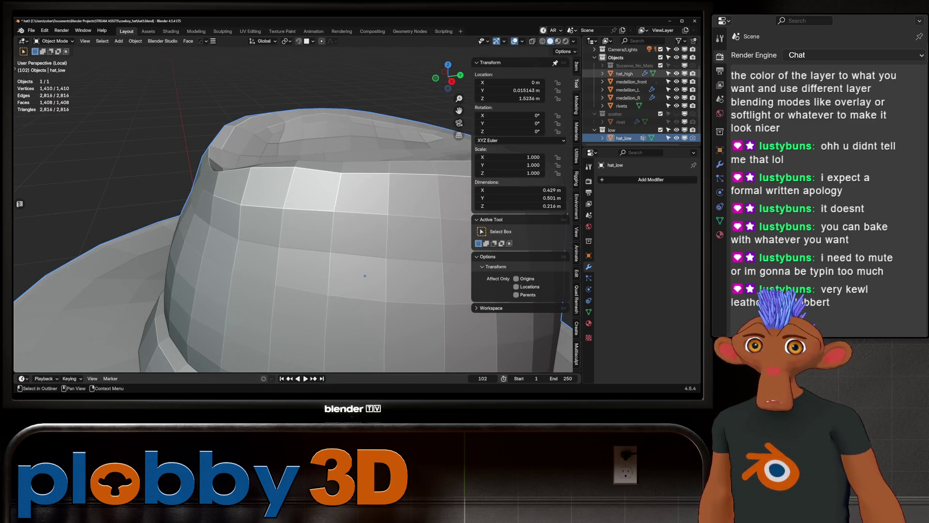
{"action": "key", "text": "KP_3"}
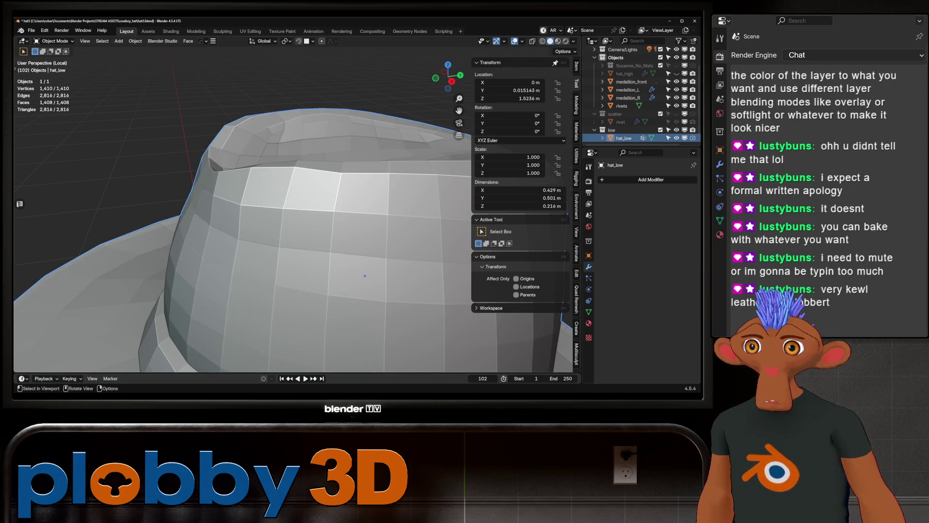
{"action": "key", "text": "alt+z"}
{"action": "key", "text": "KP_Decimal"}
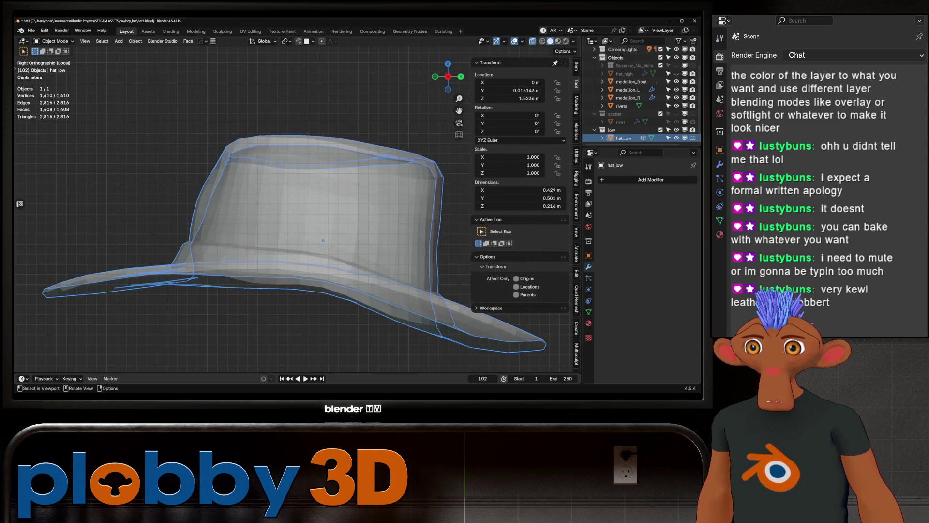
{"action": "key", "text": "alt+z"}
{"action": "middle_click_drag", "start_coordinate": [324, 240], "coordinate": [339, 261]}
{"action": "scroll", "coordinate": [339, 261], "scroll_direction": "up", "scroll_amount": 5}
{"action": "key", "text": "Tab"}
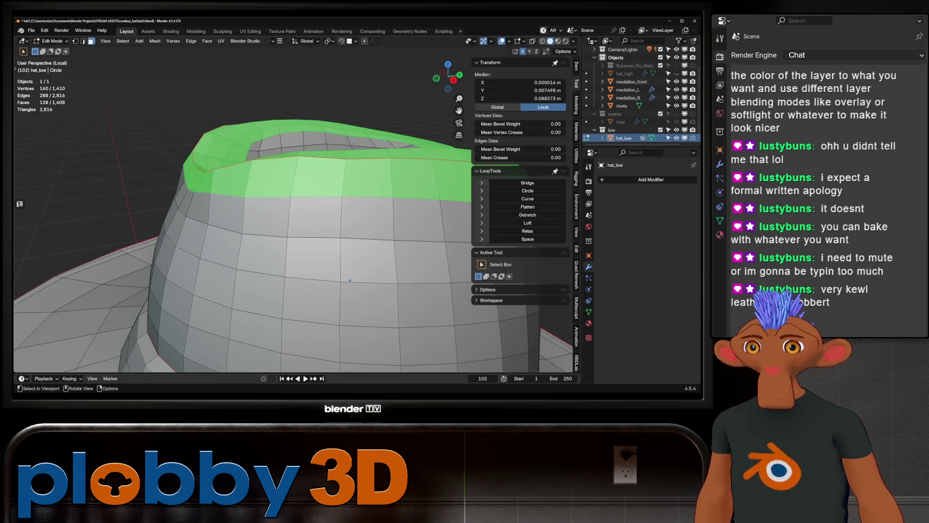
{"action": "key", "text": "Tab"}
Step: Switch hat_low into Sculpt Mode from the Ctrl+Tab pie menu
{"action": "key", "text": "ctrl+Tab"}
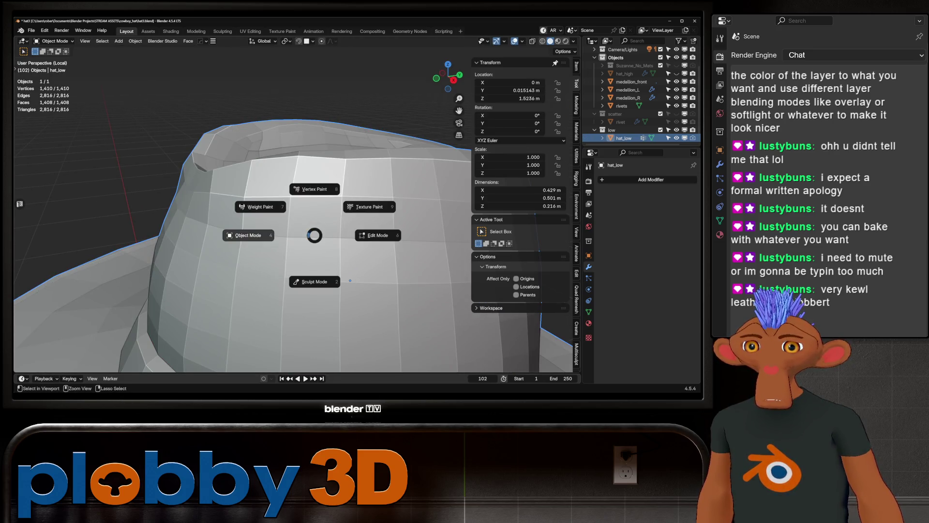
{"action": "left_click", "coordinate": [314, 281]}
{"action": "middle_click_drag", "start_coordinate": [264, 220], "coordinate": [249, 212]}
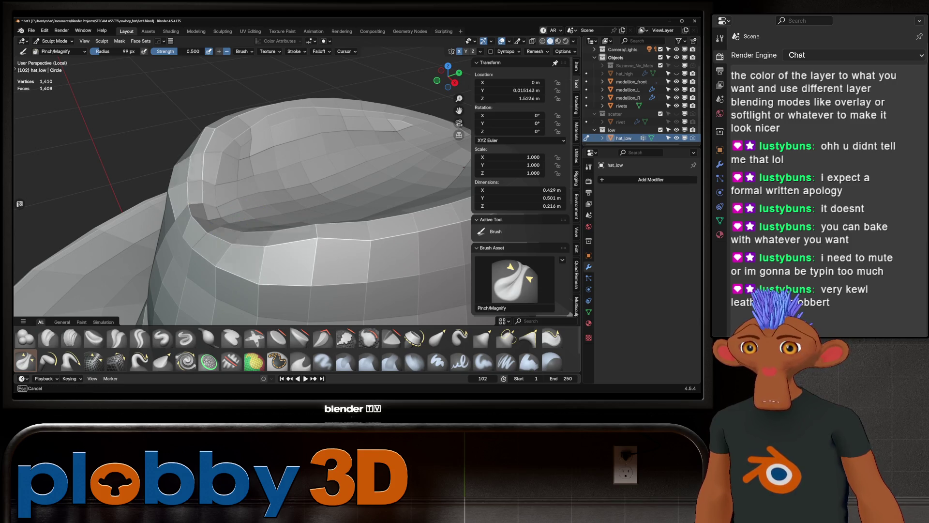
{"action": "middle_click_drag", "start_coordinate": [234, 248], "coordinate": [241, 182]}
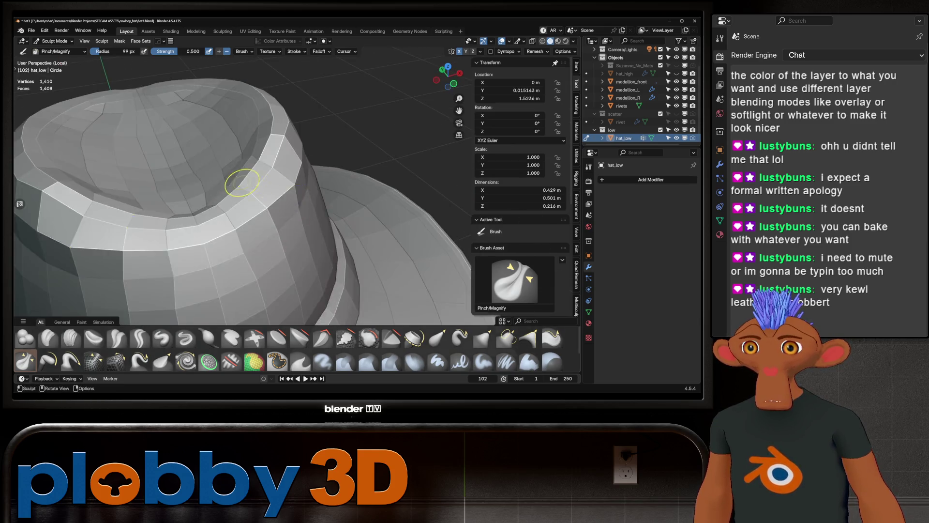
Step: Pinch the crown's upper rim tighter with the Pinch/Magnify brush
{"action": "scroll", "coordinate": [242, 182], "scroll_direction": "down", "scroll_amount": 4}
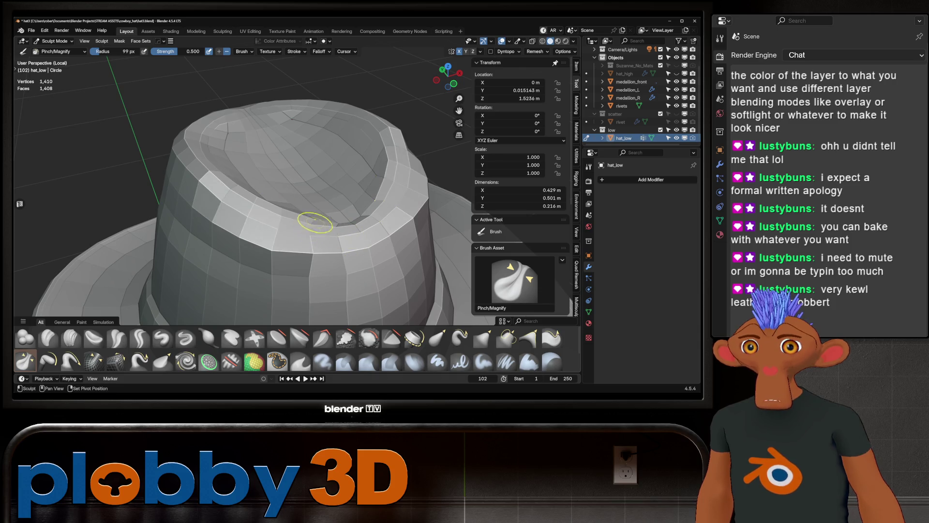
{"action": "mouse_move", "coordinate": [218, 191]}
{"action": "left_mouse_down"}
{"action": "mouse_move", "coordinate": [197, 187]}
{"action": "mouse_move", "coordinate": [278, 230]}
{"action": "left_mouse_up"}
{"action": "middle_click_drag", "start_coordinate": [278, 230], "coordinate": [271, 290]}
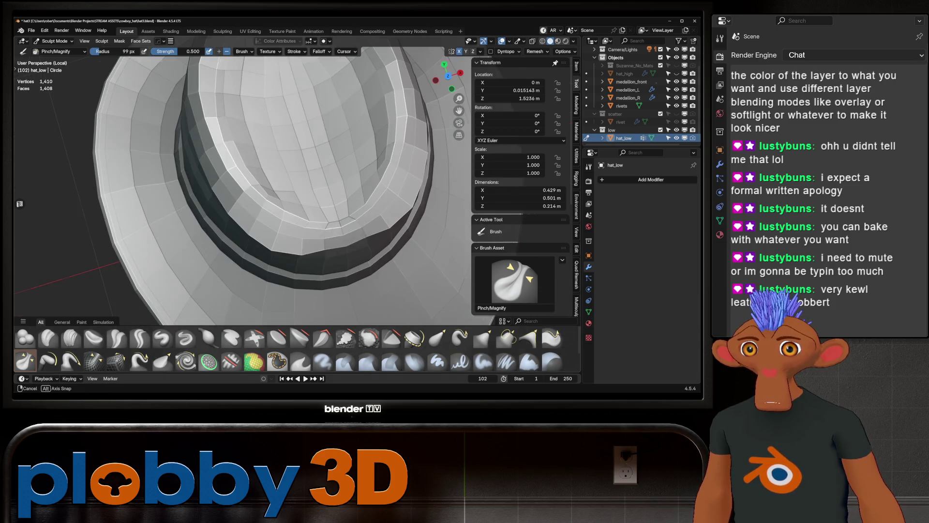
{"action": "middle_click_drag", "start_coordinate": [276, 234], "coordinate": [268, 239]}
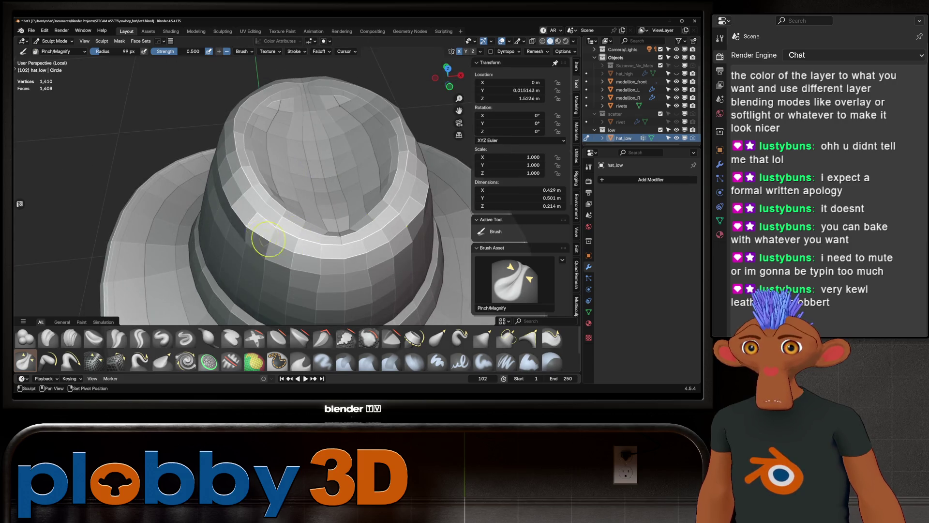
{"action": "middle_click_drag", "start_coordinate": [218, 162], "coordinate": [338, 192]}
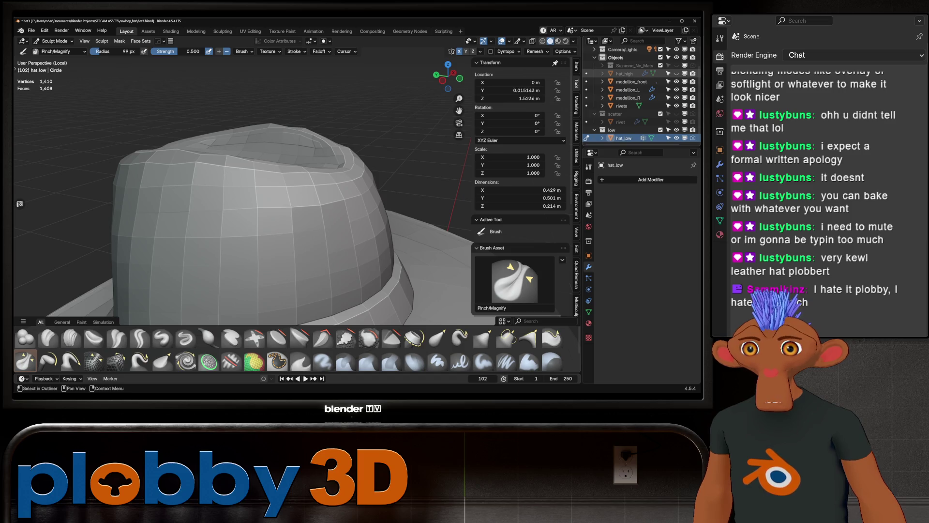
{"action": "mouse_move", "coordinate": [393, 166]}
{"action": "middle_mouse_down"}
{"action": "mouse_move", "coordinate": [368, 160]}
{"action": "mouse_move", "coordinate": [377, 136]}
{"action": "mouse_move", "coordinate": [383, 164]}
{"action": "mouse_move", "coordinate": [319, 212]}
{"action": "middle_mouse_up"}
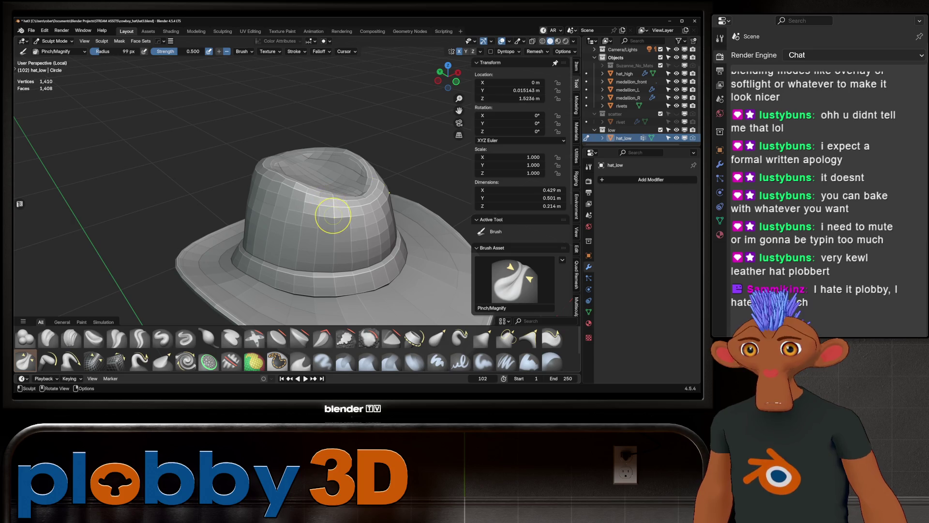
{"action": "left_click_drag", "start_coordinate": [333, 215], "coordinate": [351, 220]}
{"action": "middle_click_drag", "start_coordinate": [363, 207], "coordinate": [357, 213]}
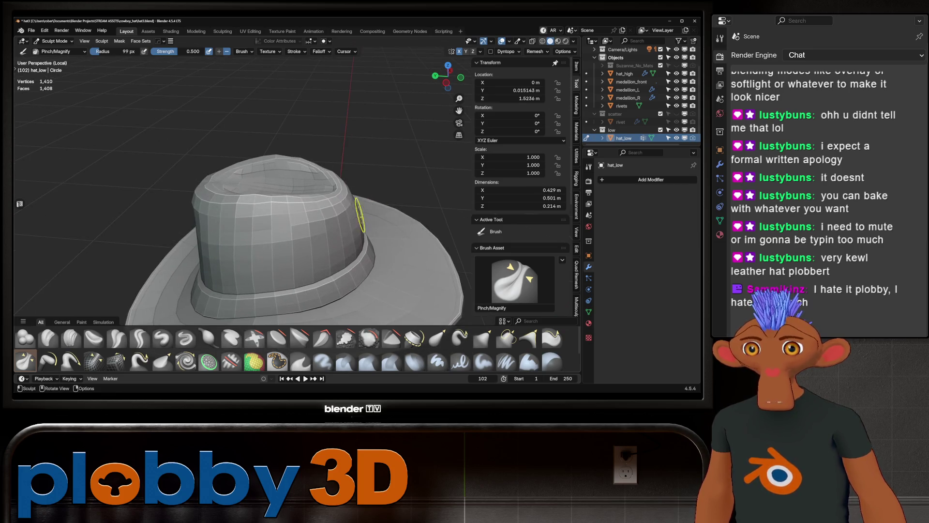
Step: Try a Grab pull on the crown's side at 331 px radius, then undo it
{"action": "key", "text": "g"}
{"action": "key", "text": "f"}
{"action": "left_click", "coordinate": [492, 217]}
{"action": "left_click_drag", "start_coordinate": [332, 217], "coordinate": [374, 228]}
{"action": "key", "text": "ctrl+z"}
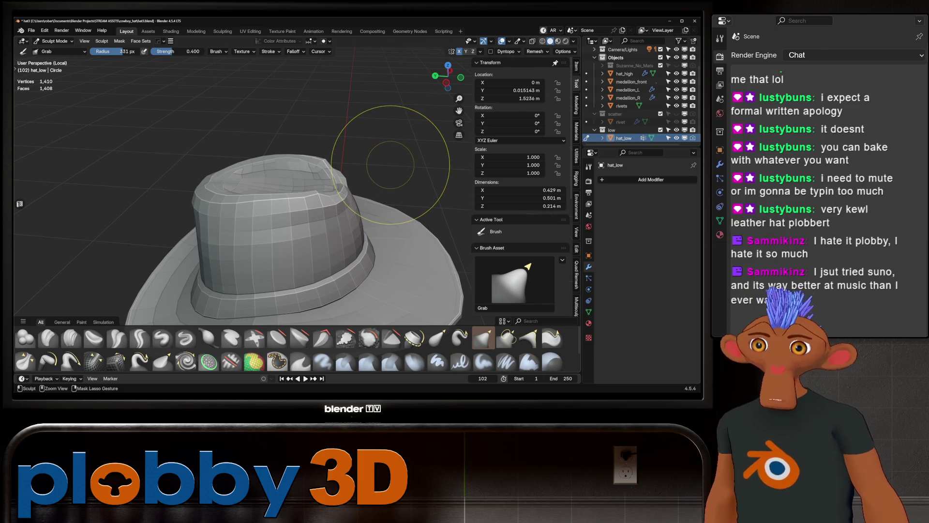
Step: Exit Local View to reveal the high hat, undo the rim dent, and pick the Smooth brush
{"action": "mouse_move", "coordinate": [390, 164]}
{"action": "middle_mouse_down"}
{"action": "mouse_move", "coordinate": [310, 212]}
{"action": "mouse_move", "coordinate": [290, 184]}
{"action": "mouse_move", "coordinate": [290, 151]}
{"action": "mouse_move", "coordinate": [249, 176]}
{"action": "middle_mouse_up"}
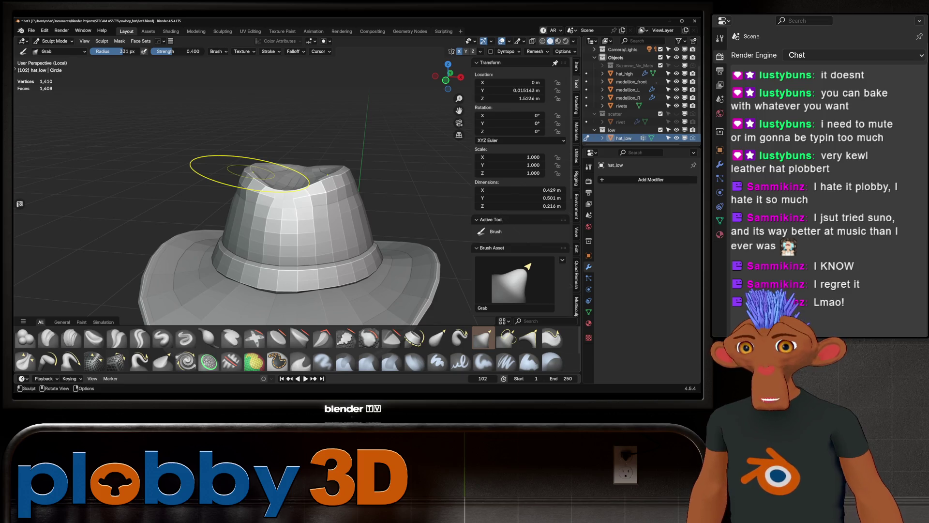
{"action": "key", "text": "KP_Divide"}
{"action": "key", "text": "KP_Divide"}
{"action": "key", "text": "KP_Divide"}
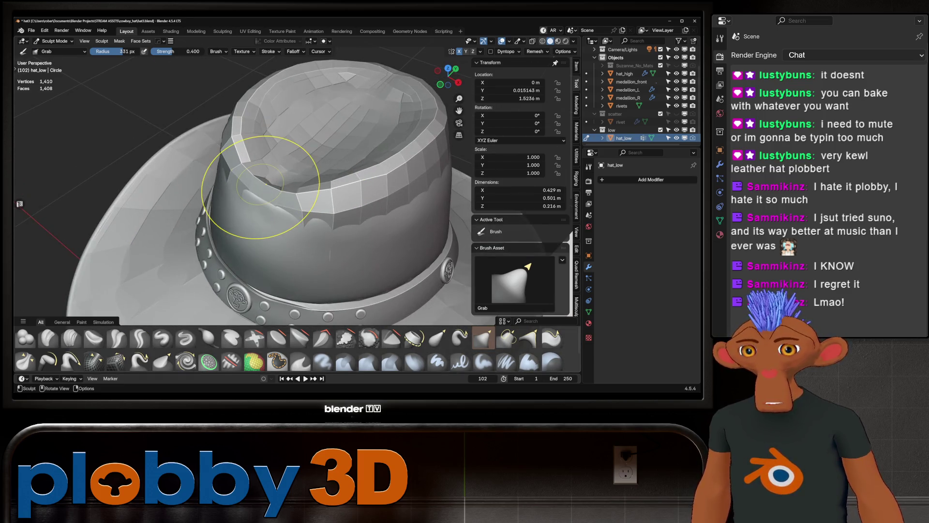
{"action": "mouse_move", "coordinate": [259, 187]}
{"action": "middle_mouse_down"}
{"action": "mouse_move", "coordinate": [276, 151]}
{"action": "mouse_move", "coordinate": [322, 150]}
{"action": "mouse_move", "coordinate": [311, 145]}
{"action": "mouse_move", "coordinate": [324, 101]}
{"action": "middle_mouse_up"}
{"action": "key", "text": "Escape"}
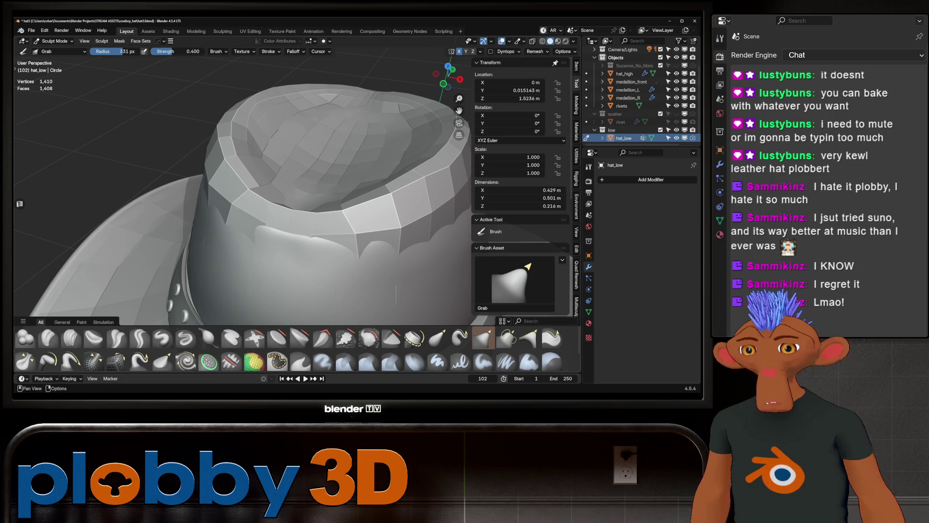
{"action": "left_click", "coordinate": [368, 338]}
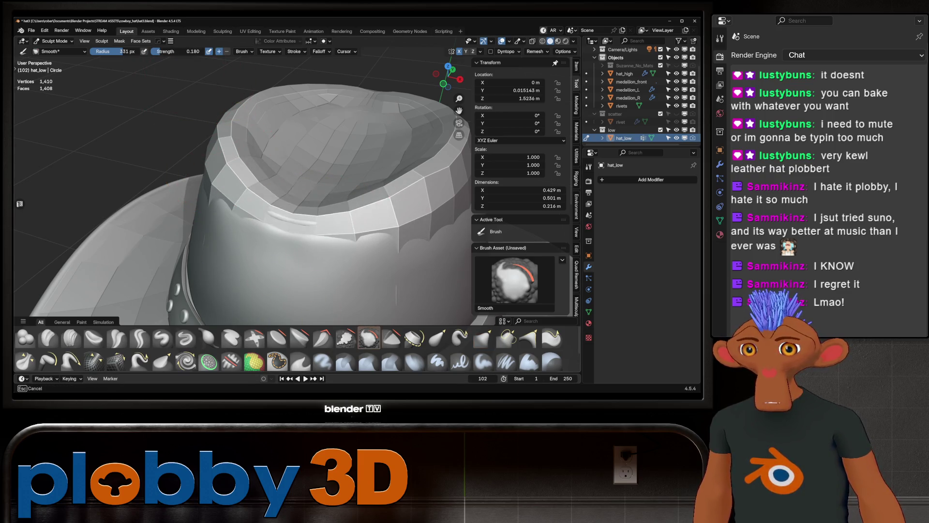
{"action": "mouse_move", "coordinate": [280, 208]}
{"action": "middle_mouse_down"}
{"action": "mouse_move", "coordinate": [262, 227]}
{"action": "mouse_move", "coordinate": [304, 185]}
{"action": "middle_mouse_up"}
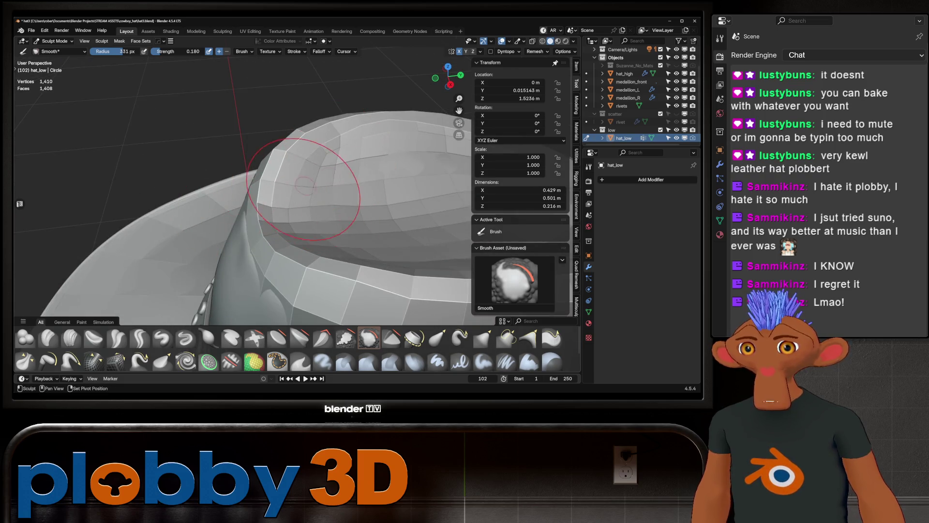
Step: Reshape the low hat's crown with Grab strokes, pulling it back up to full height
{"action": "mouse_move", "coordinate": [440, 181]}
{"action": "middle_mouse_down"}
{"action": "mouse_move", "coordinate": [238, 248]}
{"action": "mouse_move", "coordinate": [270, 227]}
{"action": "mouse_move", "coordinate": [280, 270]}
{"action": "mouse_move", "coordinate": [263, 182]}
{"action": "mouse_move", "coordinate": [223, 250]}
{"action": "mouse_move", "coordinate": [242, 228]}
{"action": "mouse_move", "coordinate": [256, 177]}
{"action": "mouse_move", "coordinate": [221, 238]}
{"action": "mouse_move", "coordinate": [233, 183]}
{"action": "mouse_move", "coordinate": [240, 247]}
{"action": "middle_mouse_up"}
{"action": "key", "text": "g"}
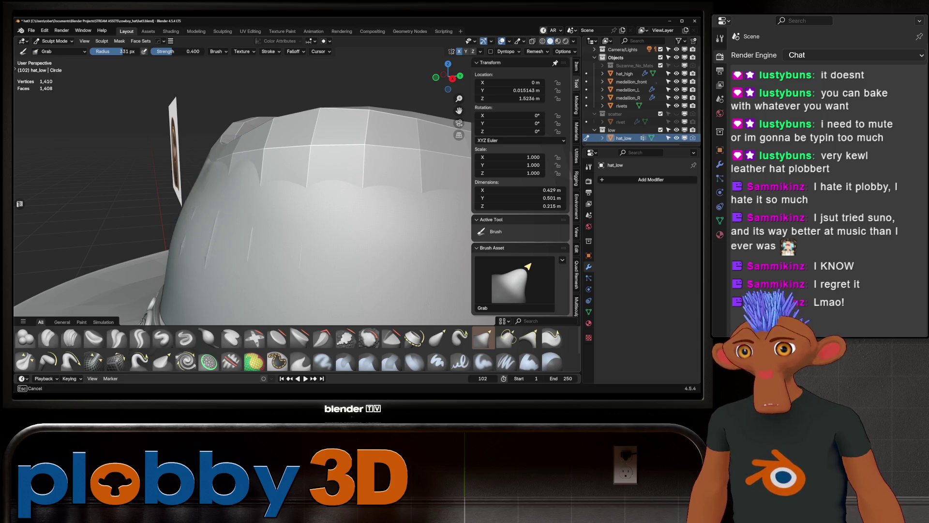
{"action": "mouse_move", "coordinate": [198, 174]}
{"action": "middle_mouse_down"}
{"action": "mouse_move", "coordinate": [201, 207]}
{"action": "mouse_move", "coordinate": [312, 207]}
{"action": "mouse_move", "coordinate": [274, 186]}
{"action": "mouse_move", "coordinate": [340, 223]}
{"action": "middle_mouse_up"}
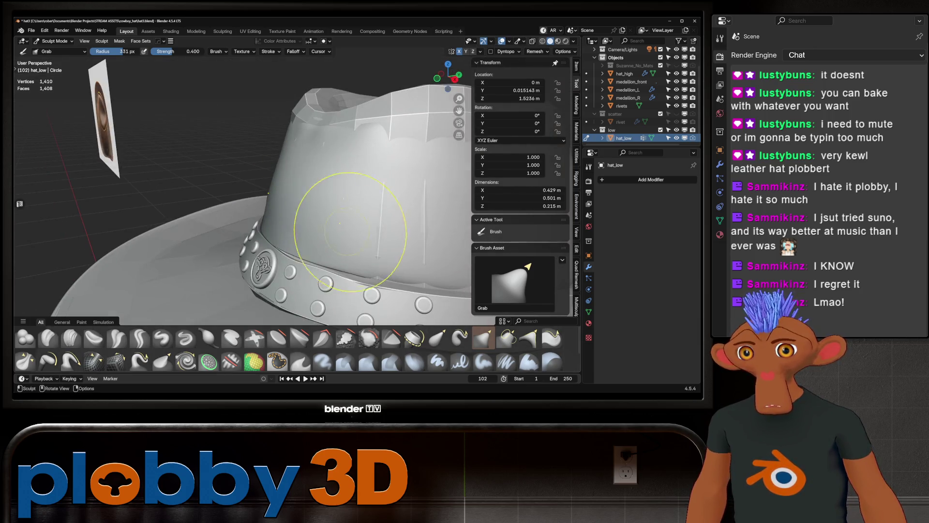
{"action": "left_click_drag", "start_coordinate": [303, 209], "coordinate": [305, 203]}
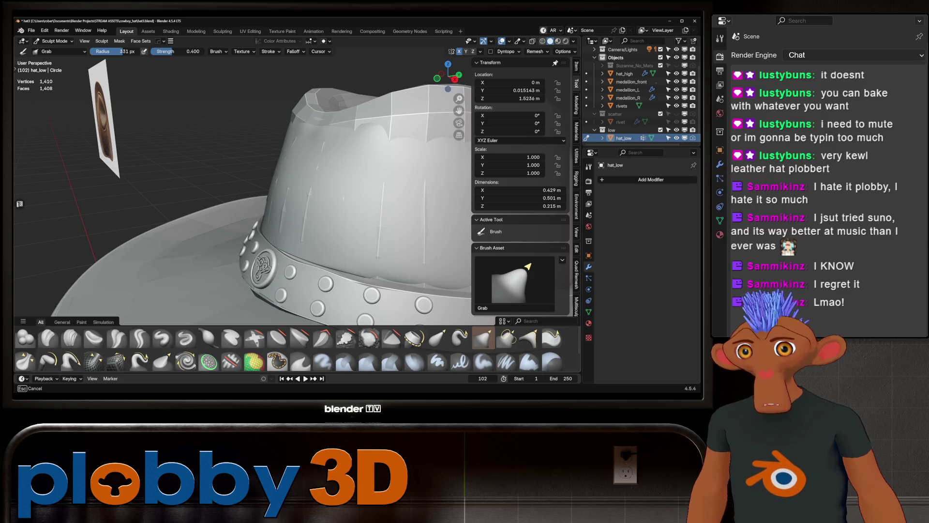
{"action": "scroll", "coordinate": [305, 203], "scroll_direction": "down", "scroll_amount": 5}
{"action": "mouse_move", "coordinate": [305, 204]}
{"action": "middle_mouse_down"}
{"action": "mouse_move", "coordinate": [353, 207]}
{"action": "mouse_move", "coordinate": [405, 155]}
{"action": "middle_mouse_up"}
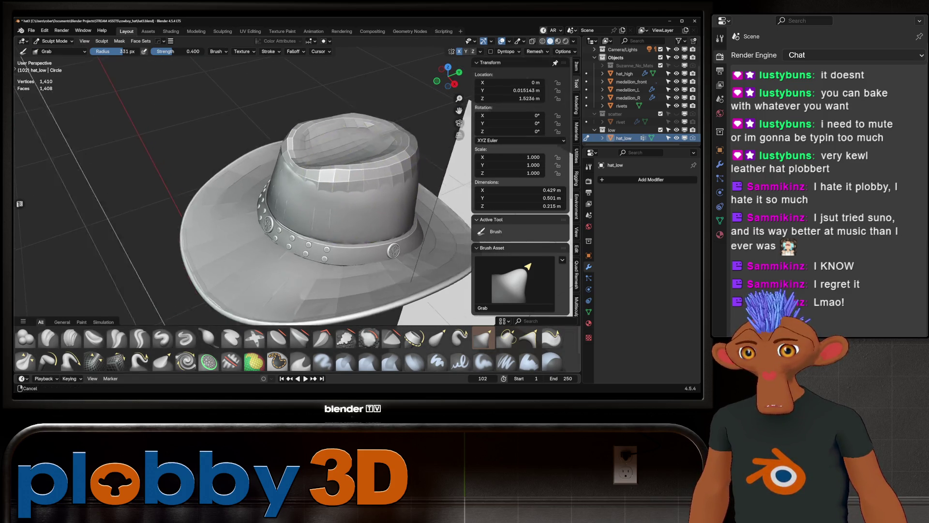
{"action": "scroll", "coordinate": [384, 181], "scroll_direction": "up", "scroll_amount": 4}
{"action": "left_click_drag", "start_coordinate": [338, 203], "coordinate": [271, 145]}
{"action": "mouse_move", "coordinate": [270, 145]}
{"action": "middle_mouse_down"}
{"action": "mouse_move", "coordinate": [309, 174]}
{"action": "mouse_move", "coordinate": [280, 221]}
{"action": "middle_mouse_up"}
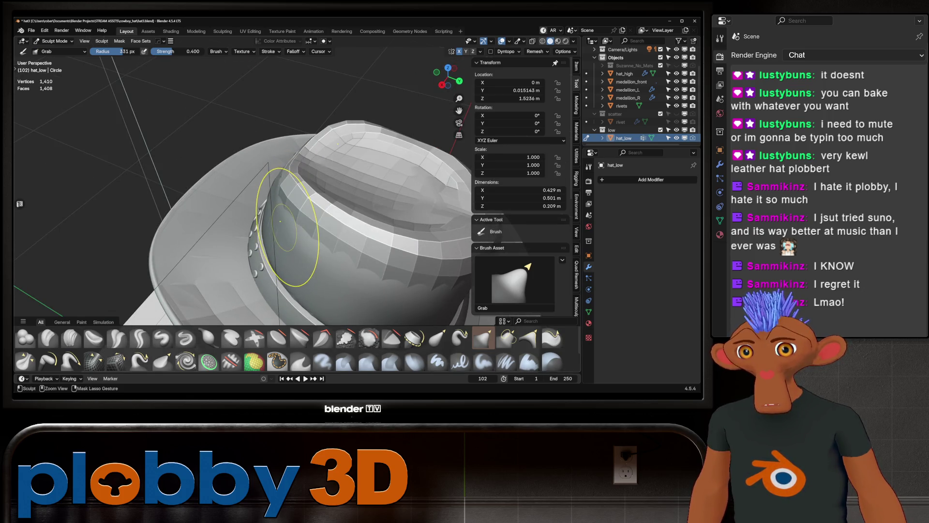
{"action": "middle_click_drag", "start_coordinate": [285, 228], "coordinate": [234, 248]}
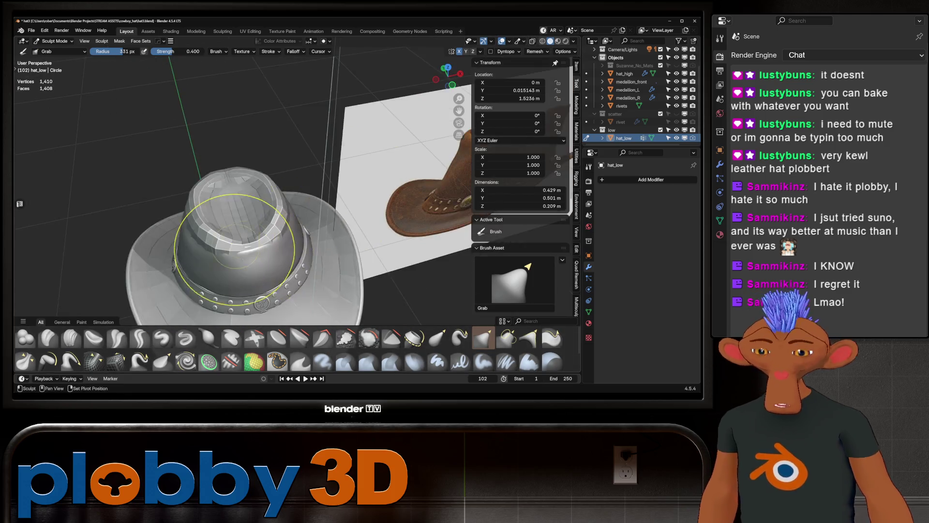
{"action": "mouse_move", "coordinate": [280, 187]}
{"action": "middle_mouse_down"}
{"action": "mouse_move", "coordinate": [249, 155]}
{"action": "mouse_move", "coordinate": [310, 148]}
{"action": "mouse_move", "coordinate": [393, 176]}
{"action": "middle_mouse_up"}
{"action": "scroll", "coordinate": [310, 148], "scroll_direction": "up", "scroll_amount": 3}
{"action": "scroll", "coordinate": [394, 176], "scroll_direction": "down", "scroll_amount": 3}
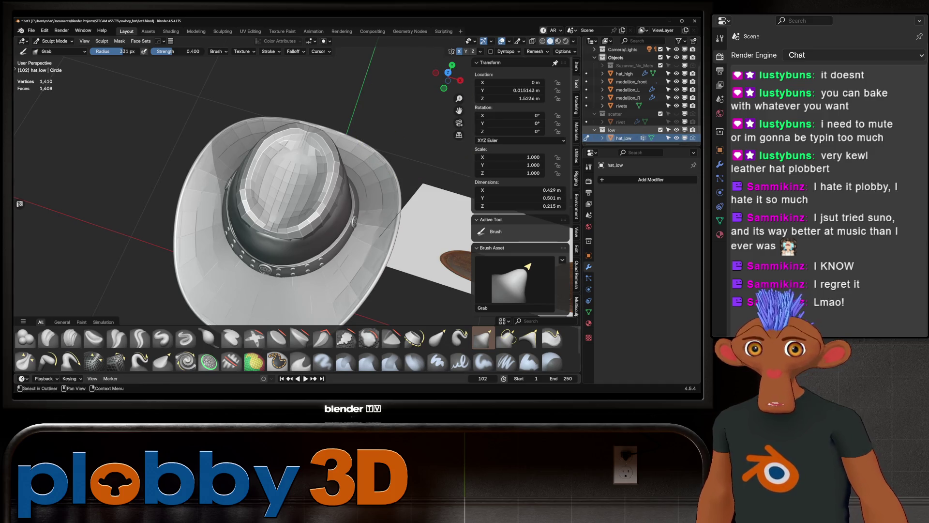
Step: Hide hat_low, make hat_high the active object, and return to Object Mode
{"action": "left_click", "coordinate": [676, 138]}
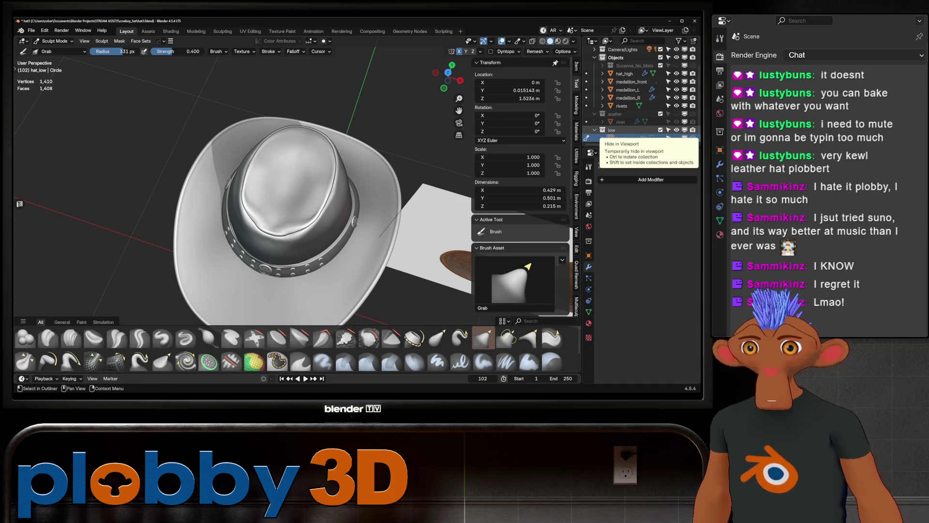
{"action": "left_click", "coordinate": [624, 74]}
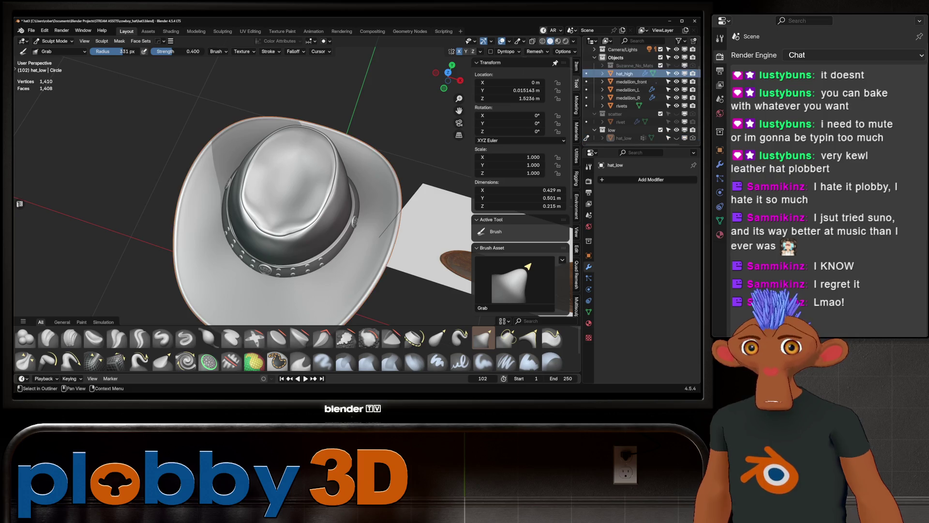
{"action": "scroll", "coordinate": [360, 150], "scroll_direction": "down", "scroll_amount": 2}
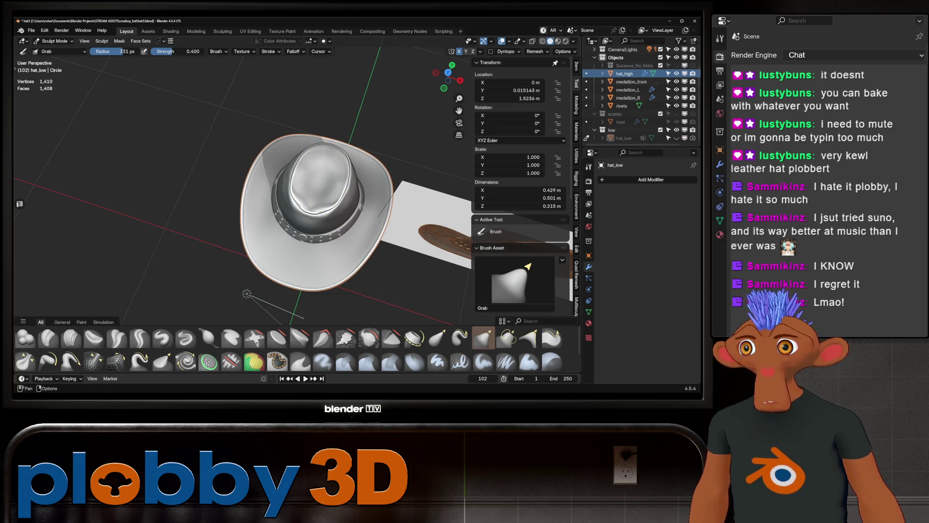
{"action": "left_click", "coordinate": [54, 41]}
{"action": "left_click", "coordinate": [54, 51]}
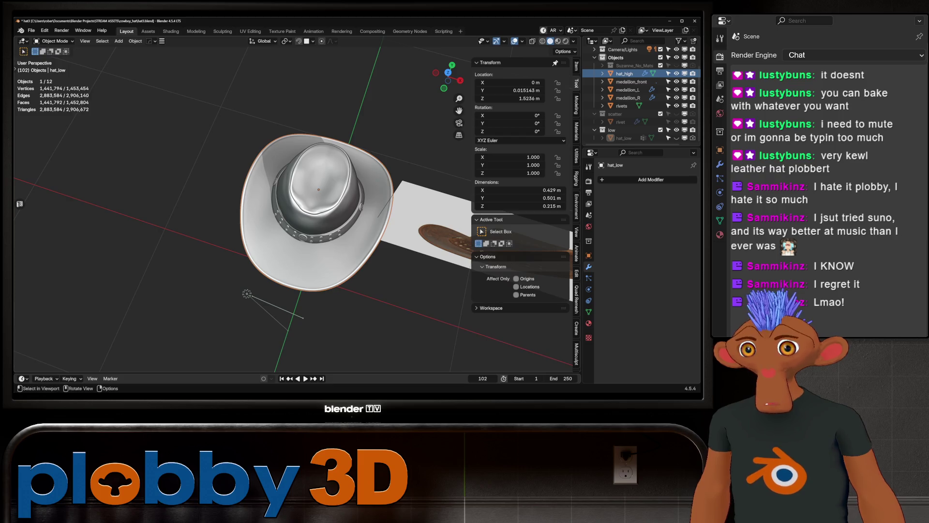
Step: Duplicate hat_high, keeping the copy at its original position
{"action": "key", "text": "KP_Decimal"}
{"action": "left_click_drag", "start_coordinate": [448, 80], "coordinate": [448, 104]}
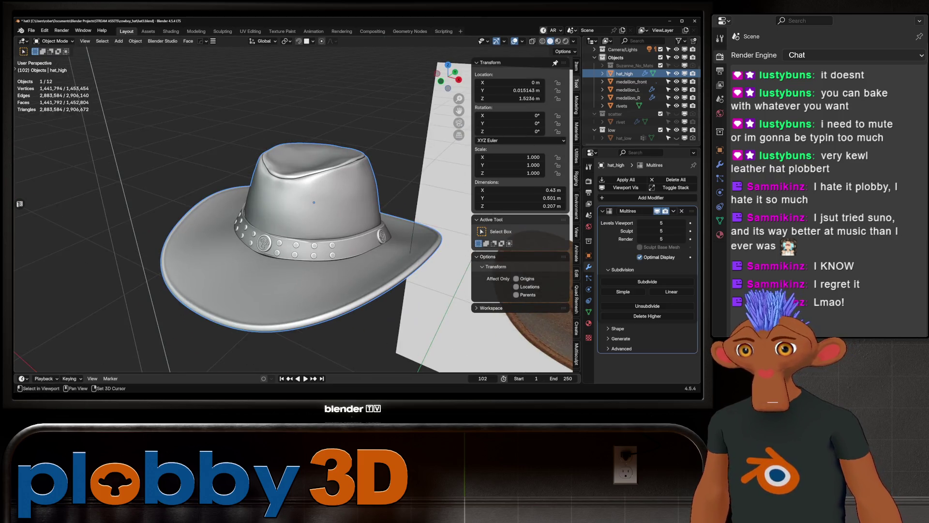
{"action": "key", "text": "shift+d"}
{"action": "key", "text": "Escape"}
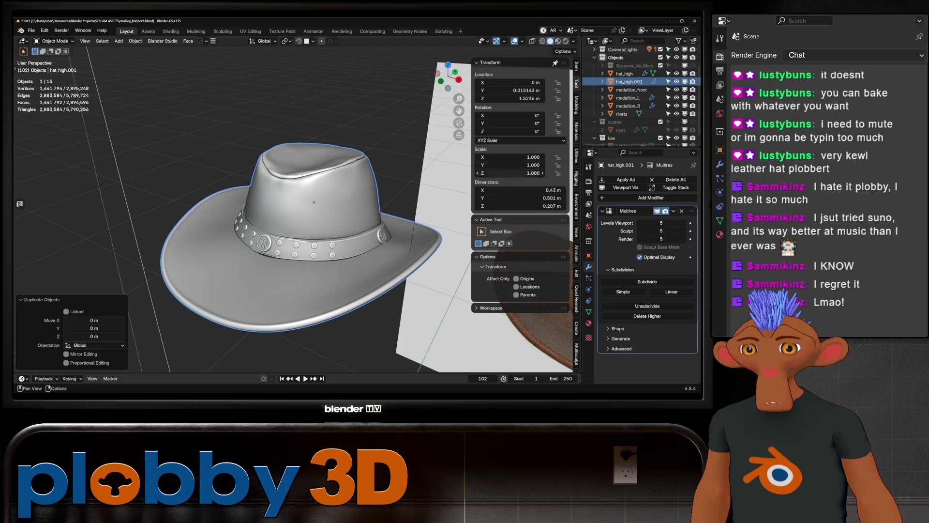
Step: Isolate the copy, set its Multires viewport level to 1, and apply the modifier
{"action": "left_click", "coordinate": [640, 223]}
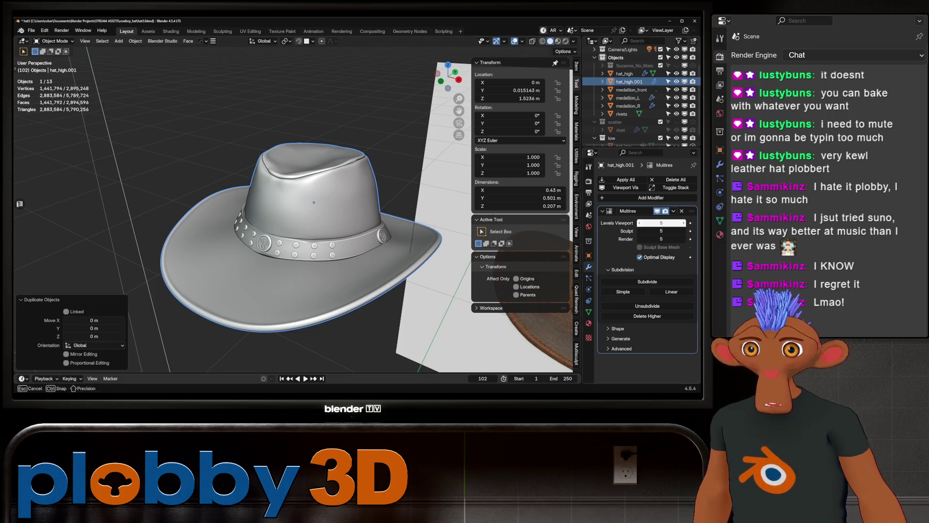
{"action": "type", "text": "4"}
{"action": "key", "text": "KP_Divide"}
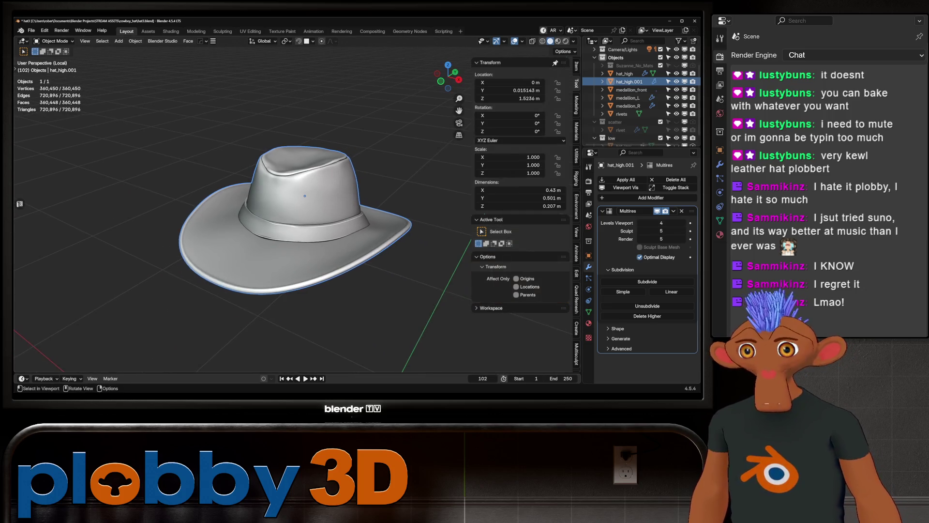
{"action": "left_click", "coordinate": [639, 223]}
{"action": "left_click", "coordinate": [639, 222]}
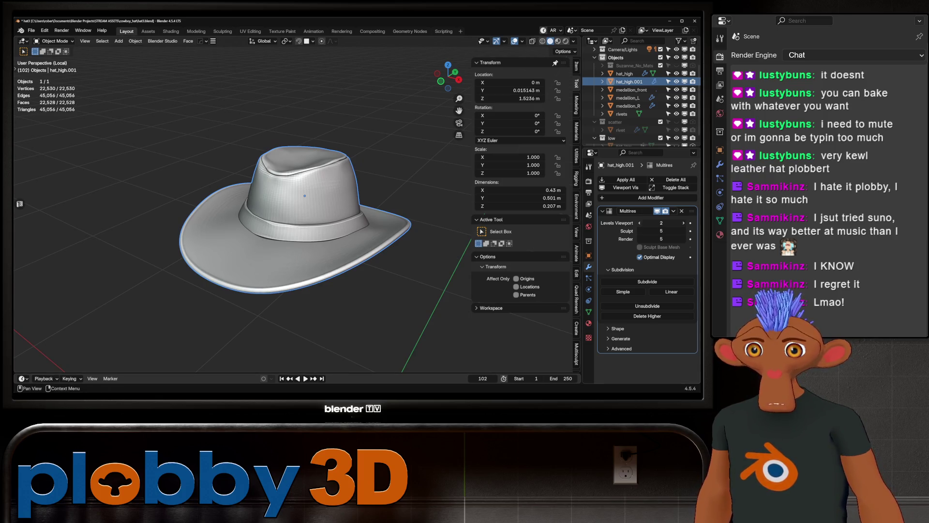
{"action": "left_click", "coordinate": [639, 222]}
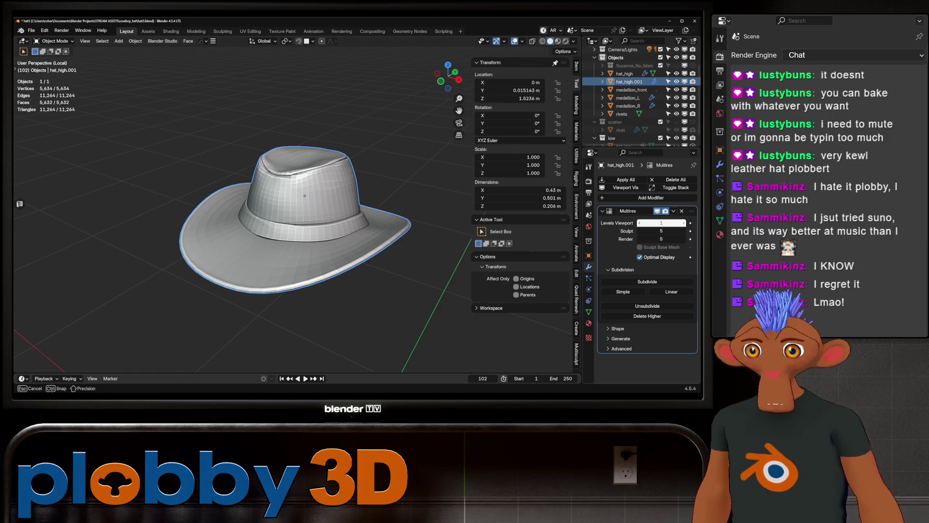
{"action": "left_click", "coordinate": [683, 223]}
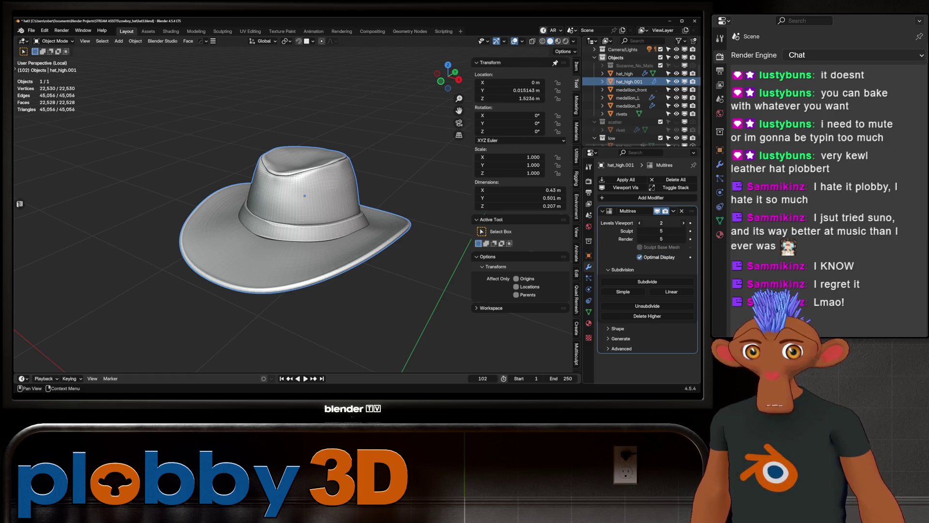
{"action": "left_click", "coordinate": [639, 223]}
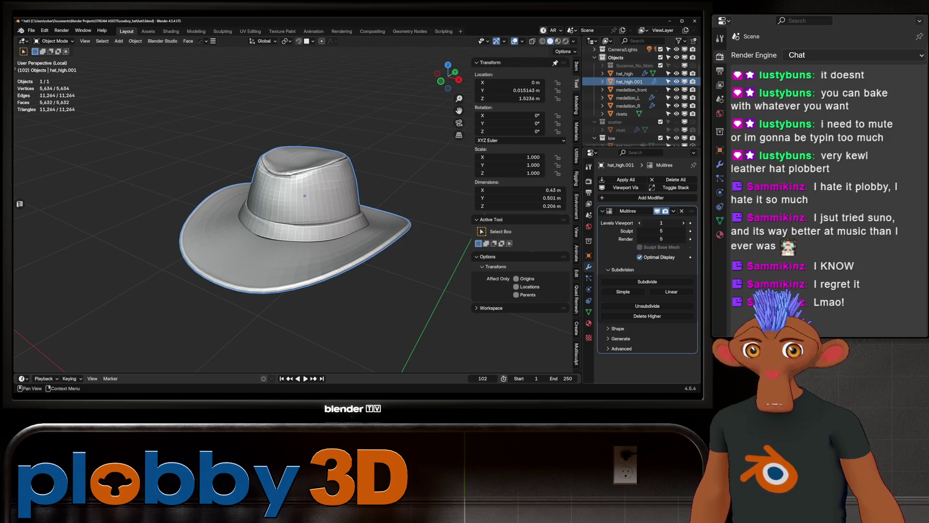
{"action": "left_click", "coordinate": [639, 222]}
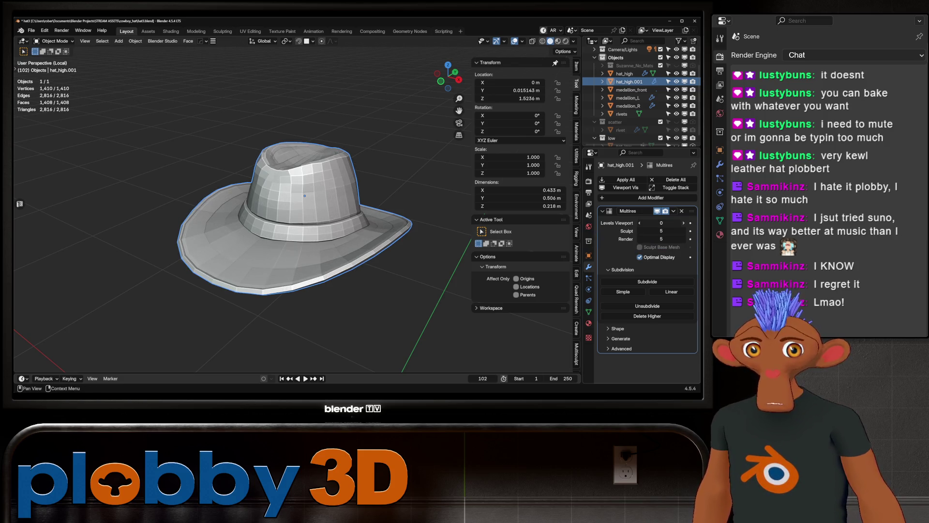
{"action": "left_click", "coordinate": [683, 223]}
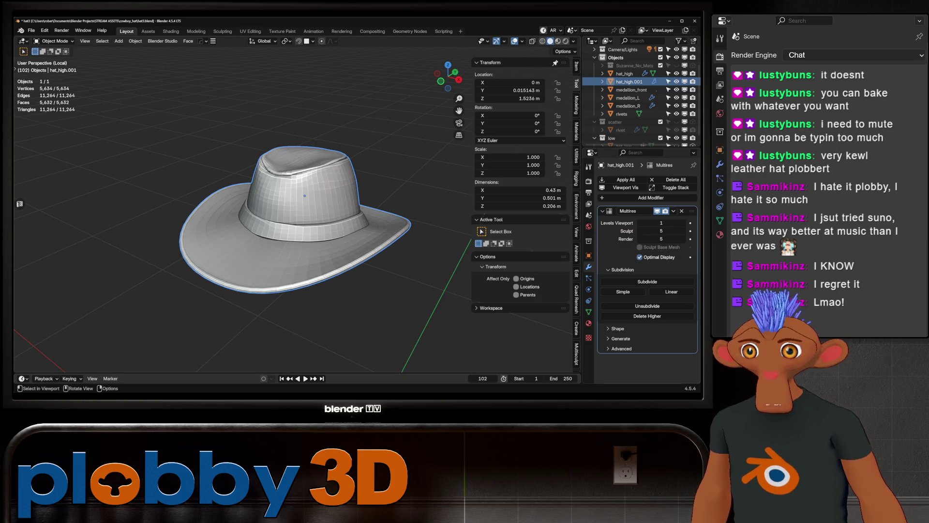
{"action": "middle_click_drag", "start_coordinate": [304, 195], "coordinate": [309, 187]}
{"action": "scroll", "coordinate": [310, 186], "scroll_direction": "up", "scroll_amount": 3}
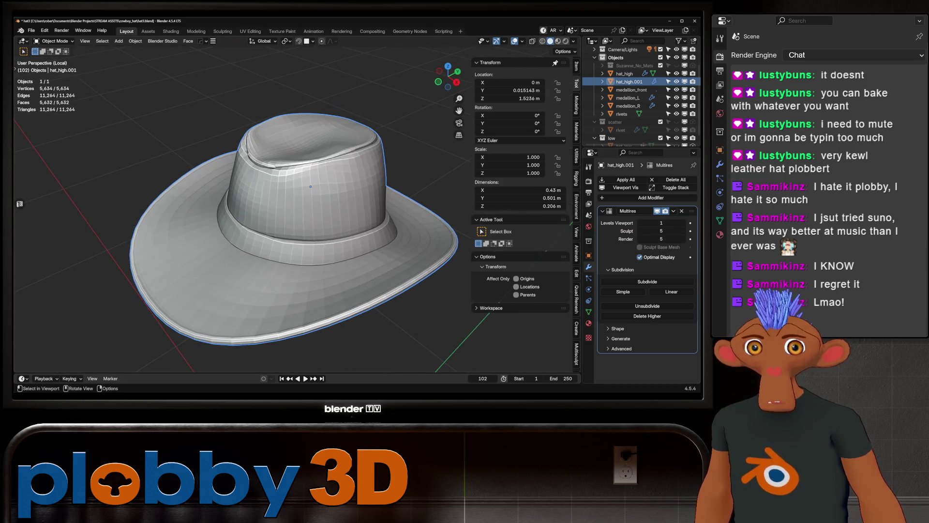
{"action": "key", "text": "ctrl+a"}
Step: Select the face loop along the crown rim, grow it into a wider band, and delete those faces
{"action": "key", "text": "Tab"}
{"action": "scroll", "coordinate": [382, 241], "scroll_direction": "up", "scroll_amount": 5}
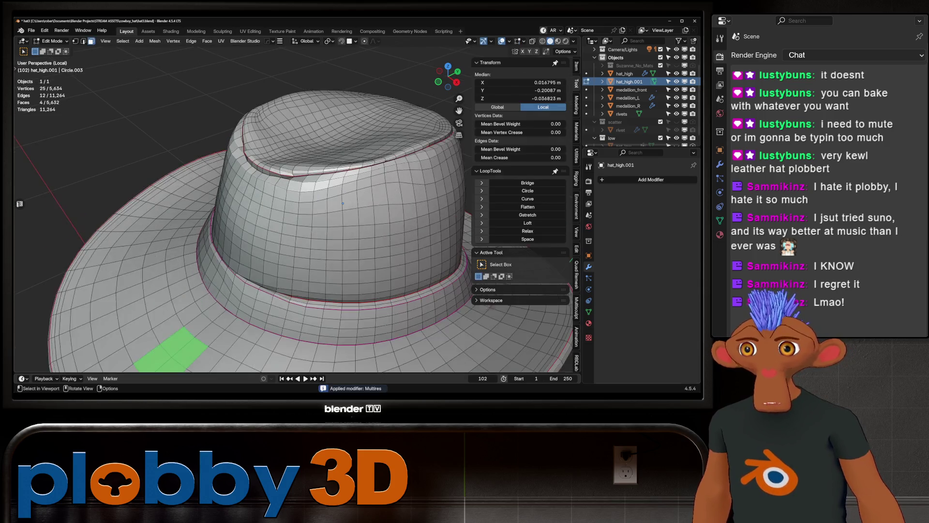
{"action": "left_click", "coordinate": [381, 240], "text": "alt"}
{"action": "scroll", "coordinate": [387, 239], "scroll_direction": "up", "scroll_amount": 2}
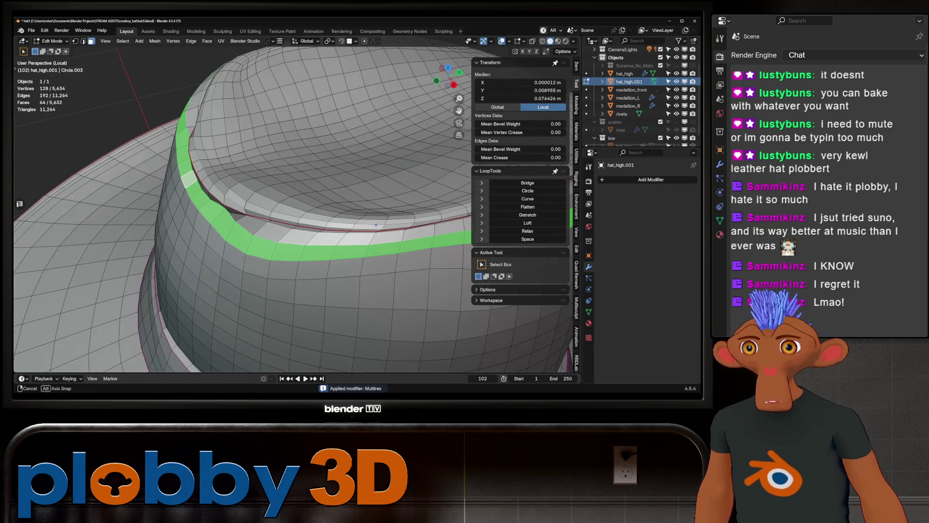
{"action": "middle_click_drag", "start_coordinate": [387, 239], "coordinate": [421, 231]}
{"action": "left_click", "coordinate": [237, 207], "text": "alt"}
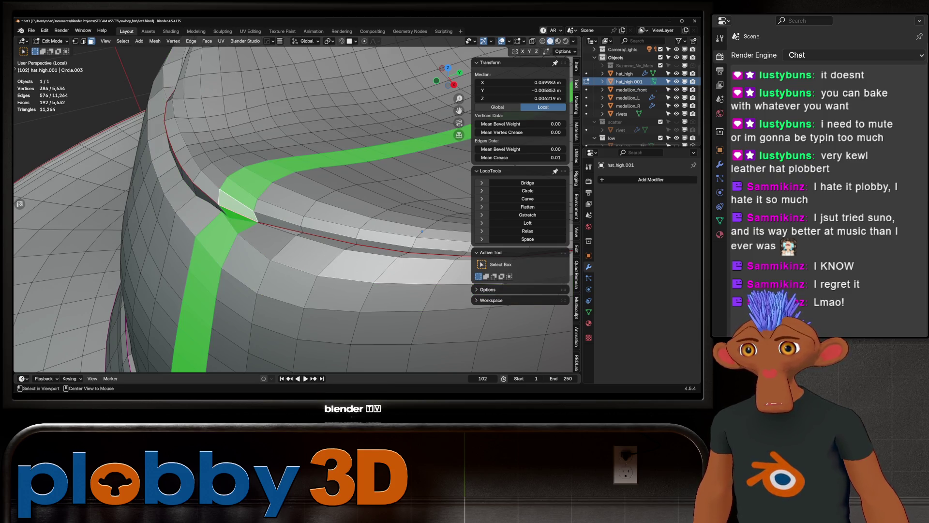
{"action": "left_click", "coordinate": [223, 208], "text": "alt"}
{"action": "key", "text": "ctrl+KP_Add"}
{"action": "key", "text": "ctrl+KP_Add"}
{"action": "key", "text": "ctrl+KP_Add"}
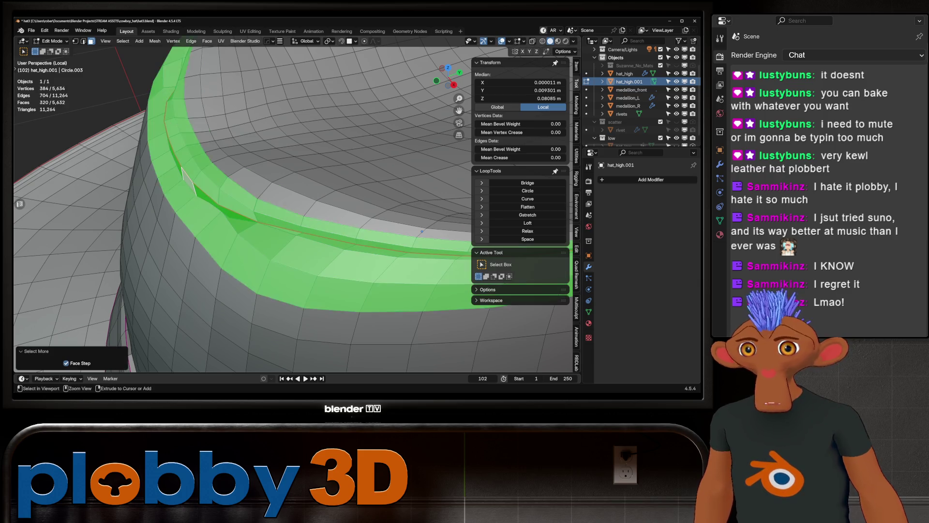
{"action": "key", "text": "ctrl+KP_Subtract"}
{"action": "middle_click_drag", "start_coordinate": [422, 231], "coordinate": [227, 183]}
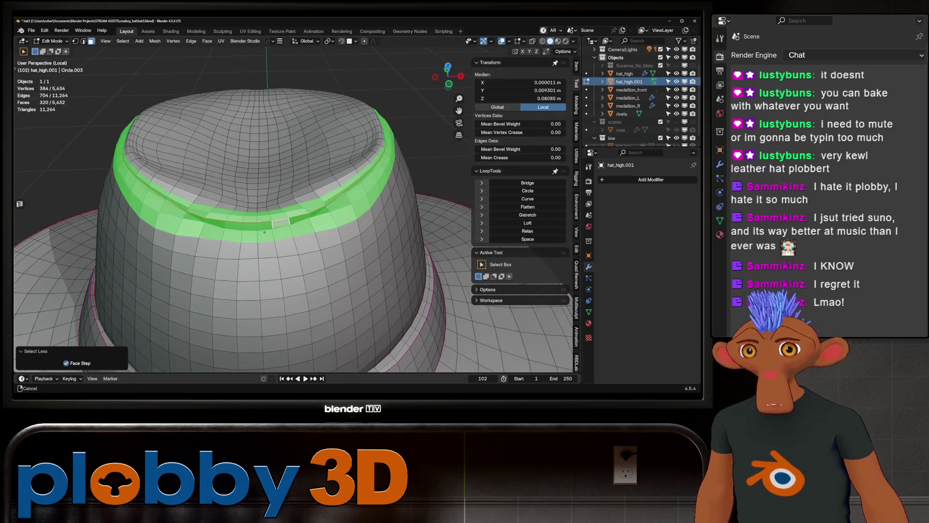
{"action": "key", "text": "x"}
{"action": "left_click", "coordinate": [228, 204]}
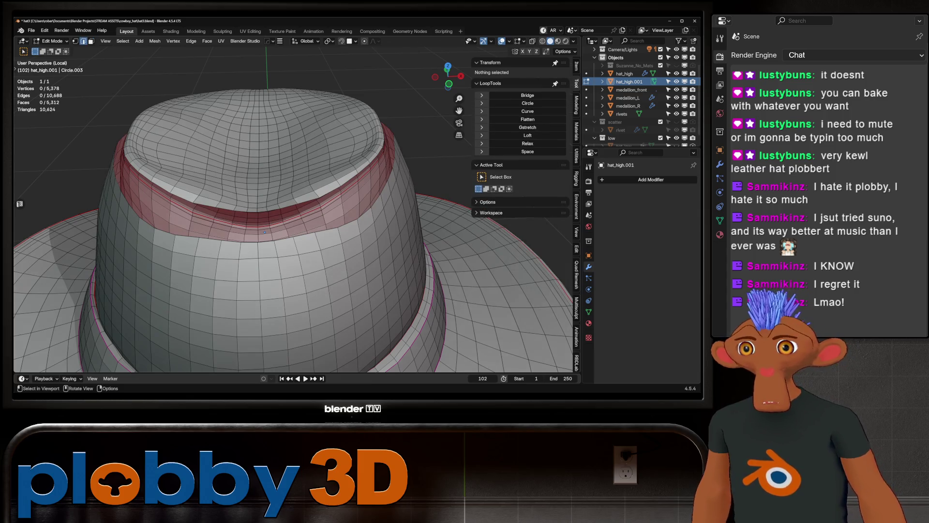
Step: Fill the gap with new faces, add an edge loop around the crown, and return to Object Mode
{"action": "left_click", "coordinate": [265, 231]}
{"action": "mouse_move", "coordinate": [264, 231]}
{"action": "middle_mouse_down"}
{"action": "mouse_move", "coordinate": [297, 171]}
{"action": "mouse_move", "coordinate": [227, 214]}
{"action": "mouse_move", "coordinate": [194, 286]}
{"action": "mouse_move", "coordinate": [242, 244]}
{"action": "mouse_move", "coordinate": [284, 237]}
{"action": "mouse_move", "coordinate": [224, 224]}
{"action": "mouse_move", "coordinate": [244, 195]}
{"action": "middle_mouse_up"}
{"action": "scroll", "coordinate": [297, 171], "scroll_direction": "down", "scroll_amount": 4}
{"action": "key", "text": "f"}
{"action": "key", "text": "f"}
{"action": "key", "text": "f"}
{"action": "key", "text": "f"}
{"action": "key", "text": "f"}
{"action": "key", "text": "f"}
{"action": "key", "text": "ctrl+r"}
{"action": "left_click", "coordinate": [194, 286]}
{"action": "key", "text": "Tab"}
{"action": "scroll", "coordinate": [195, 286], "scroll_direction": "down", "scroll_amount": 3}
{"action": "scroll", "coordinate": [266, 246], "scroll_direction": "up", "scroll_amount": 3}
{"action": "scroll", "coordinate": [266, 247], "scroll_direction": "down", "scroll_amount": 3}
{"action": "scroll", "coordinate": [284, 237], "scroll_direction": "up", "scroll_amount": 5}
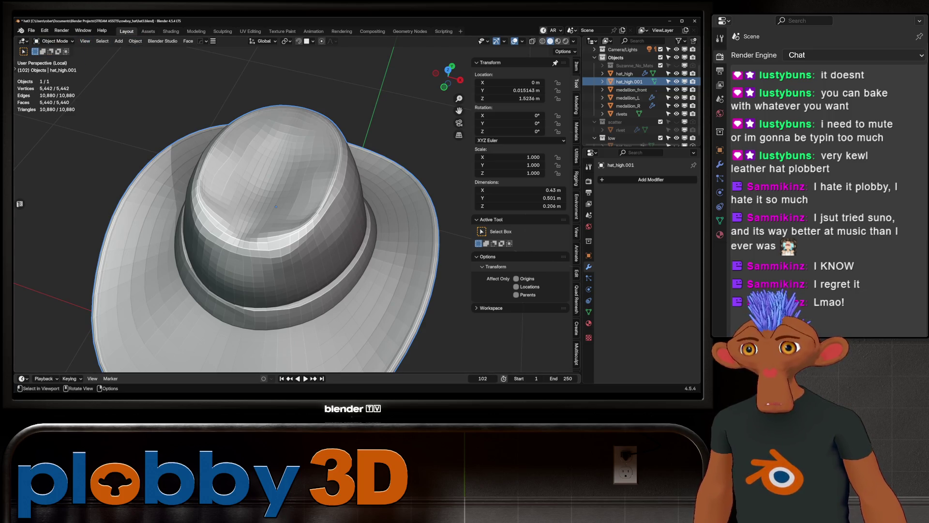
Step: Leave local view to show all objects and select hat_low
{"action": "left_click", "coordinate": [54, 40]}
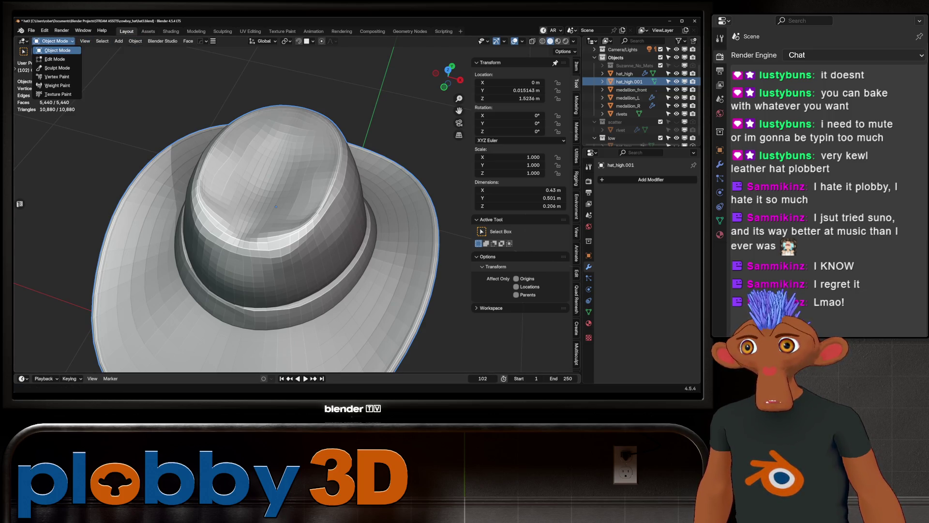
{"action": "key", "text": "Escape"}
{"action": "key", "text": "KP_Divide"}
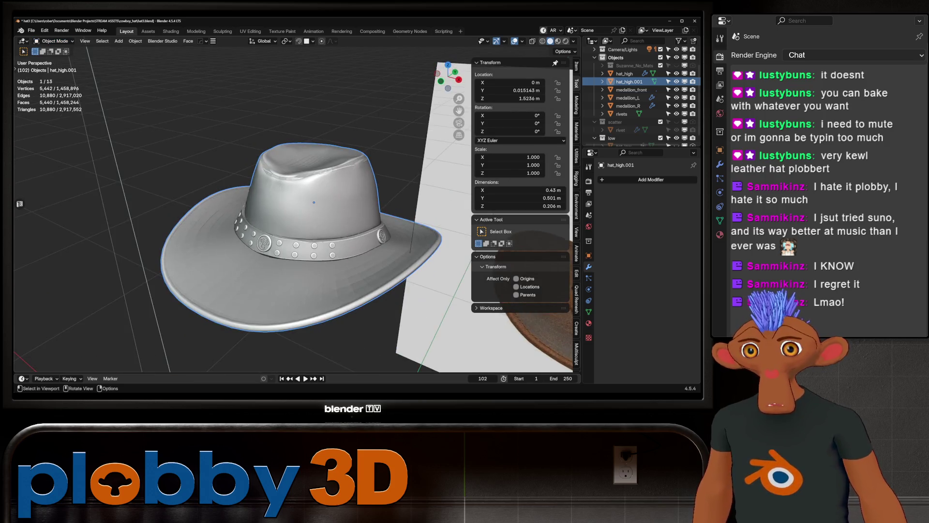
{"action": "scroll", "coordinate": [629, 96], "scroll_direction": "down", "scroll_amount": 1}
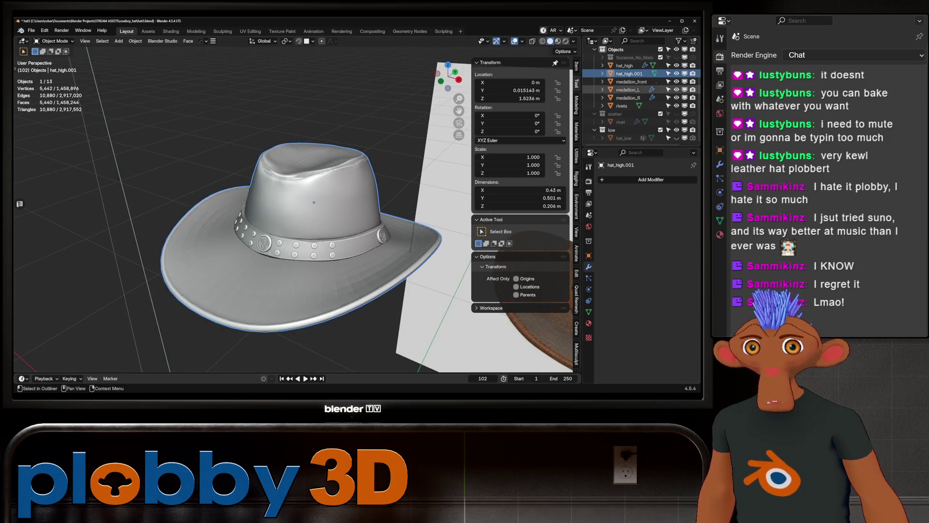
{"action": "left_click", "coordinate": [623, 138]}
Step: Add a Shrinkwrap to hat_low targeting hat_high.001 with the Target Normal Project wrap method
{"action": "left_click", "coordinate": [624, 179]}
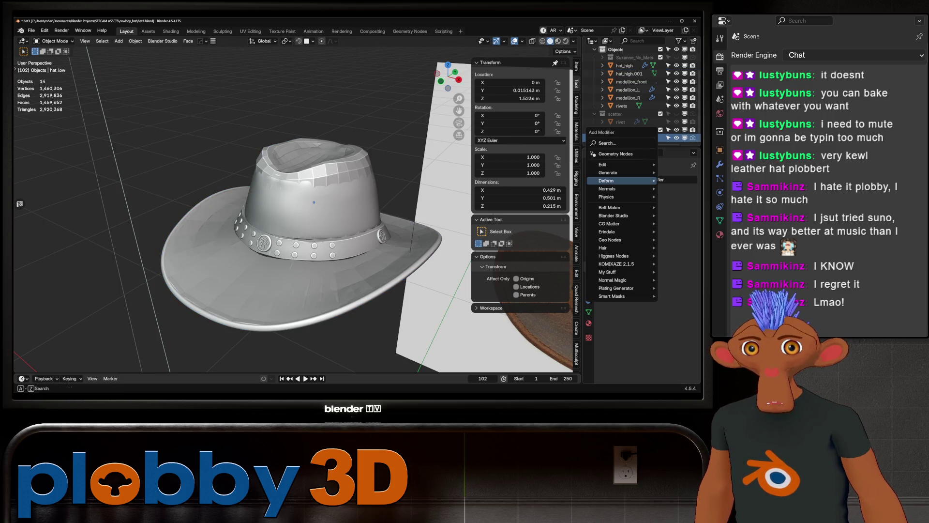
{"action": "mouse_move", "coordinate": [625, 180]}
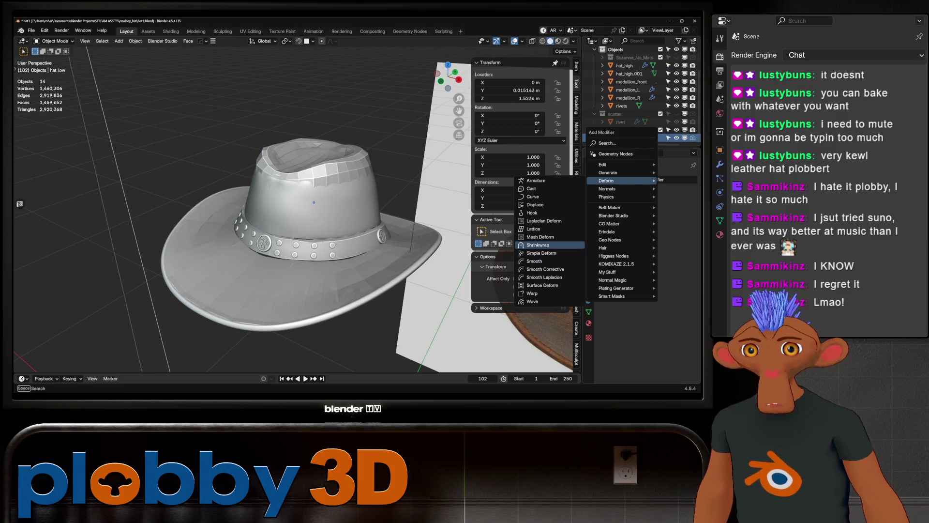
{"action": "left_click", "coordinate": [537, 245]}
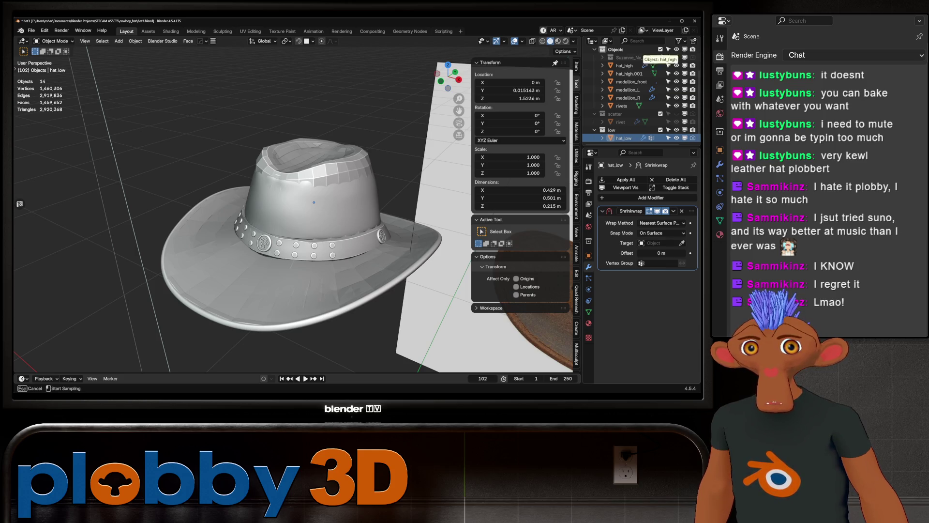
{"action": "left_click", "coordinate": [629, 73]}
{"action": "mouse_move", "coordinate": [309, 203]}
{"action": "middle_mouse_down"}
{"action": "mouse_move", "coordinate": [295, 227]}
{"action": "mouse_move", "coordinate": [279, 213]}
{"action": "mouse_move", "coordinate": [327, 257]}
{"action": "middle_mouse_up"}
{"action": "scroll", "coordinate": [292, 243], "scroll_direction": "up", "scroll_amount": 4}
{"action": "scroll", "coordinate": [279, 213], "scroll_direction": "down", "scroll_amount": 8}
{"action": "scroll", "coordinate": [275, 218], "scroll_direction": "up", "scroll_amount": 8}
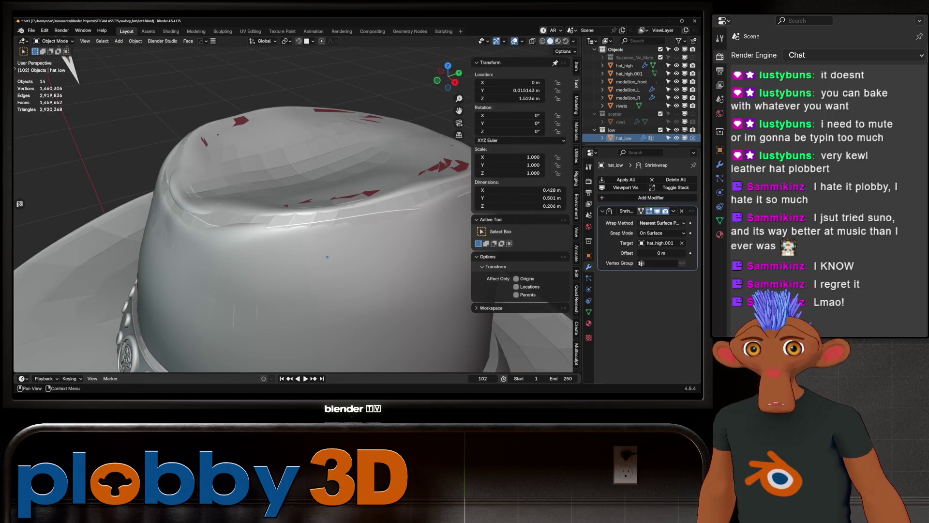
{"action": "left_click", "coordinate": [661, 223]}
{"action": "left_click", "coordinate": [659, 259]}
{"action": "scroll", "coordinate": [318, 221], "scroll_direction": "down", "scroll_amount": 5}
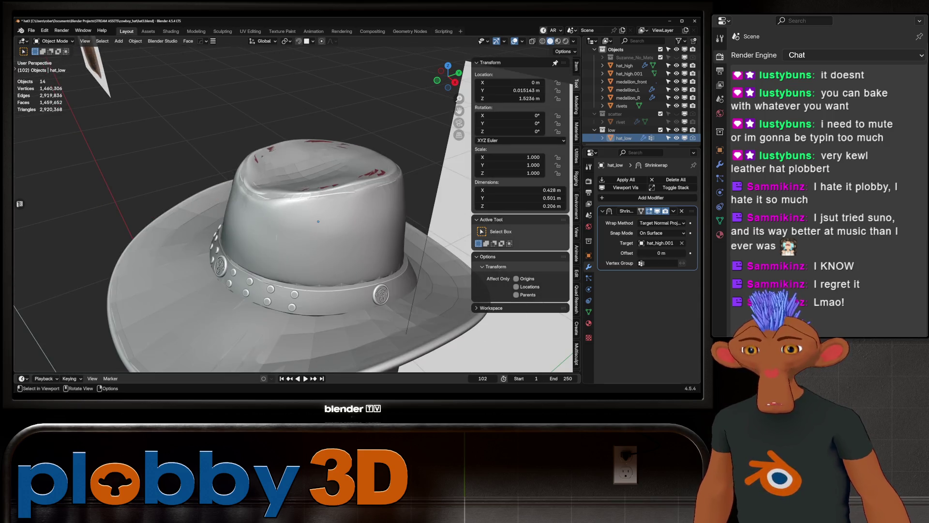
Step: Check hat_high.001 and hat_low in Edit Mode, then switch to the Sculpting workspace
{"action": "key", "text": "Tab"}
{"action": "key", "text": "alt+q"}
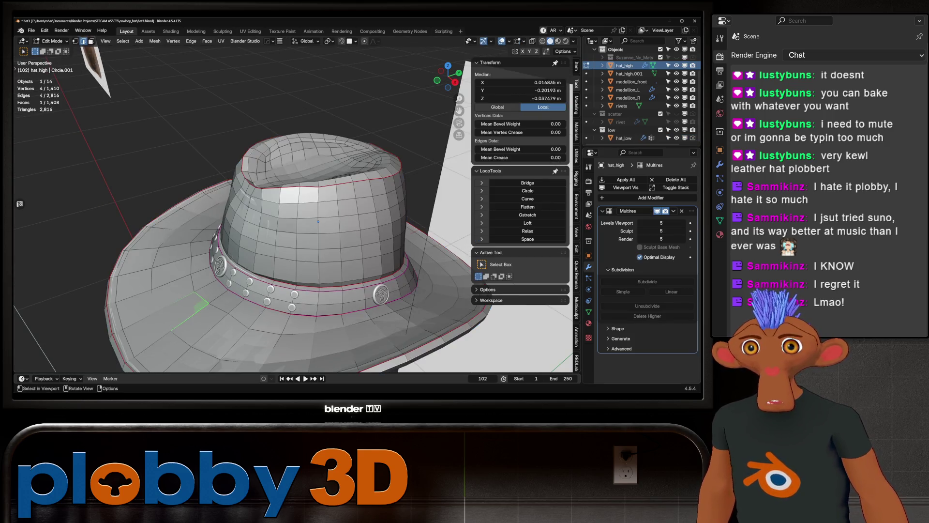
{"action": "key", "text": "Tab"}
{"action": "left_click", "coordinate": [628, 73]}
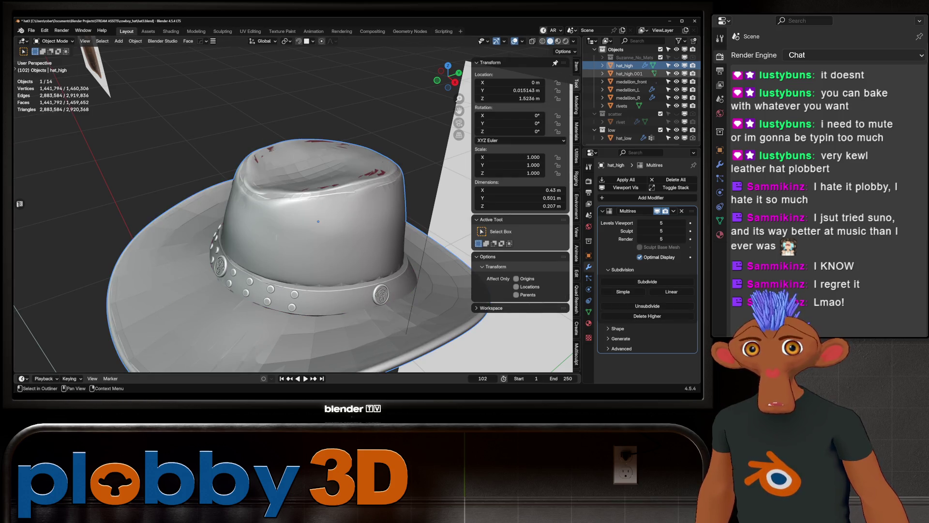
{"action": "key", "text": "Tab"}
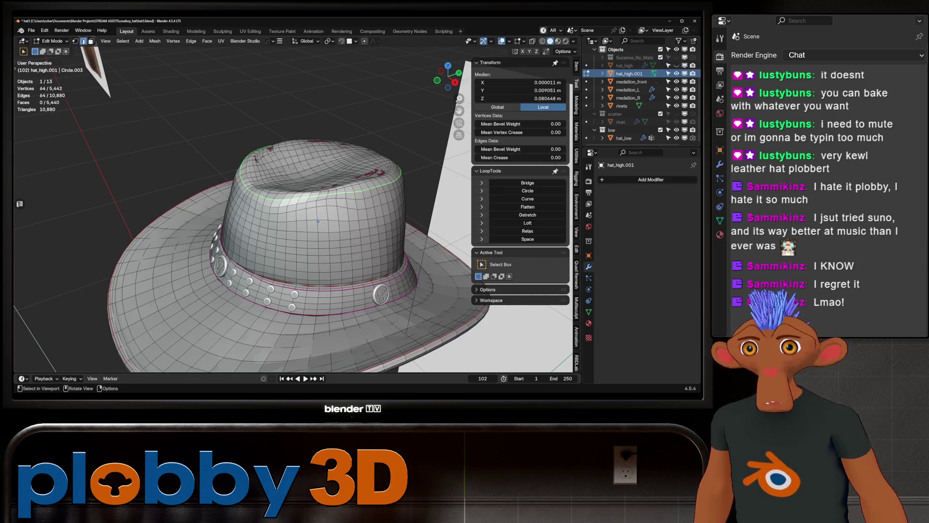
{"action": "key", "text": "Tab"}
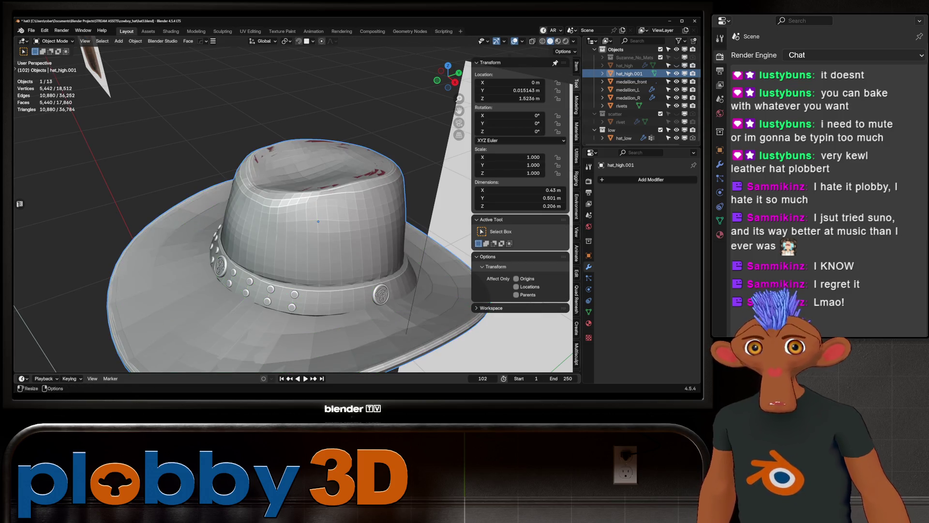
{"action": "left_click", "coordinate": [624, 138]}
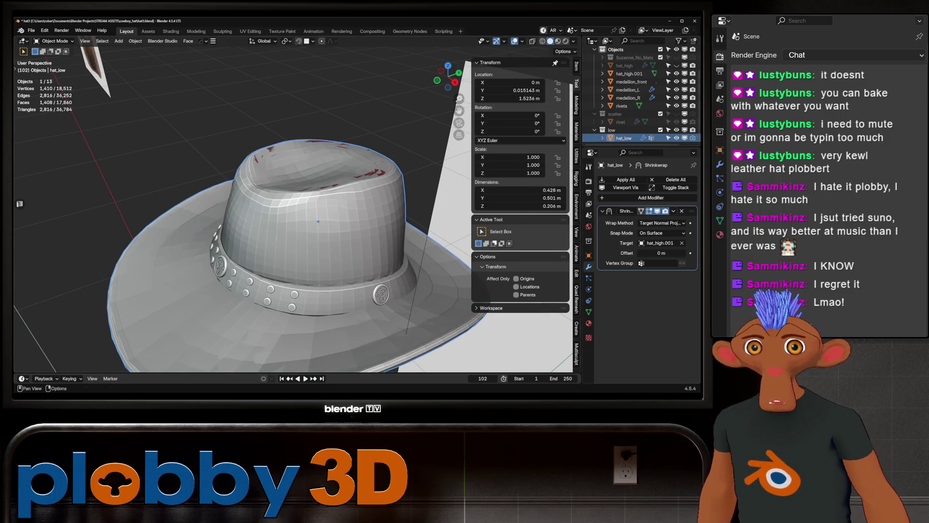
{"action": "key", "text": "Tab"}
{"action": "key", "text": "Tab"}
{"action": "middle_click_drag", "start_coordinate": [291, 194], "coordinate": [310, 267]}
{"action": "middle_click_drag", "start_coordinate": [302, 211], "coordinate": [317, 252]}
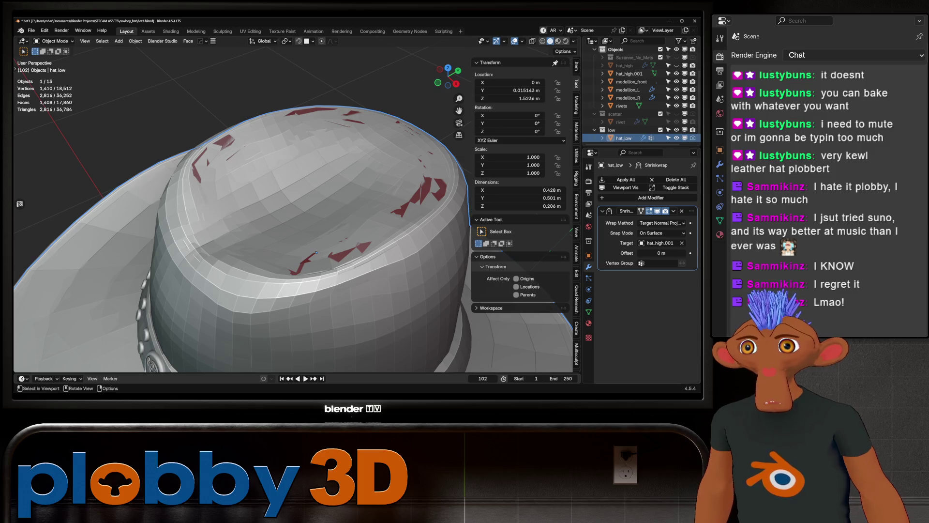
{"action": "left_click", "coordinate": [222, 31]}
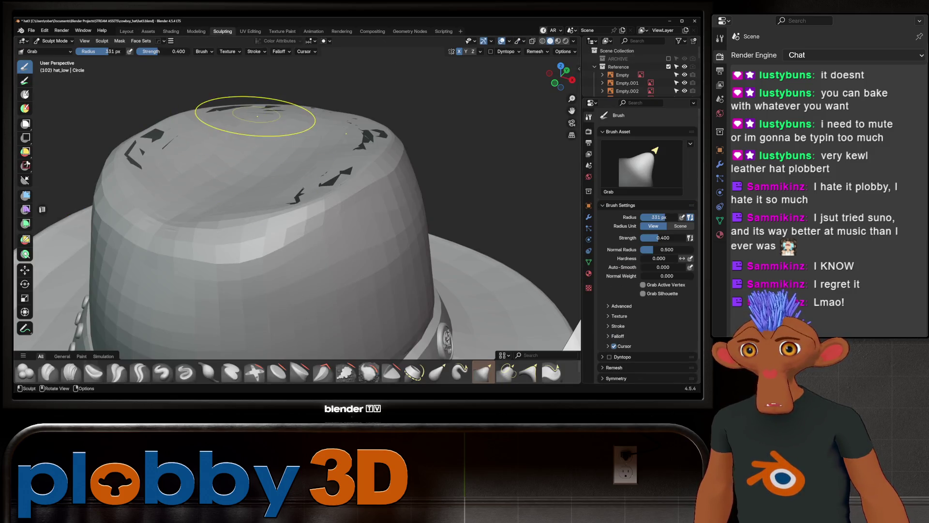
Step: Push the dented crown surface smooth with Grab brush strokes
{"action": "middle_click_drag", "start_coordinate": [259, 115], "coordinate": [266, 183]}
{"action": "mouse_move", "coordinate": [265, 182]}
{"action": "left_mouse_down"}
{"action": "mouse_move", "coordinate": [349, 272]}
{"action": "mouse_move", "coordinate": [271, 262]}
{"action": "mouse_move", "coordinate": [238, 290]}
{"action": "mouse_move", "coordinate": [271, 271]}
{"action": "mouse_move", "coordinate": [145, 162]}
{"action": "left_mouse_up"}
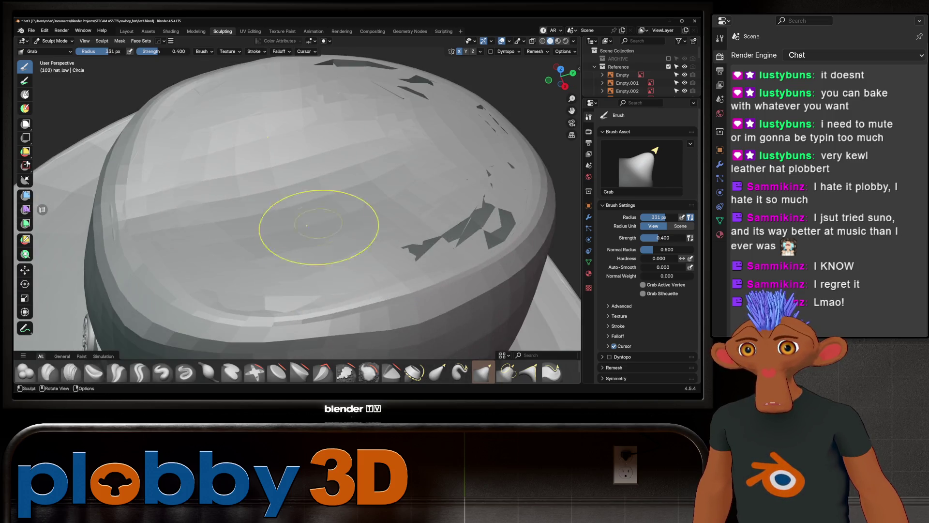
{"action": "middle_click_drag", "start_coordinate": [317, 226], "coordinate": [340, 234]}
{"action": "scroll", "coordinate": [446, 176], "scroll_direction": "down", "scroll_amount": 5}
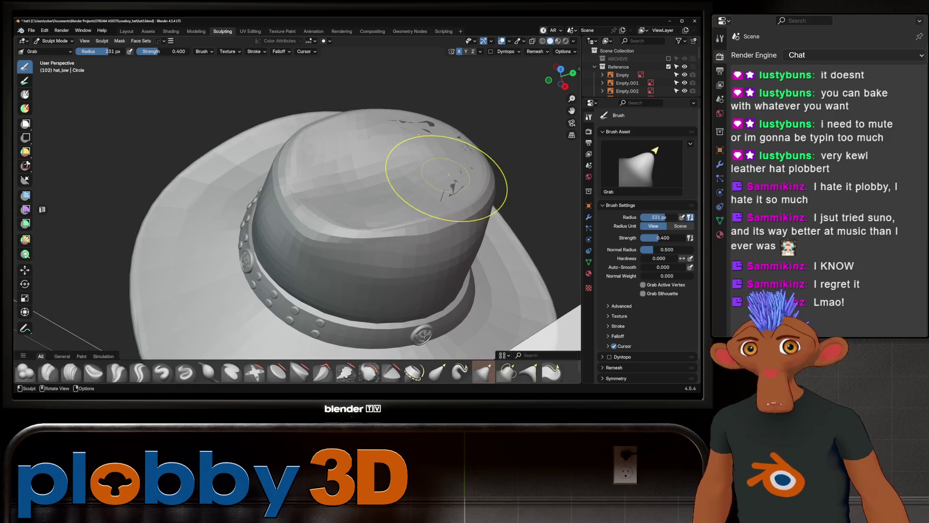
{"action": "scroll", "coordinate": [639, 72], "scroll_direction": "down", "scroll_amount": 5}
{"action": "mouse_move", "coordinate": [387, 194]}
{"action": "middle_mouse_down"}
{"action": "mouse_move", "coordinate": [396, 198]}
{"action": "mouse_move", "coordinate": [342, 197]}
{"action": "mouse_move", "coordinate": [343, 244]}
{"action": "middle_mouse_up"}
{"action": "mouse_move", "coordinate": [343, 244]}
{"action": "left_mouse_down"}
{"action": "mouse_move", "coordinate": [300, 225]}
{"action": "mouse_move", "coordinate": [344, 228]}
{"action": "left_mouse_up"}
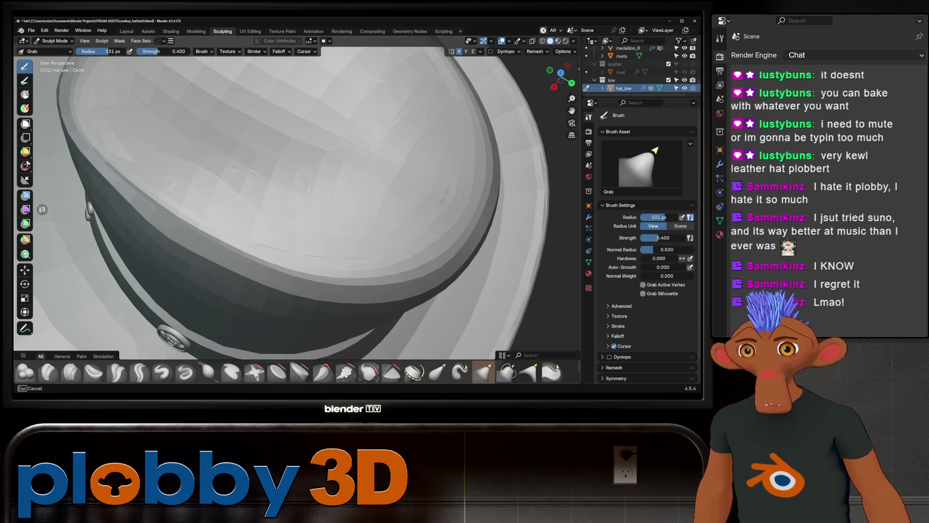
{"action": "mouse_move", "coordinate": [344, 227]}
{"action": "middle_mouse_down"}
{"action": "mouse_move", "coordinate": [343, 201]}
{"action": "mouse_move", "coordinate": [373, 232]}
{"action": "mouse_move", "coordinate": [358, 213]}
{"action": "mouse_move", "coordinate": [310, 232]}
{"action": "mouse_move", "coordinate": [416, 213]}
{"action": "mouse_move", "coordinate": [384, 259]}
{"action": "mouse_move", "coordinate": [477, 208]}
{"action": "mouse_move", "coordinate": [467, 176]}
{"action": "mouse_move", "coordinate": [330, 198]}
{"action": "mouse_move", "coordinate": [155, 103]}
{"action": "mouse_move", "coordinate": [311, 227]}
{"action": "middle_mouse_up"}
{"action": "scroll", "coordinate": [311, 228], "scroll_direction": "up", "scroll_amount": 5}
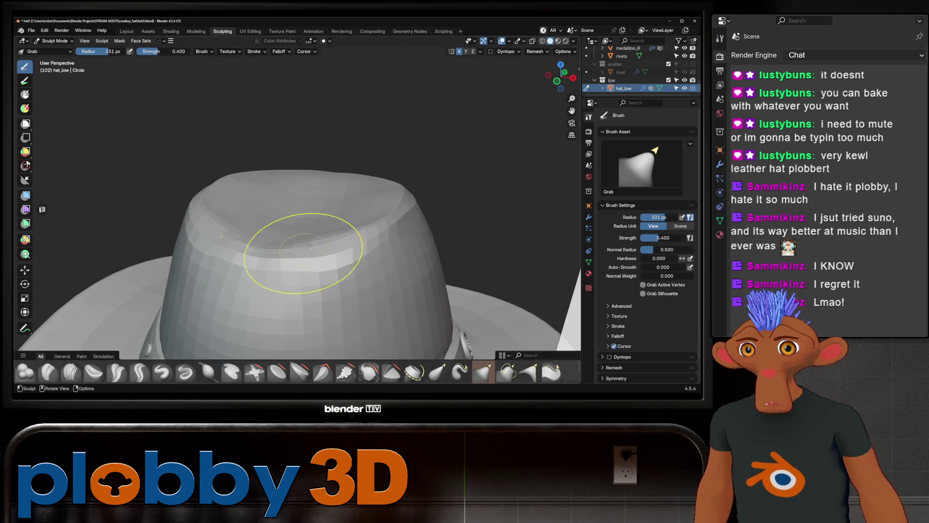
Step: Return to Object Mode and frame the whole hat to review the crown
{"action": "left_click", "coordinate": [53, 41]}
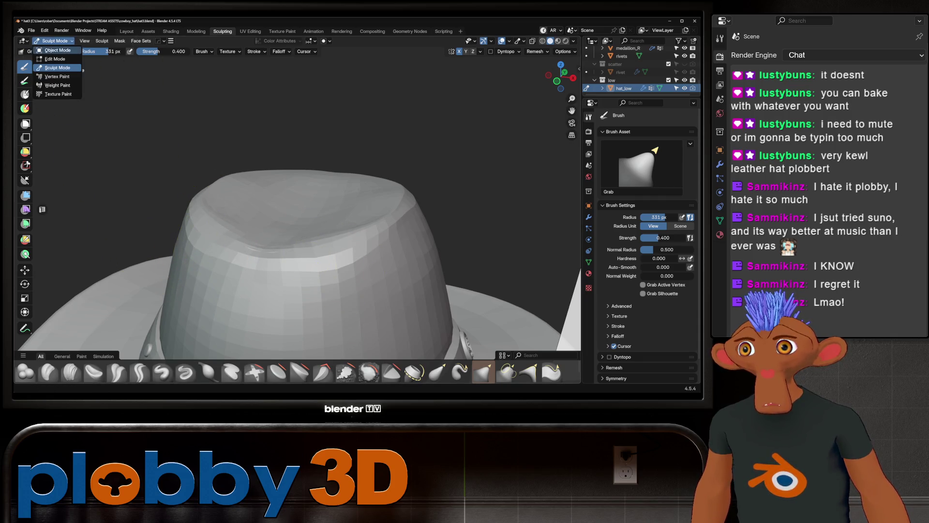
{"action": "left_click", "coordinate": [53, 49]}
{"action": "key", "text": "KP_Decimal"}
{"action": "mouse_move", "coordinate": [29, 78]}
{"action": "middle_mouse_down"}
{"action": "mouse_move", "coordinate": [15, 95]}
{"action": "mouse_move", "coordinate": [58, 78]}
{"action": "middle_mouse_up"}
{"action": "mouse_move", "coordinate": [291, 218]}
{"action": "middle_mouse_down"}
{"action": "mouse_move", "coordinate": [271, 184]}
{"action": "mouse_move", "coordinate": [290, 203]}
{"action": "mouse_move", "coordinate": [309, 193]}
{"action": "mouse_move", "coordinate": [300, 198]}
{"action": "middle_mouse_up"}
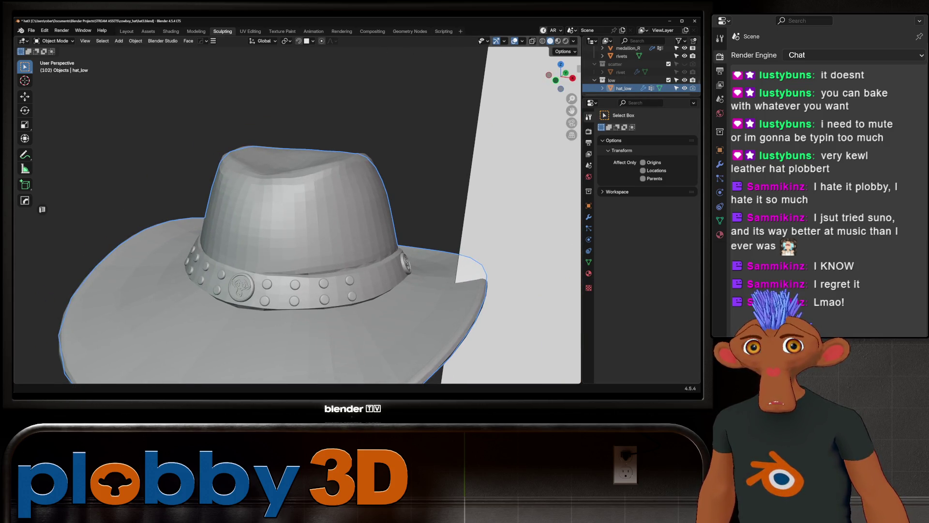
Step: Toggle hat_high's visibility repeatedly to compare the low hat against the smooth high hat
{"action": "scroll", "coordinate": [629, 64], "scroll_direction": "up", "scroll_amount": 2}
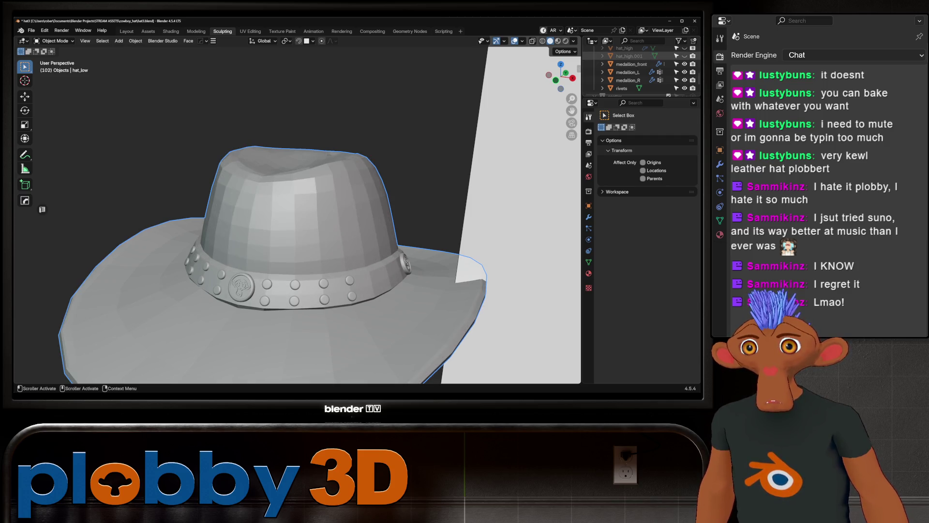
{"action": "left_click", "coordinate": [684, 48]}
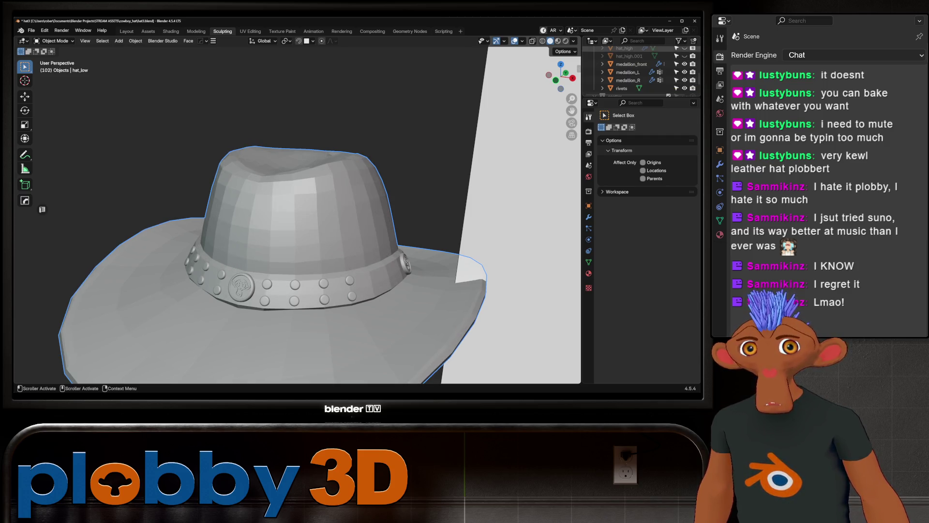
{"action": "left_click", "coordinate": [684, 48]}
{"action": "left_click", "coordinate": [684, 48]}
{"action": "left_click", "coordinate": [684, 48]}
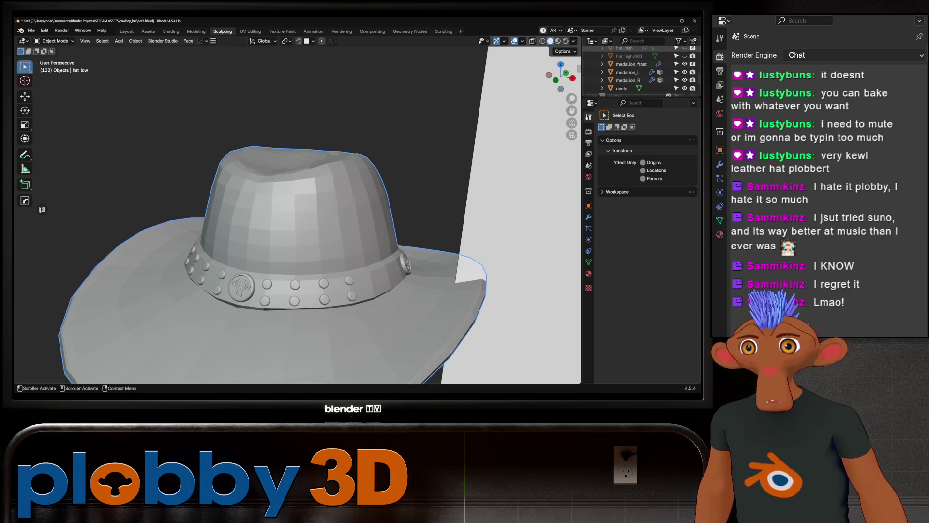
{"action": "left_click", "coordinate": [684, 48]}
{"action": "left_click", "coordinate": [684, 48]}
{"action": "left_click", "coordinate": [684, 47]}
{"action": "left_click", "coordinate": [684, 48]}
{"action": "left_click", "coordinate": [684, 48]}
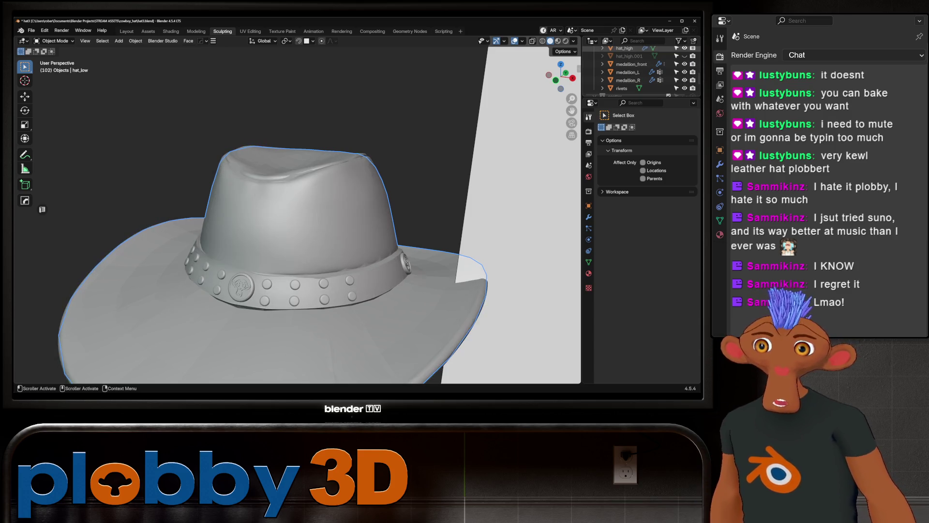
{"action": "left_click", "coordinate": [684, 48]}
{"action": "left_click", "coordinate": [685, 48]}
{"action": "left_click", "coordinate": [684, 48]}
{"action": "left_click", "coordinate": [685, 48]}
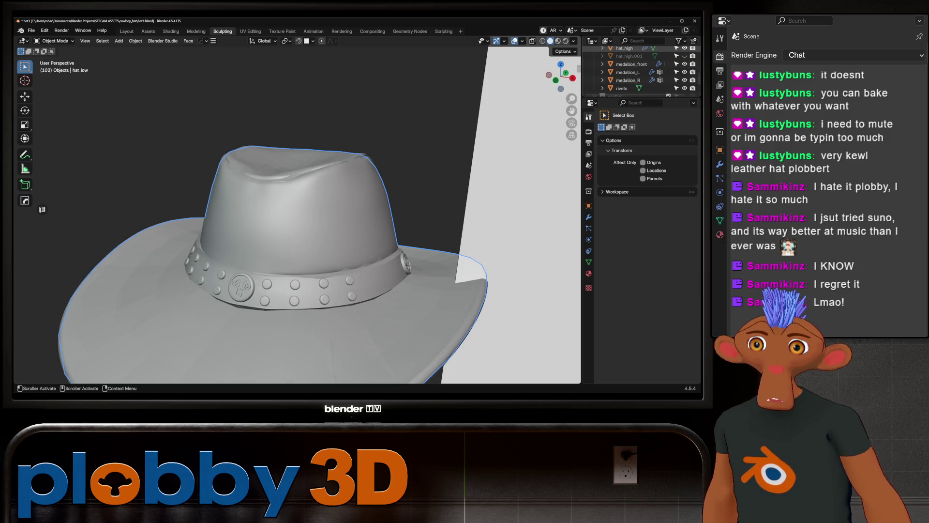
{"action": "left_click", "coordinate": [684, 48]}
{"action": "left_click", "coordinate": [684, 48]}
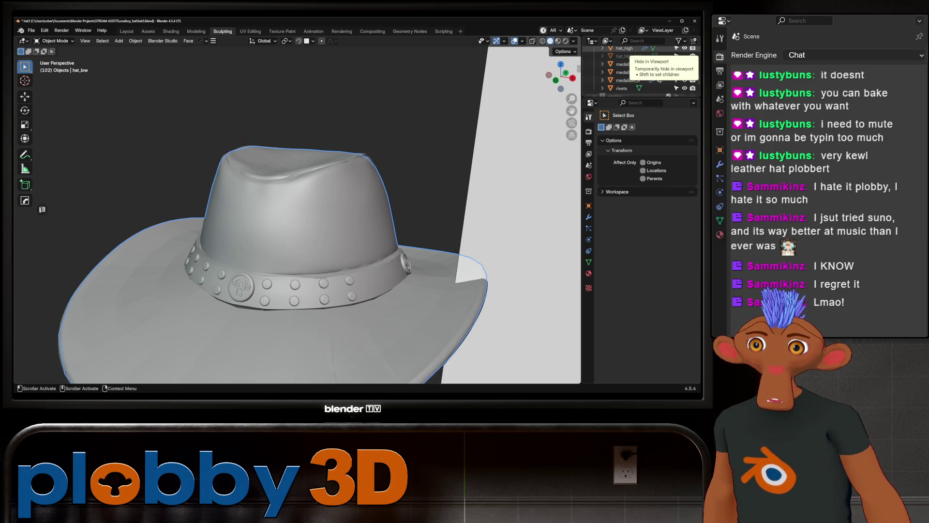
{"action": "left_click", "coordinate": [684, 48]}
{"action": "left_click", "coordinate": [684, 48]}
{"action": "left_click", "coordinate": [684, 48]}
{"action": "left_click", "coordinate": [684, 48]}
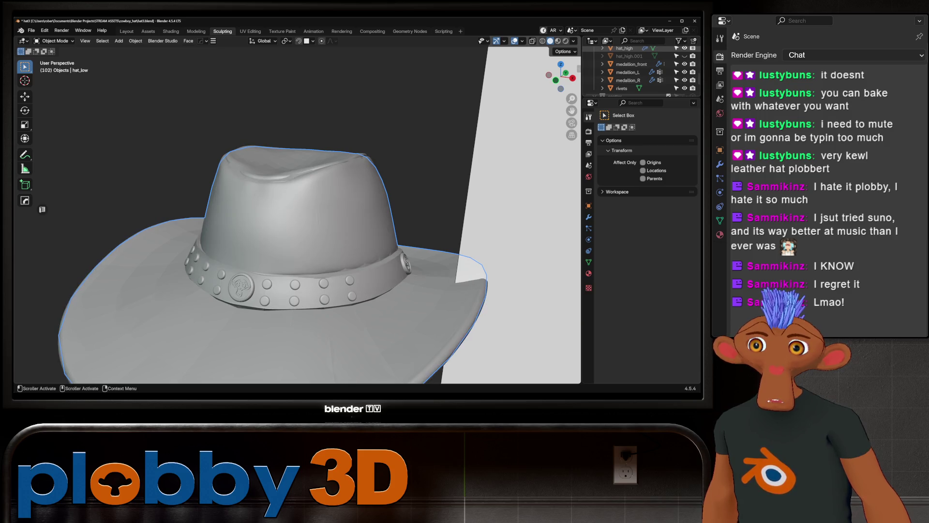
{"action": "left_click", "coordinate": [685, 48]}
{"action": "left_click", "coordinate": [684, 48]}
{"action": "left_click", "coordinate": [684, 48]}
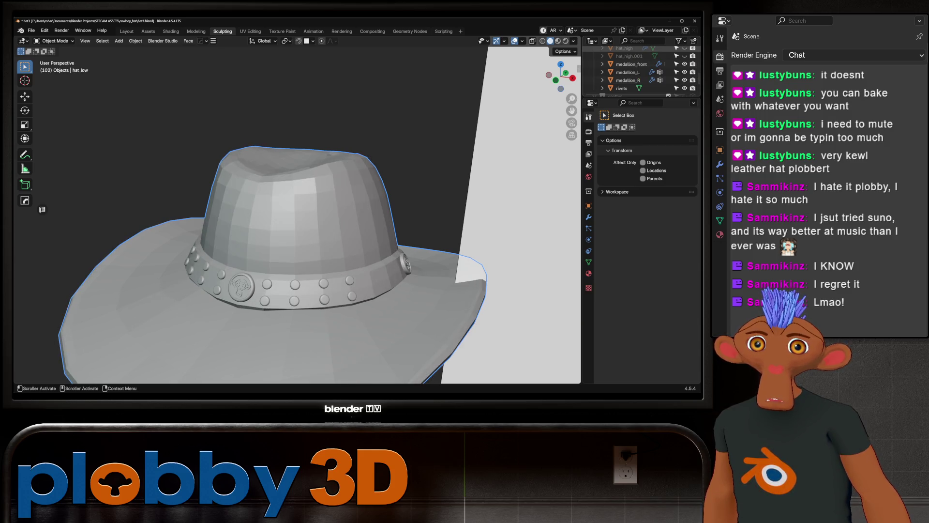
{"action": "left_click", "coordinate": [684, 48]}
Step: Apply hat_low's Shrinkwrap modifier onto hat_high.001 so it becomes permanent
{"action": "scroll", "coordinate": [643, 67], "scroll_direction": "down", "scroll_amount": 2}
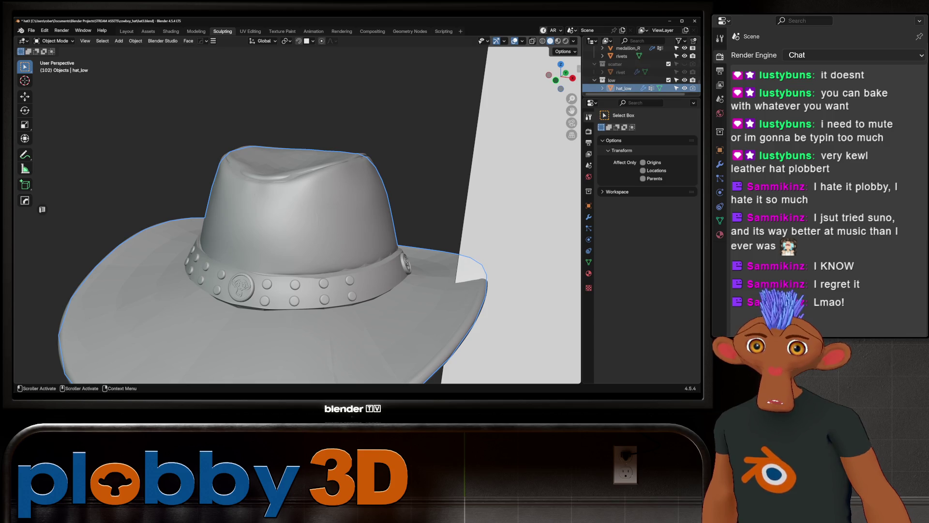
{"action": "left_click", "coordinate": [589, 217]}
{"action": "key", "text": "ctrl+a"}
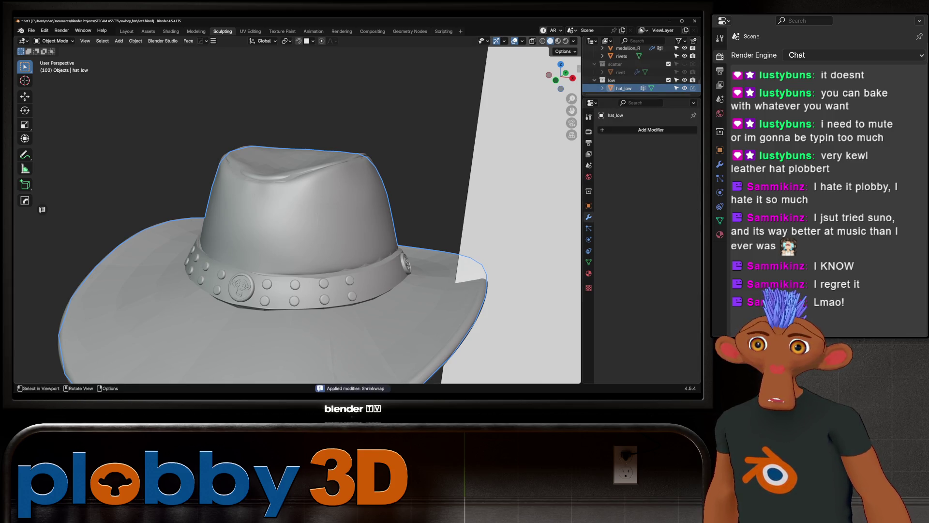
Step: Orbit around and underneath the low hat to inspect it from all sides
{"action": "scroll", "coordinate": [297, 216], "scroll_direction": "down", "scroll_amount": 5}
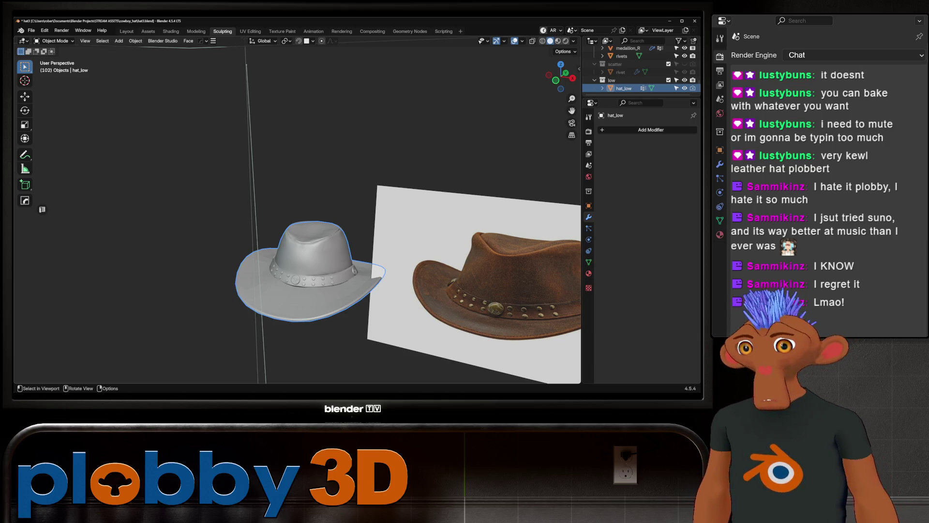
{"action": "scroll", "coordinate": [310, 271], "scroll_direction": "up", "scroll_amount": 10}
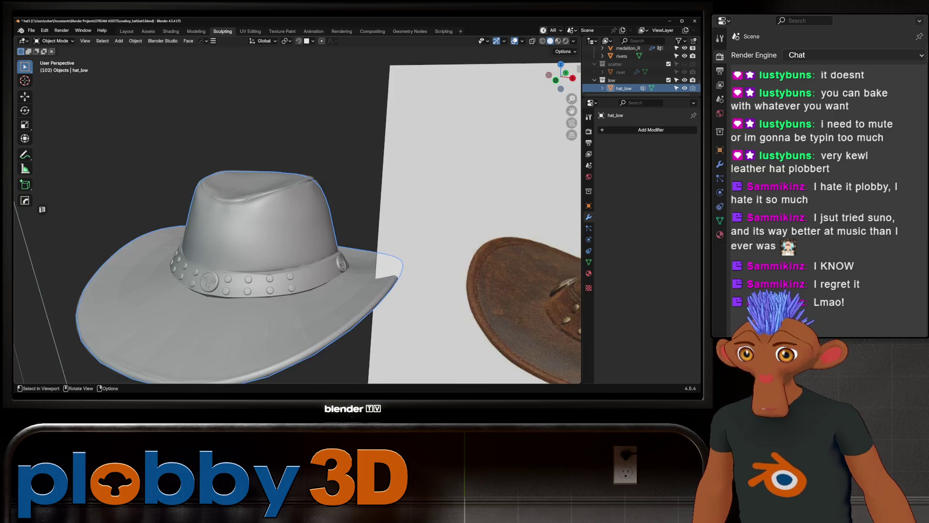
{"action": "mouse_move", "coordinate": [309, 242]}
{"action": "middle_mouse_down"}
{"action": "mouse_move", "coordinate": [309, 169]}
{"action": "mouse_move", "coordinate": [348, 146]}
{"action": "middle_mouse_up"}
{"action": "scroll", "coordinate": [310, 212], "scroll_direction": "up", "scroll_amount": 5}
{"action": "scroll", "coordinate": [297, 214], "scroll_direction": "up", "scroll_amount": 3}
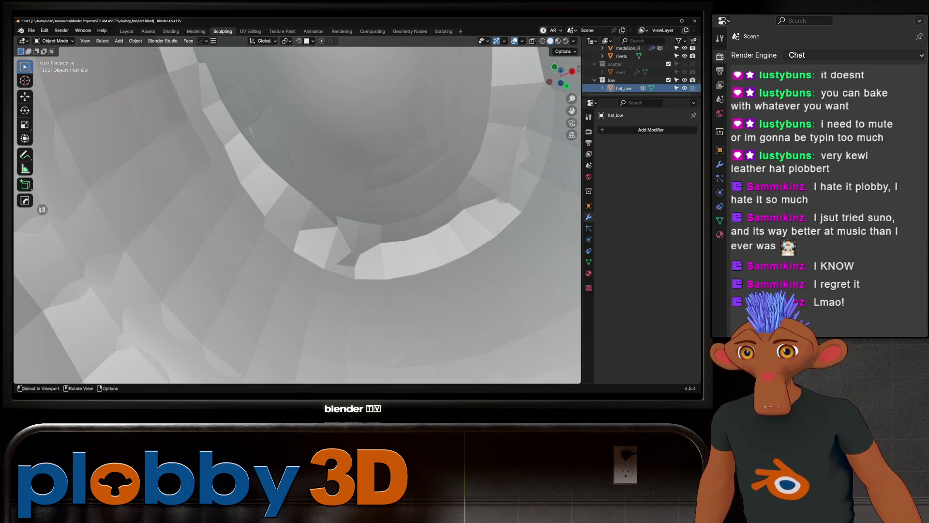
{"action": "scroll", "coordinate": [297, 214], "scroll_direction": "down", "scroll_amount": 8}
{"action": "scroll", "coordinate": [297, 215], "scroll_direction": "down", "scroll_amount": 5}
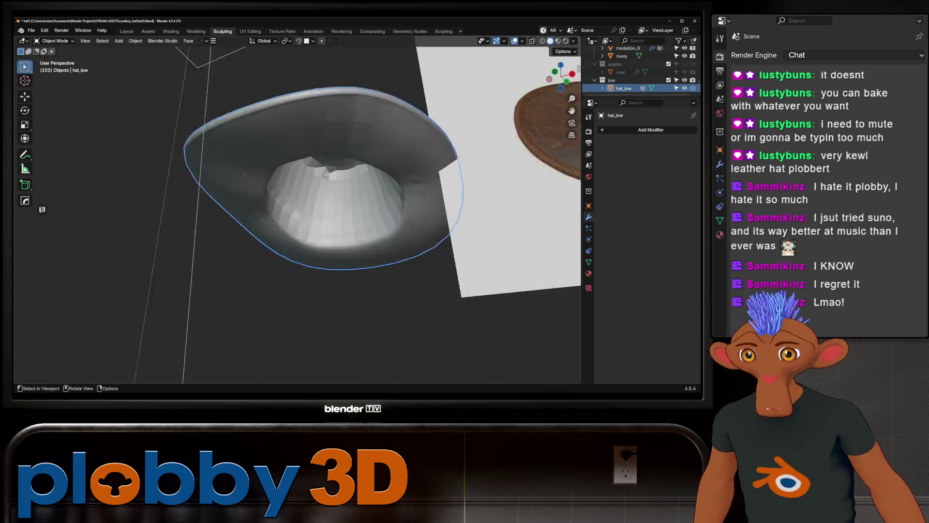
{"action": "middle_click_drag", "start_coordinate": [297, 215], "coordinate": [309, 271]}
{"action": "scroll", "coordinate": [310, 213], "scroll_direction": "up", "scroll_amount": 3}
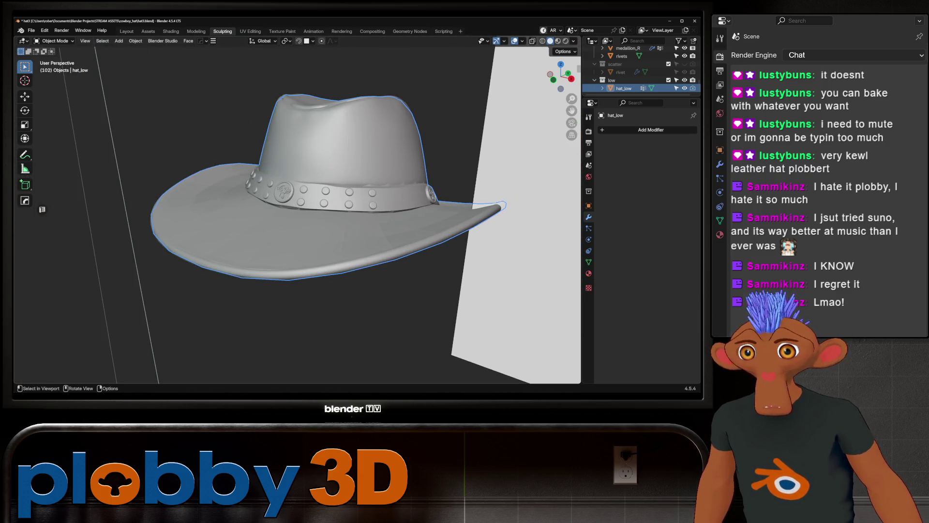
Step: Switch to the Layout workspace and save the file incrementally as hat4.blend
{"action": "left_click", "coordinate": [126, 31]}
{"action": "scroll", "coordinate": [291, 208], "scroll_direction": "down", "scroll_amount": 4}
{"action": "key", "text": "ctrl+alt+s"}
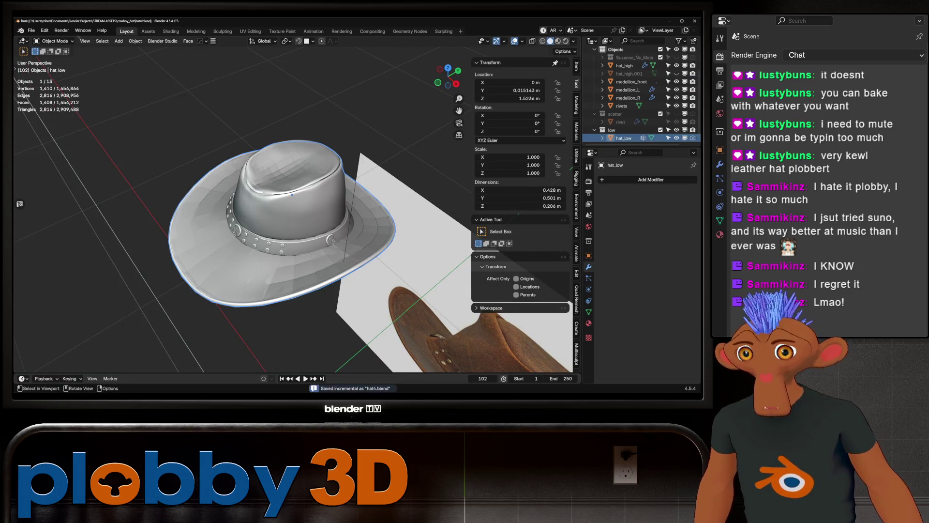
Step: Duplicate the three medallions in place and move the copies into the low collection
{"action": "middle_click_drag", "start_coordinate": [290, 208], "coordinate": [257, 196]}
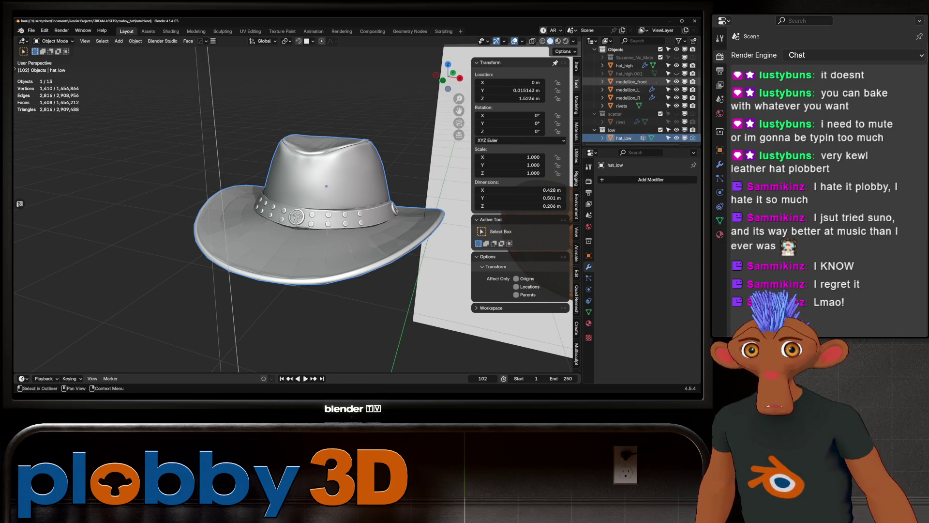
{"action": "left_click", "coordinate": [629, 82]}
{"action": "left_click", "coordinate": [622, 106], "text": "shift"}
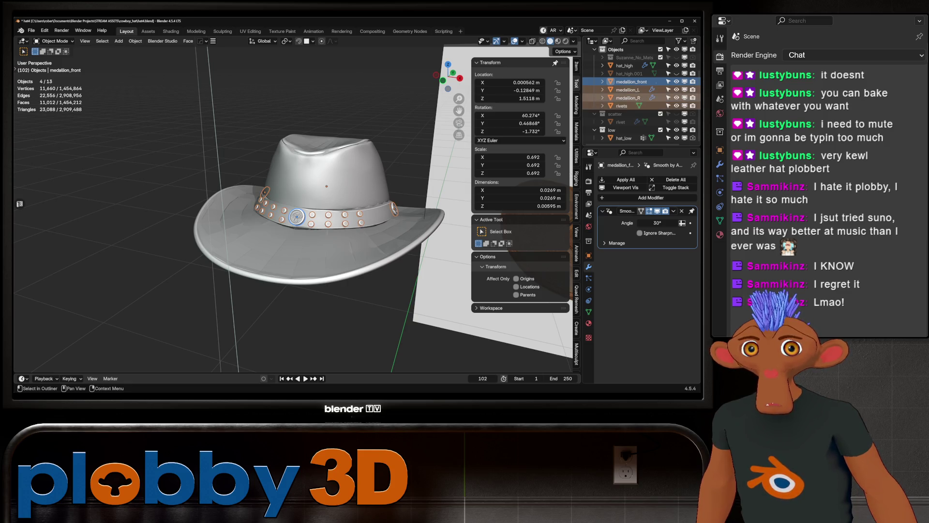
{"action": "left_click", "coordinate": [265, 193], "text": "shift"}
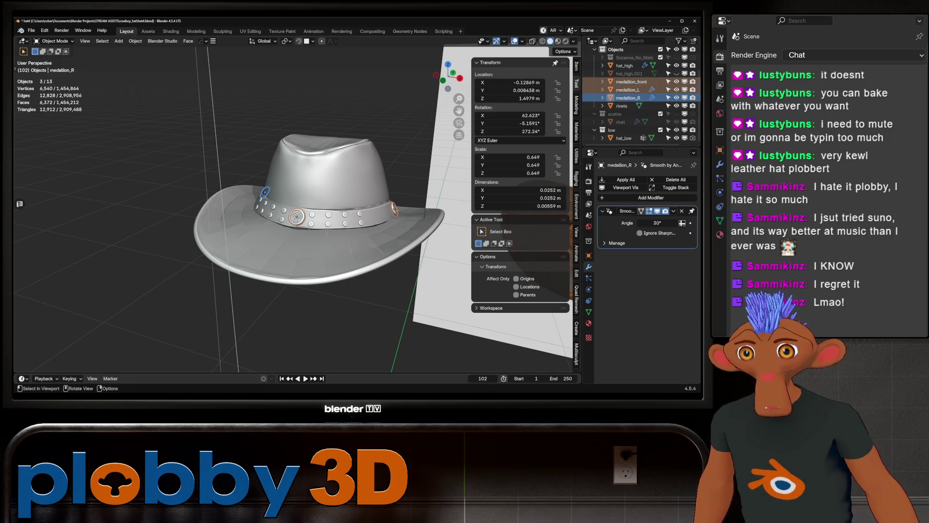
{"action": "key", "text": "shift+d"}
{"action": "key", "text": "Escape"}
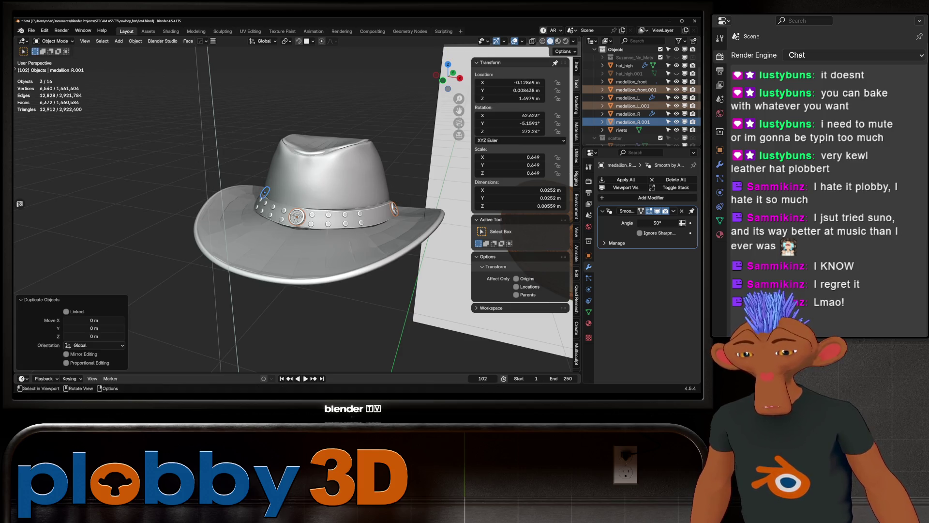
{"action": "key", "text": "m"}
{"action": "left_click", "coordinate": [348, 266]}
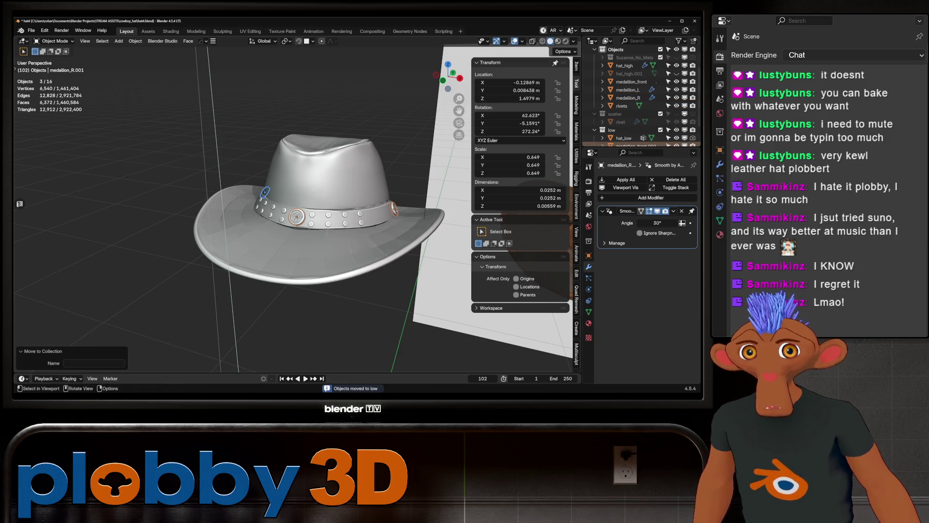
Step: Duplicate the rivets object in place and move the copy into the low collection
{"action": "scroll", "coordinate": [629, 90], "scroll_direction": "down", "scroll_amount": 1}
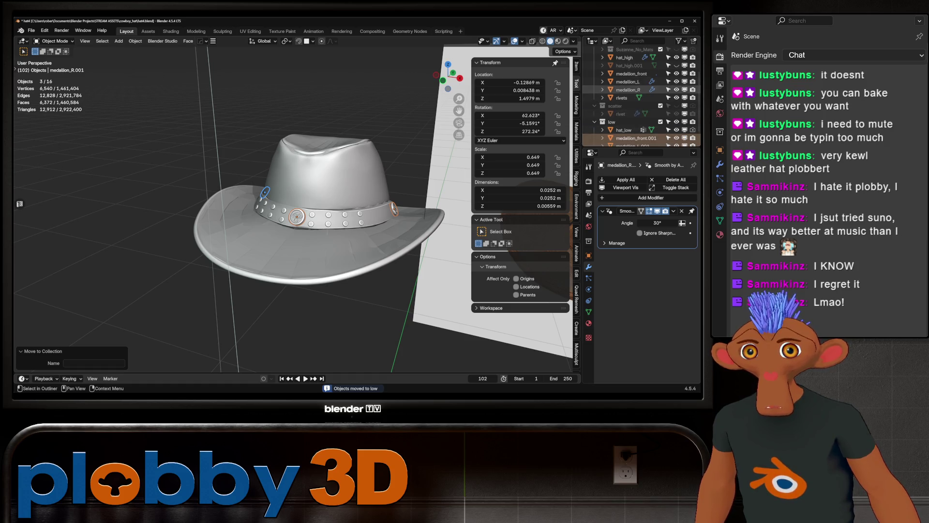
{"action": "left_click", "coordinate": [622, 98]}
{"action": "key", "text": "shift+d"}
{"action": "key", "text": "Escape"}
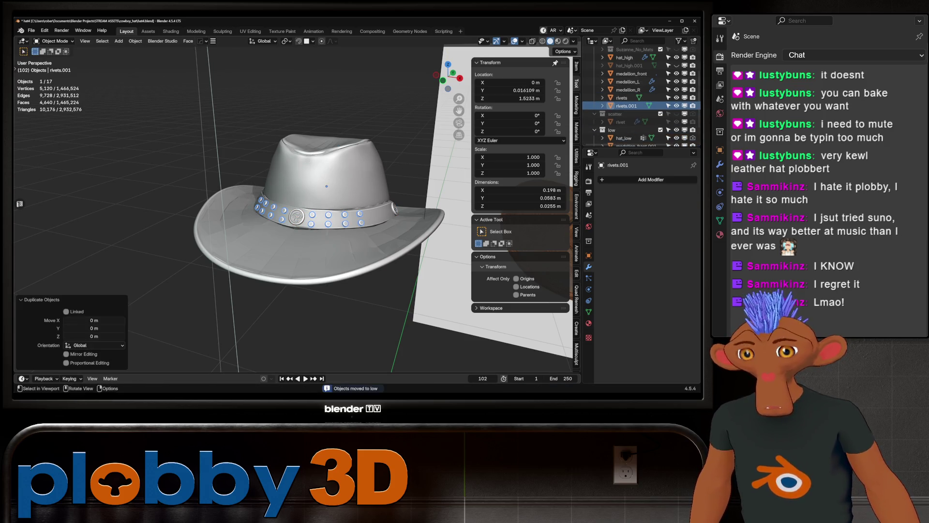
{"action": "key", "text": "m"}
{"action": "left_click", "coordinate": [363, 193]}
Step: Batch rename the four copies, replacing .001 with _low
{"action": "scroll", "coordinate": [629, 111], "scroll_direction": "down", "scroll_amount": 4}
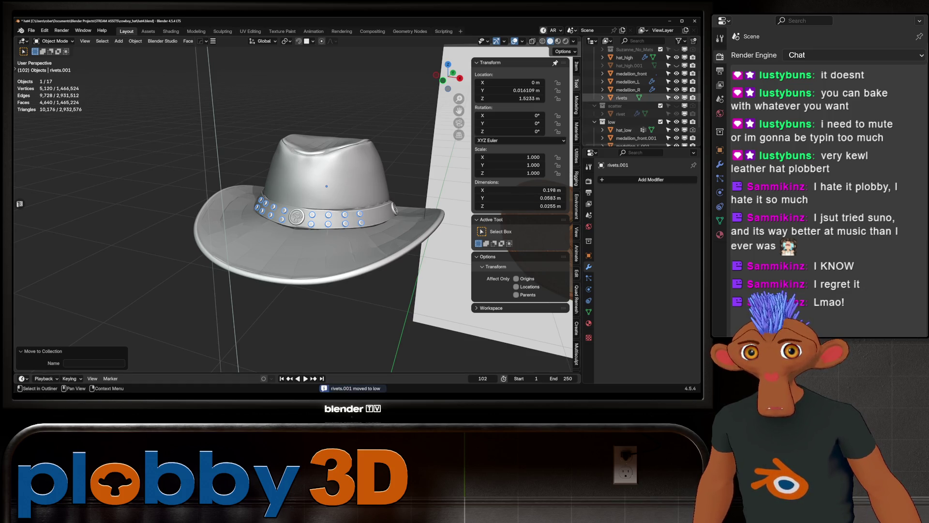
{"action": "left_click", "coordinate": [627, 138]}
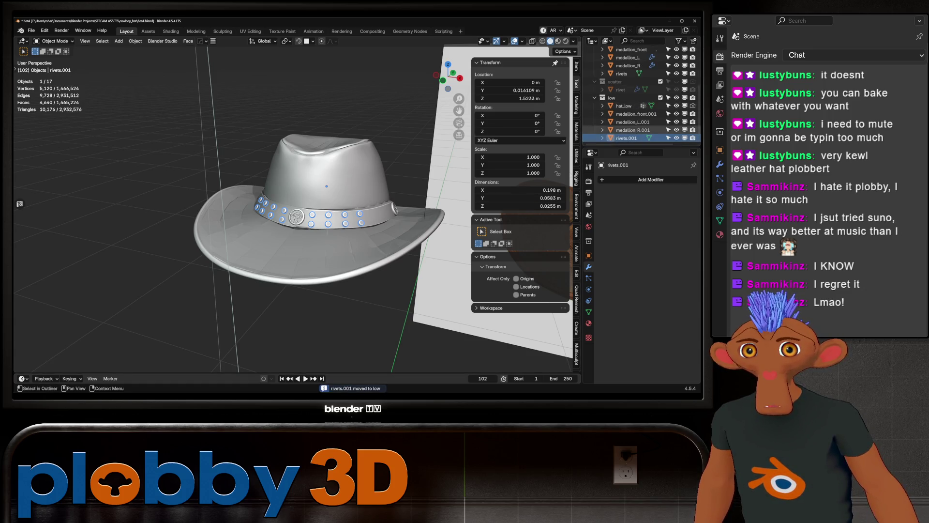
{"action": "left_click", "coordinate": [636, 114], "text": "shift"}
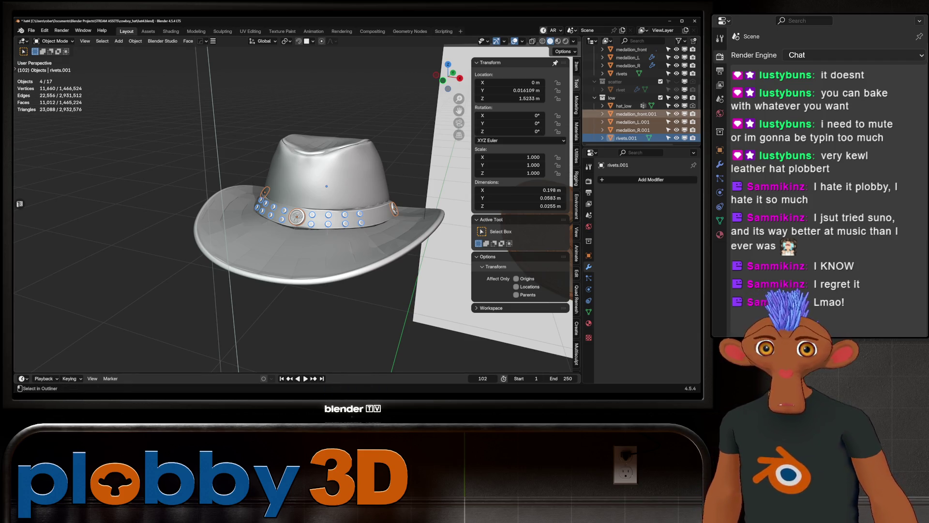
{"action": "key", "text": "ctrl+F2"}
{"action": "left_click", "coordinate": [618, 138]}
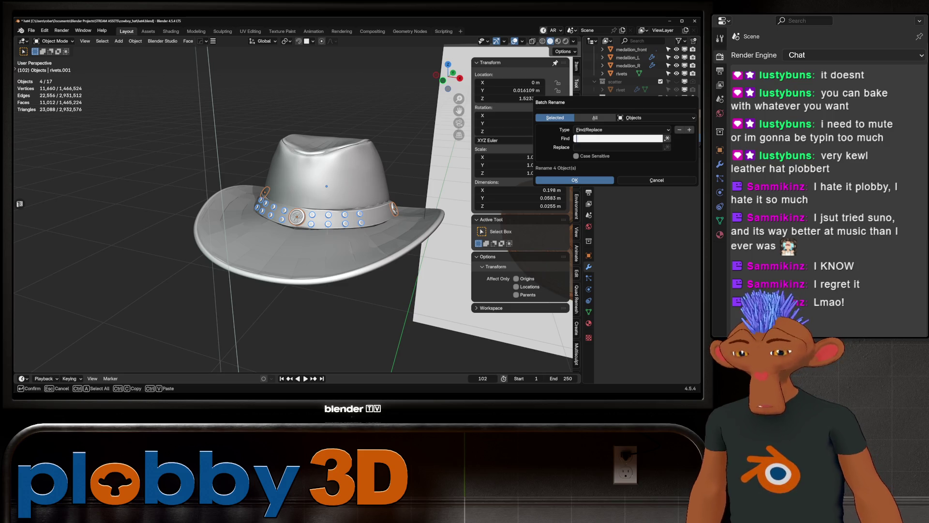
{"action": "type", "text": ".001"}
{"action": "key", "text": "Tab"}
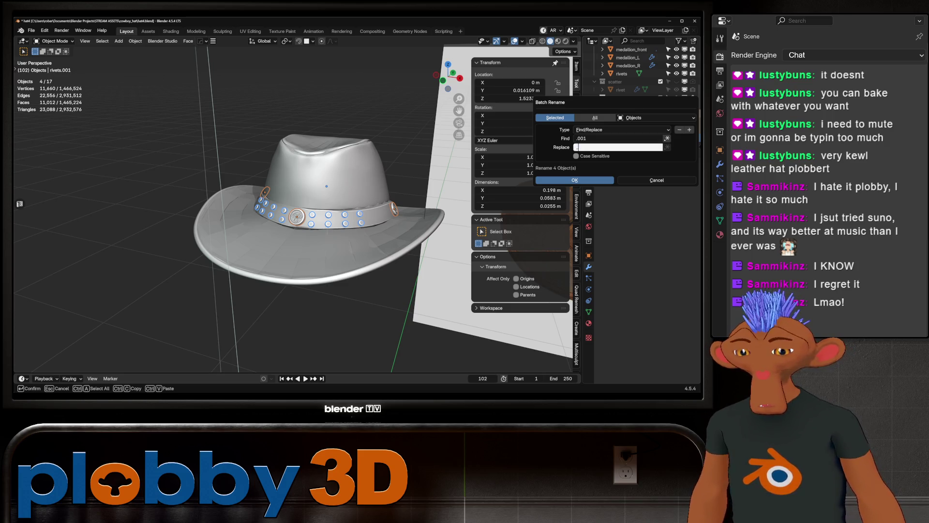
{"action": "type", "text": "_low"}
{"action": "key", "text": "Return"}
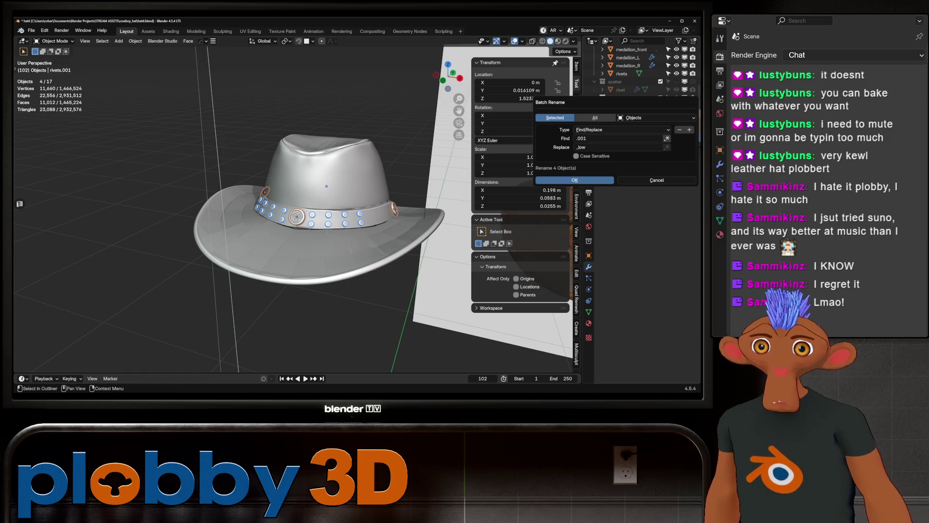
{"action": "key", "text": "Return"}
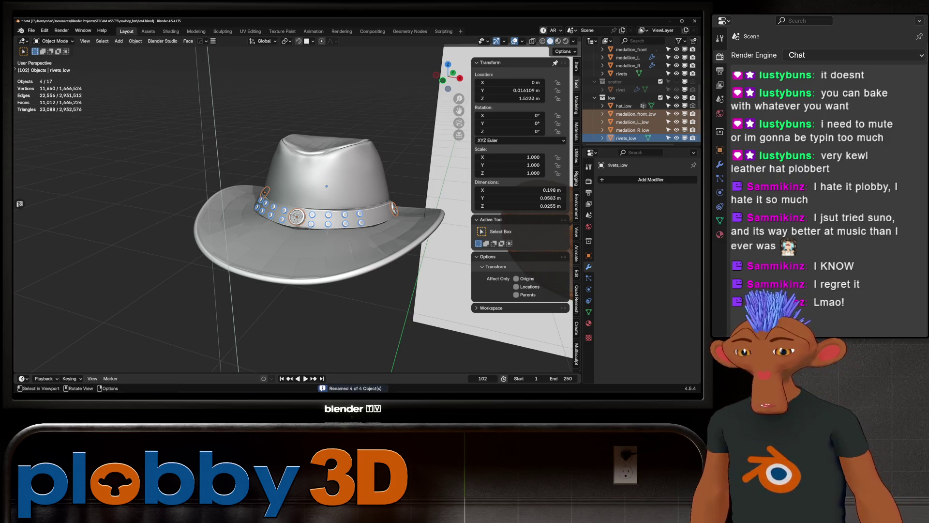
Step: Save hat4.blend, hide rivets_low, and frame the front low medallion in the view
{"action": "key", "text": "ctrl+s"}
{"action": "scroll", "coordinate": [290, 203], "scroll_direction": "up", "scroll_amount": 3}
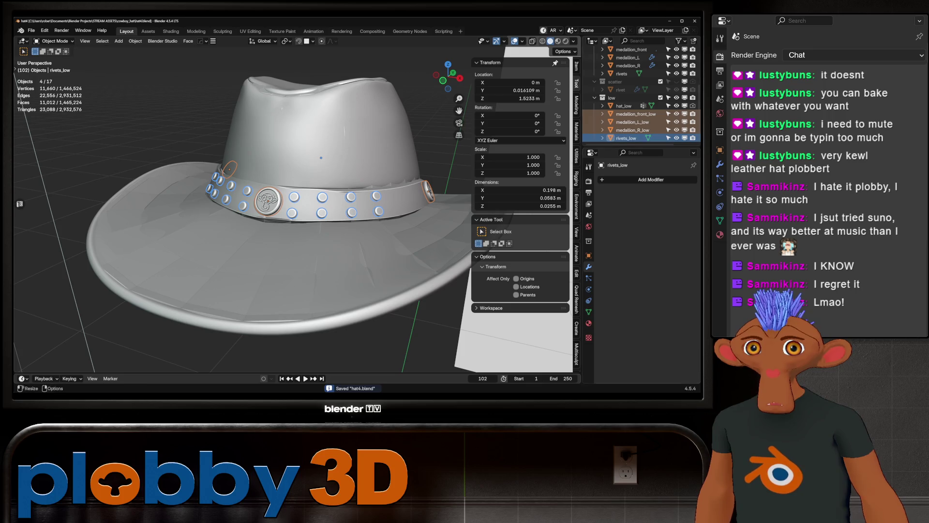
{"action": "scroll", "coordinate": [641, 97], "scroll_direction": "up", "scroll_amount": 3}
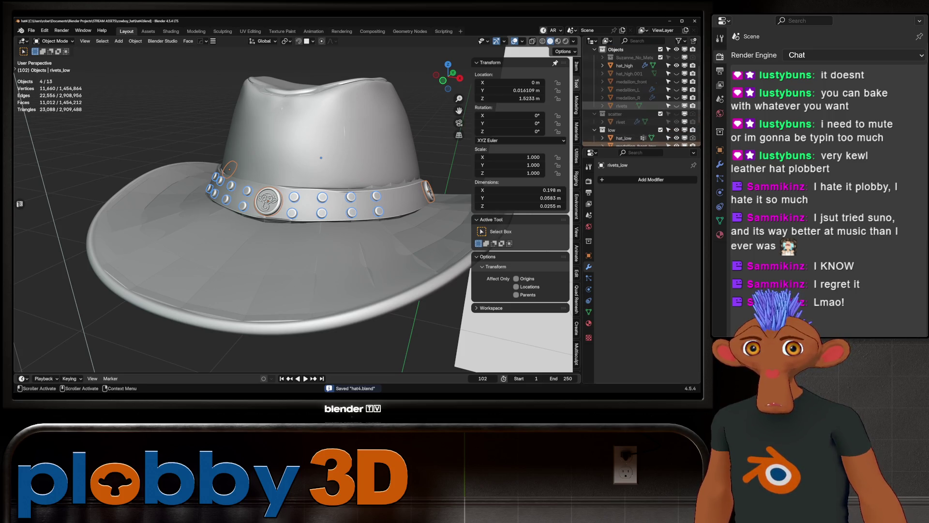
{"action": "scroll", "coordinate": [641, 97], "scroll_direction": "down", "scroll_amount": 2}
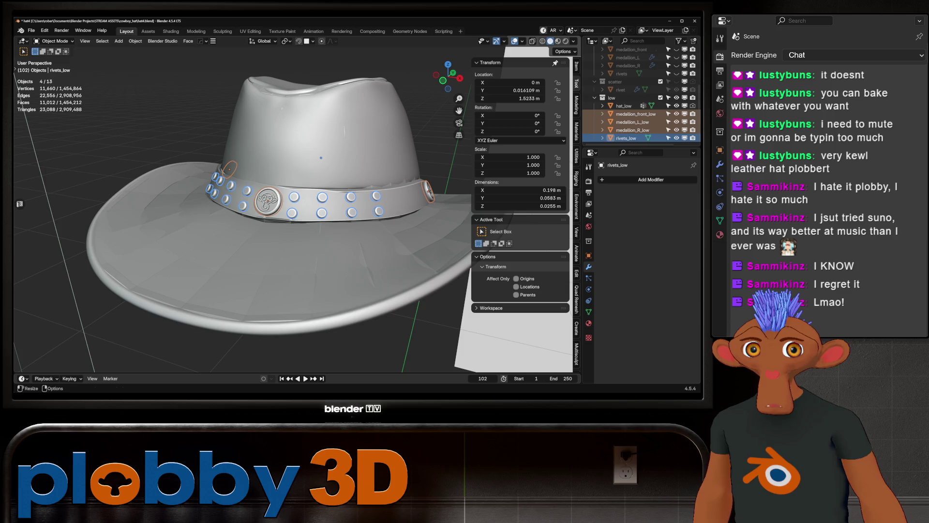
{"action": "left_click", "coordinate": [676, 138]}
{"action": "left_click", "coordinate": [268, 200]}
{"action": "key", "text": "KP_Decimal"}
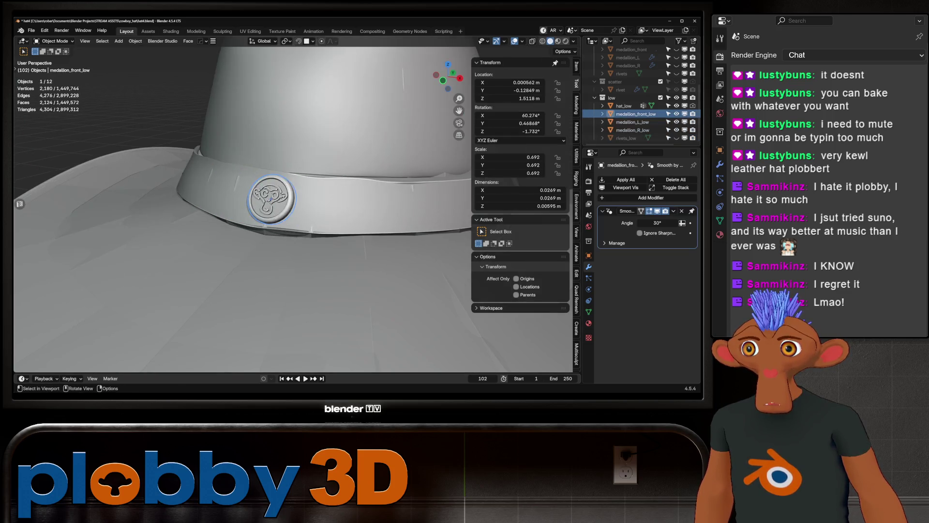
Step: In Edit Mode, select all the front medallion's raised relief pieces and delete their vertices
{"action": "key", "text": "Tab"}
{"action": "scroll", "coordinate": [315, 139], "scroll_direction": "up", "scroll_amount": 4}
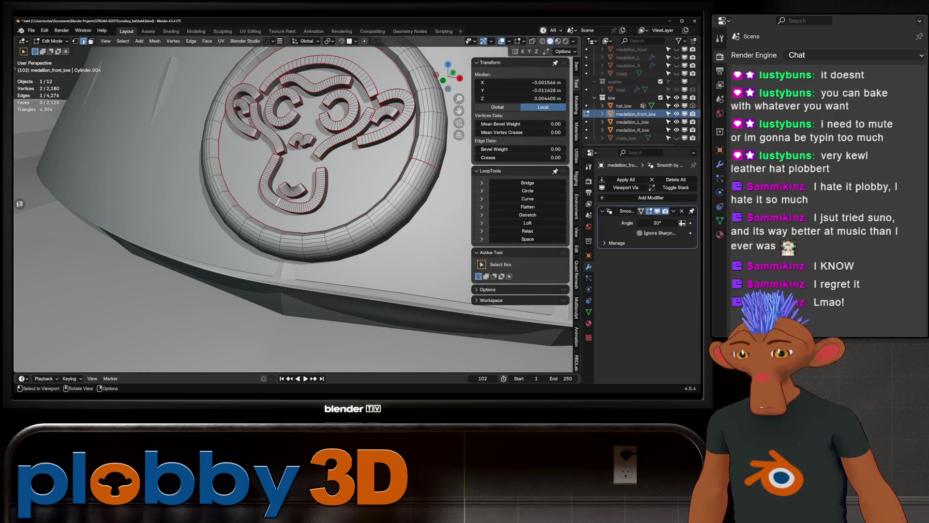
{"action": "key", "text": "ctrl+l"}
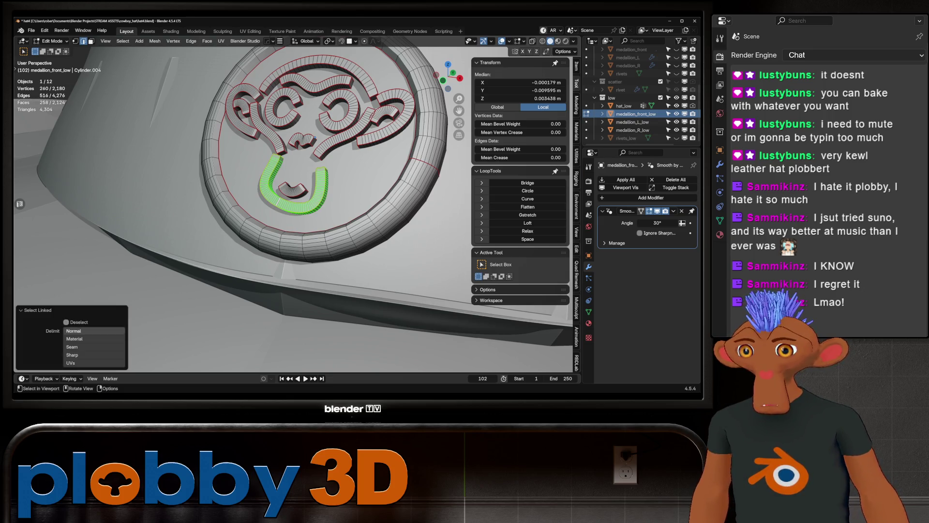
{"action": "key", "text": "3"}
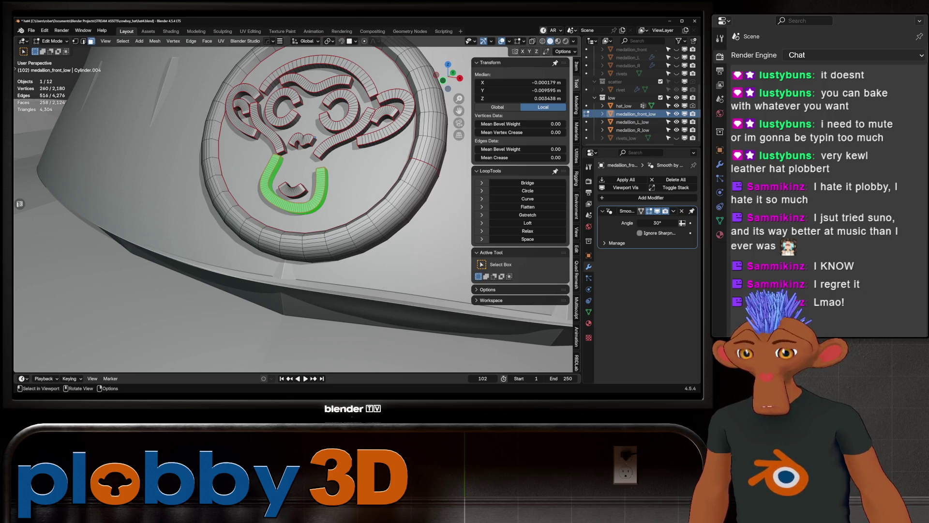
{"action": "left_click", "coordinate": [292, 190], "text": "shift"}
{"action": "key", "text": "ctrl+l"}
{"action": "left_click", "coordinate": [348, 132], "text": "shift"}
{"action": "key", "text": "ctrl+l"}
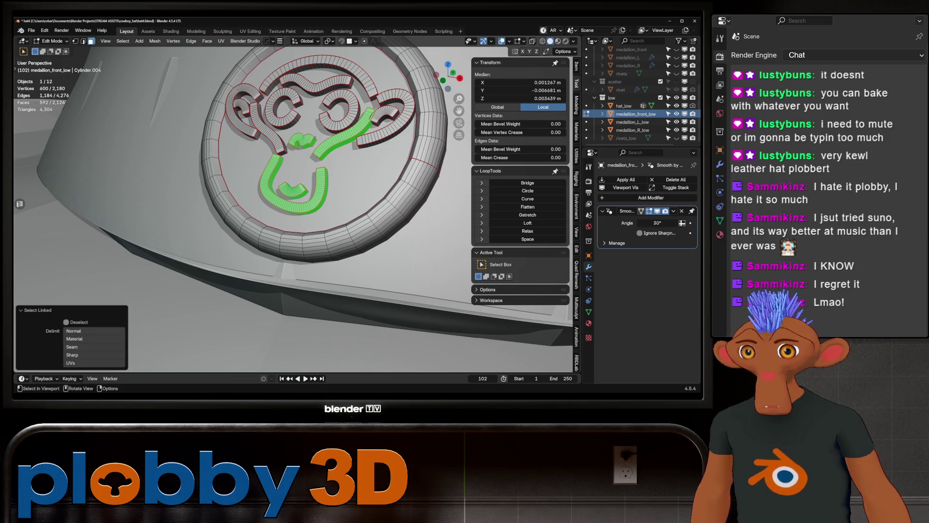
{"action": "key", "text": "l"}
{"action": "key", "text": "l"}
{"action": "key", "text": "l"}
{"action": "key", "text": "l"}
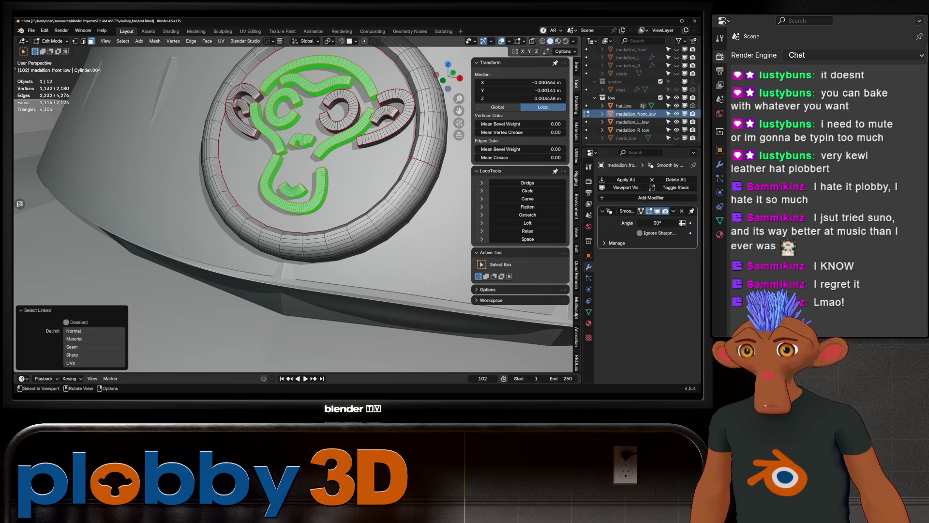
{"action": "key", "text": "l"}
{"action": "key", "text": "l"}
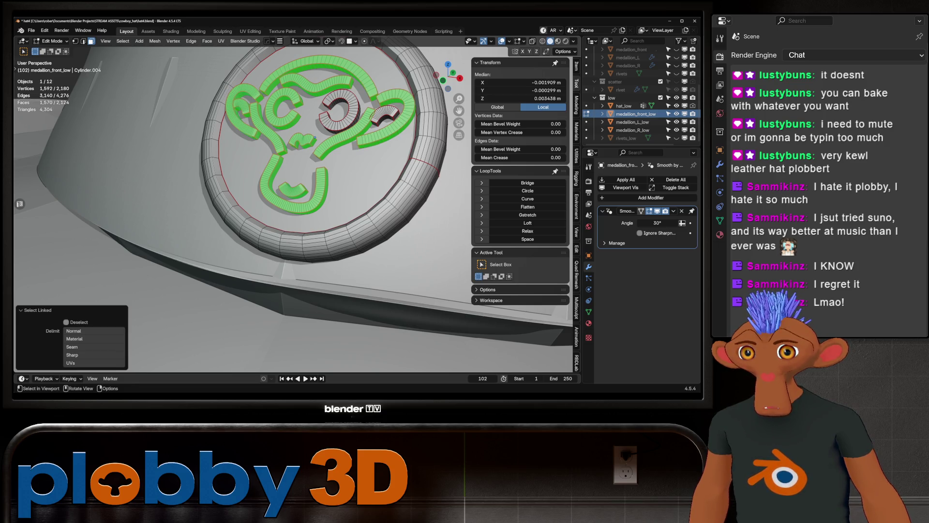
{"action": "key", "text": "l"}
{"action": "key", "text": "x"}
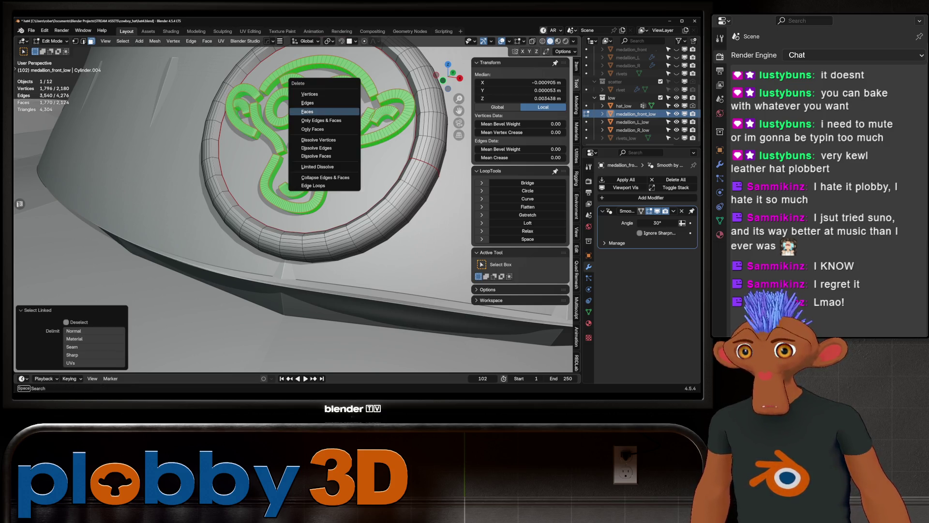
{"action": "left_click", "coordinate": [324, 94]}
Step: Dissolve the centre disc and its surrounding ring into one plain face, then exit Edit Mode
{"action": "middle_click_drag", "start_coordinate": [324, 95], "coordinate": [314, 175]}
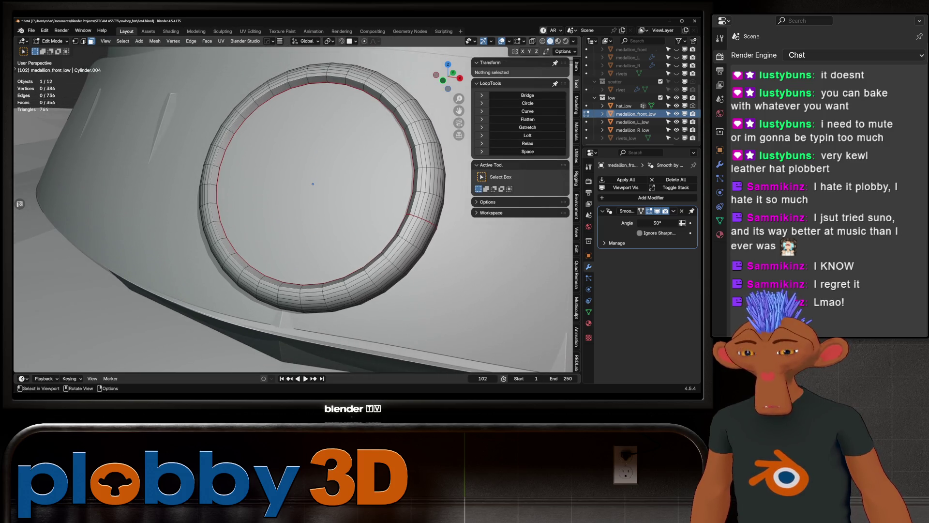
{"action": "scroll", "coordinate": [315, 184], "scroll_direction": "down", "scroll_amount": 3}
{"action": "scroll", "coordinate": [316, 205], "scroll_direction": "up", "scroll_amount": 3}
{"action": "left_click", "coordinate": [316, 206]}
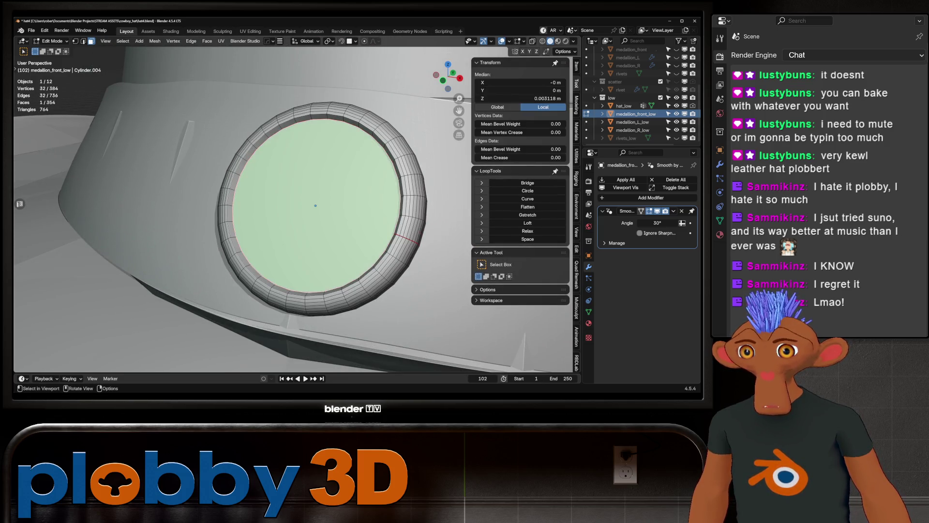
{"action": "key", "text": "ctrl+KP_Add"}
{"action": "key", "text": "x"}
{"action": "left_click", "coordinate": [256, 206]}
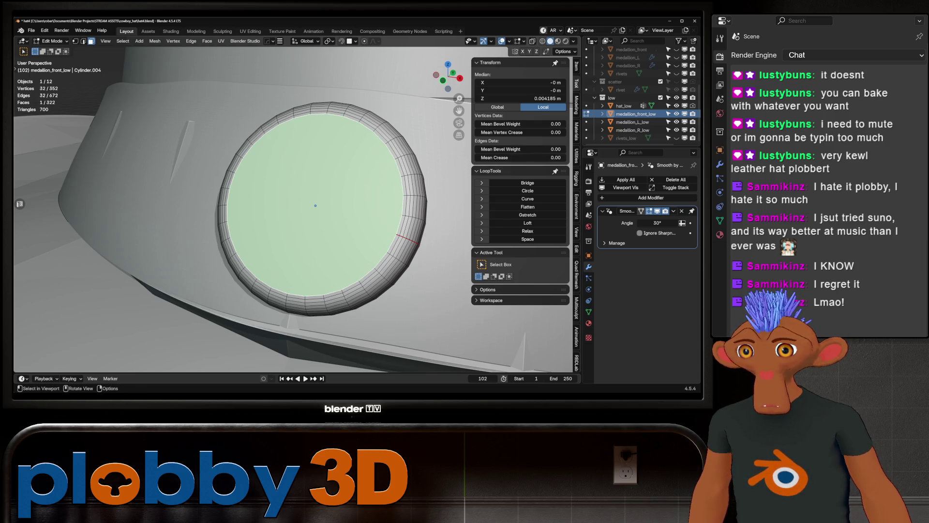
{"action": "key", "text": "Tab"}
Step: Select the left low medallion and frame it in the view
{"action": "scroll", "coordinate": [315, 205], "scroll_direction": "down", "scroll_amount": 4}
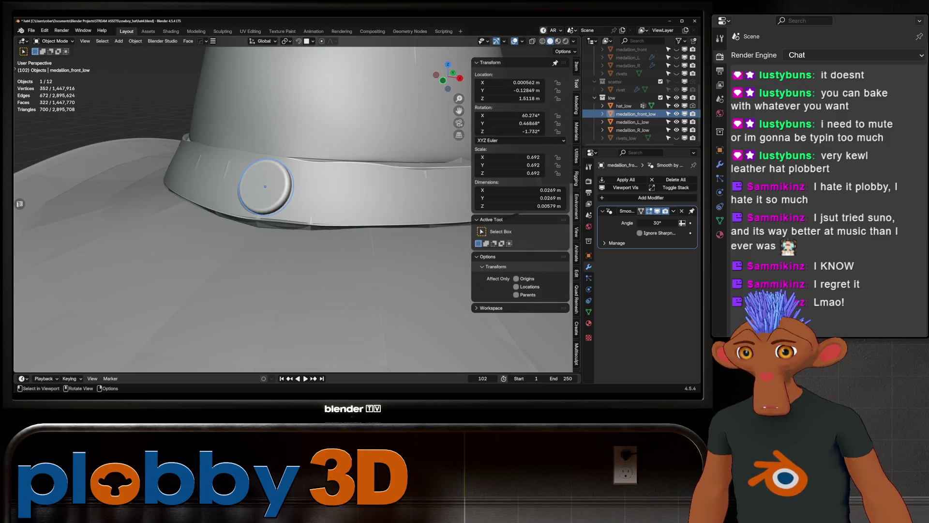
{"action": "middle_click_drag", "start_coordinate": [315, 205], "coordinate": [270, 188]}
{"action": "left_click", "coordinate": [377, 238]}
{"action": "key", "text": "KP_Decimal"}
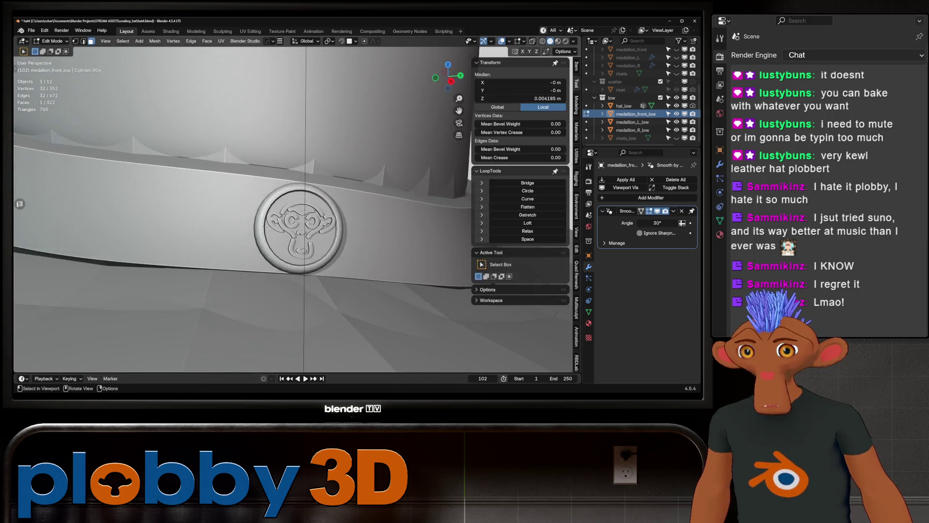
Step: Select the left medallion's ear, mouth and eye emblem strands and delete their vertices
{"action": "key", "text": "Tab"}
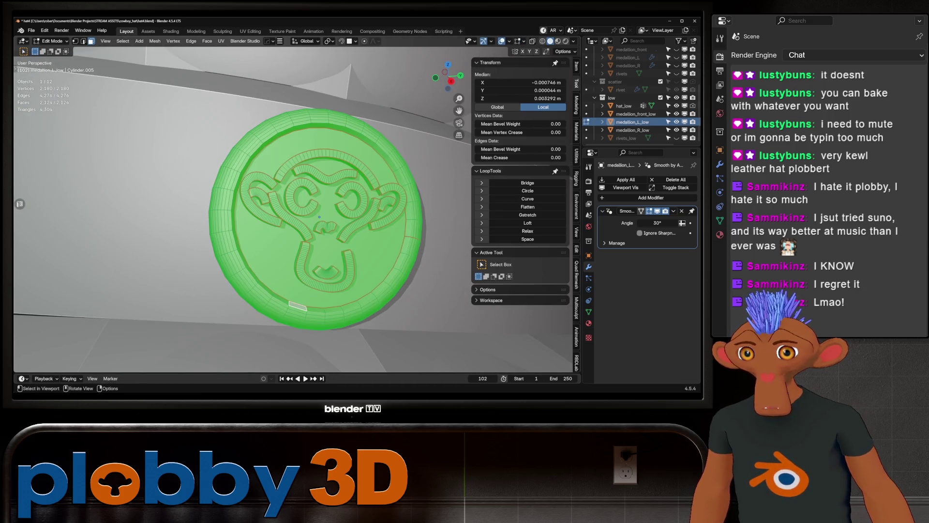
{"action": "key", "text": "alt+a"}
{"action": "left_click", "coordinate": [294, 222]}
{"action": "key", "text": "ctrl+l"}
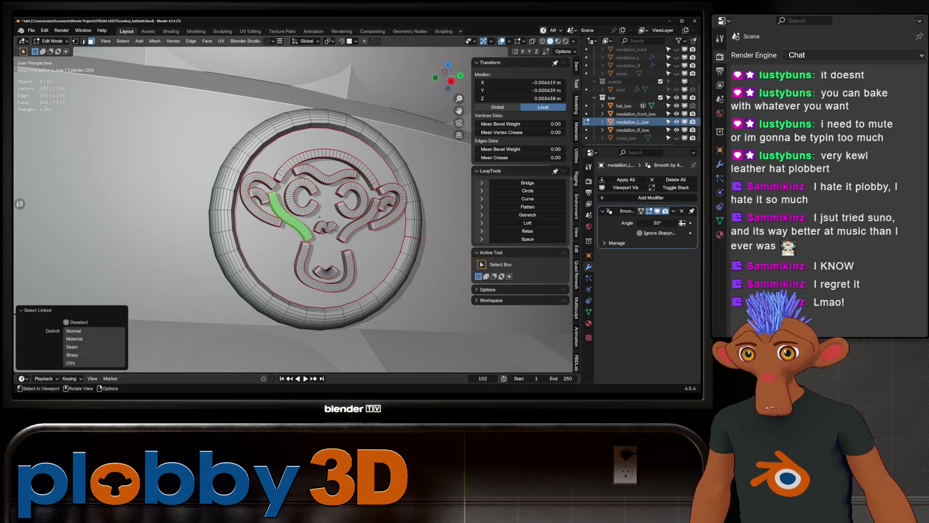
{"action": "key", "text": "l"}
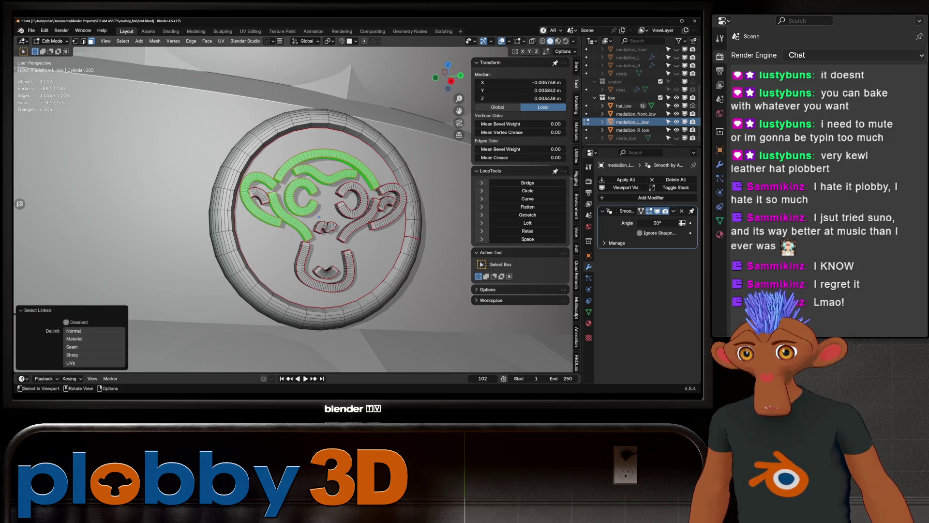
{"action": "key", "text": "l"}
{"action": "key", "text": "ctrl+z"}
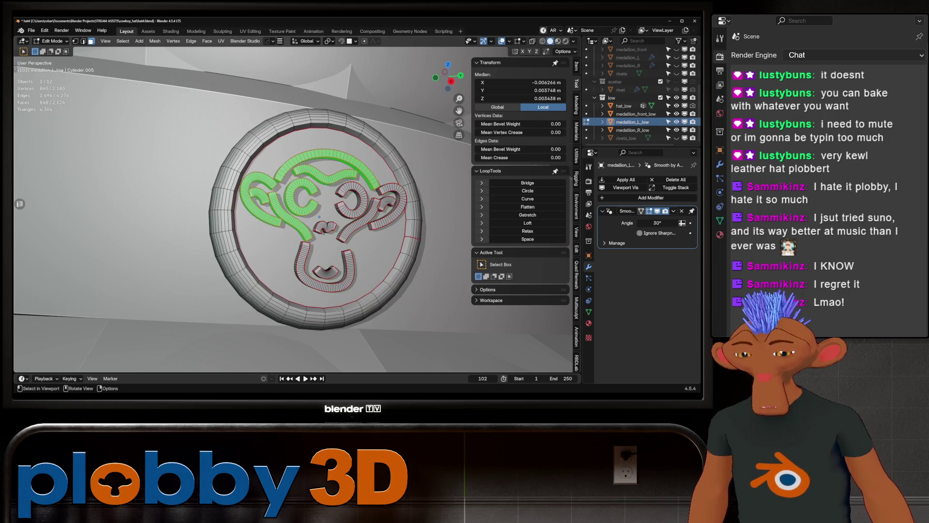
{"action": "key", "text": "l"}
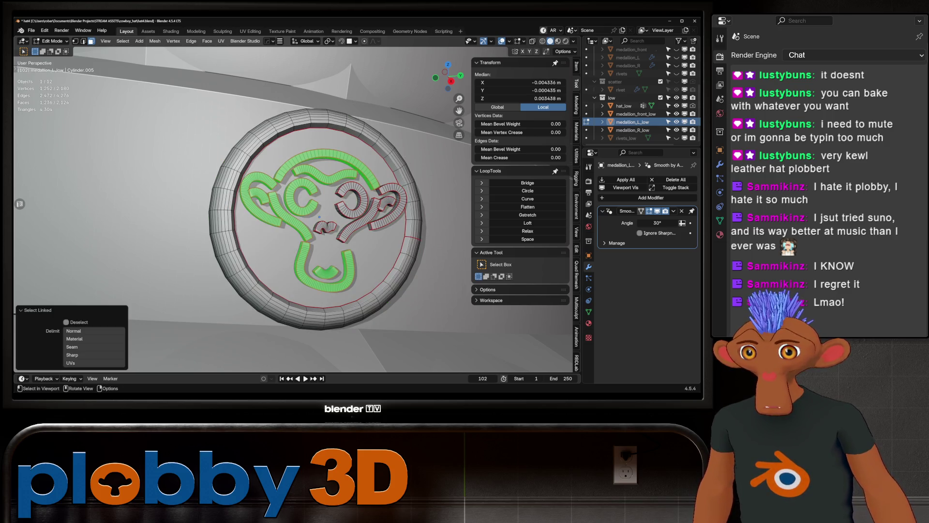
{"action": "key", "text": "l"}
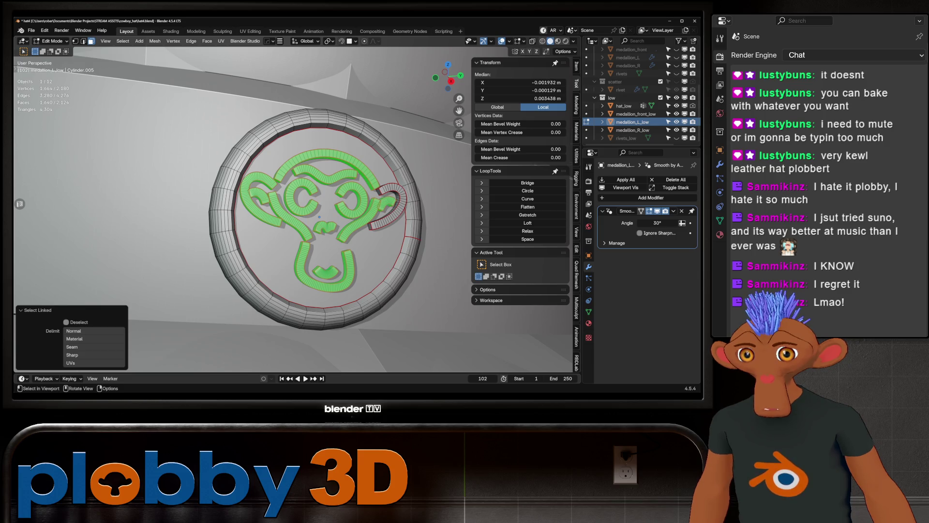
{"action": "key", "text": "l"}
{"action": "key", "text": "x"}
{"action": "left_click", "coordinate": [392, 180]}
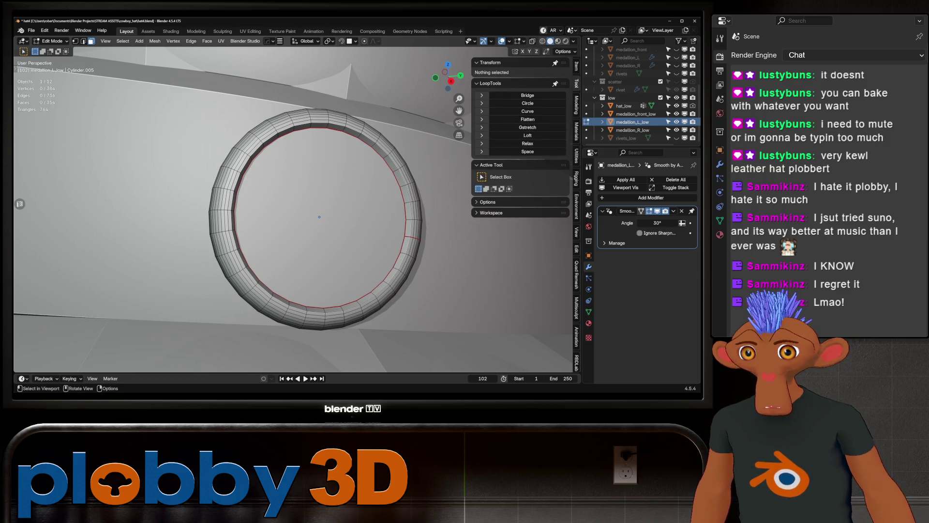
Step: Grow a selection from the left medallion's centre face to the rim, then exit Edit Mode
{"action": "left_click", "coordinate": [319, 217]}
{"action": "key", "text": "ctrl+KP_Add"}
{"action": "right_click", "coordinate": [291, 227]}
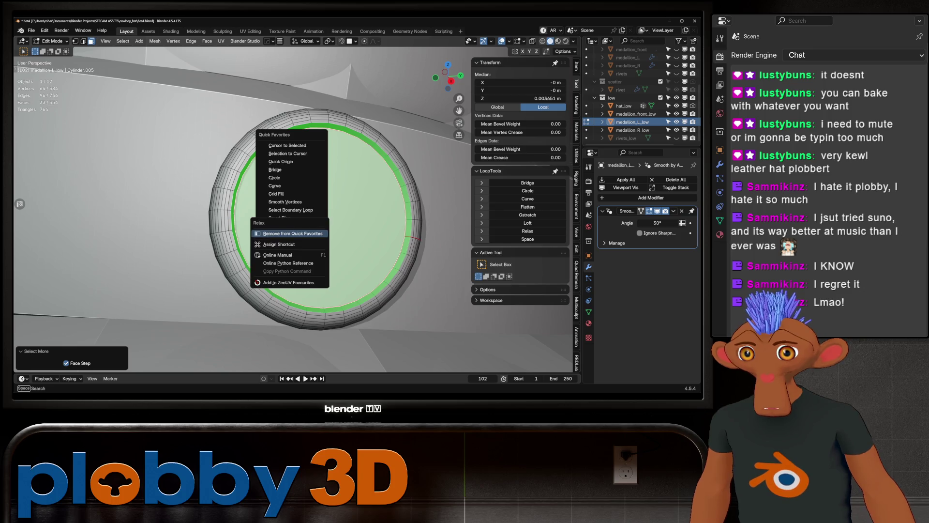
{"action": "key", "text": "Escape"}
{"action": "key", "text": "Tab"}
{"action": "scroll", "coordinate": [319, 217], "scroll_direction": "down", "scroll_amount": 4}
{"action": "mouse_move", "coordinate": [319, 217]}
{"action": "middle_mouse_down"}
{"action": "mouse_move", "coordinate": [298, 237]}
{"action": "mouse_move", "coordinate": [426, 184]}
{"action": "middle_mouse_up"}
Step: On medallion_R_low, select all the linked emblem pieces including the mouth and delete them
{"action": "left_click", "coordinate": [300, 297]}
{"action": "key", "text": "Tab"}
{"action": "key", "text": "KP_Decimal"}
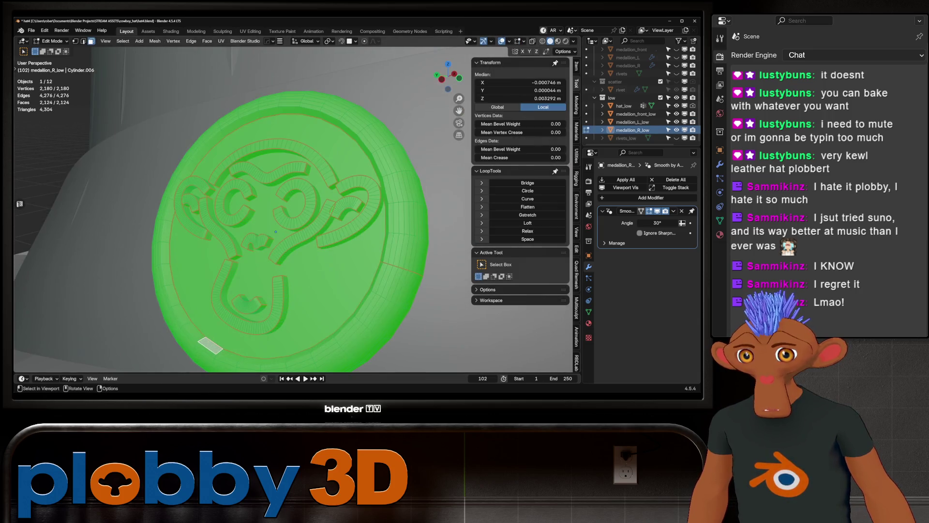
{"action": "left_click", "coordinate": [292, 249]}
{"action": "key", "text": "l"}
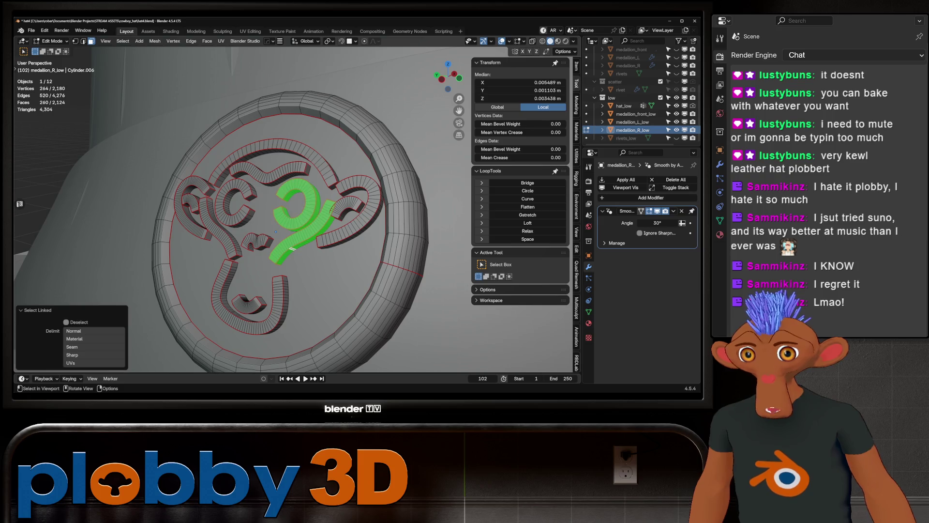
{"action": "key", "text": "l"}
{"action": "key", "text": "l"}
{"action": "key", "text": "l"}
{"action": "key", "text": "l"}
{"action": "key", "text": "l"}
{"action": "key", "text": "l"}
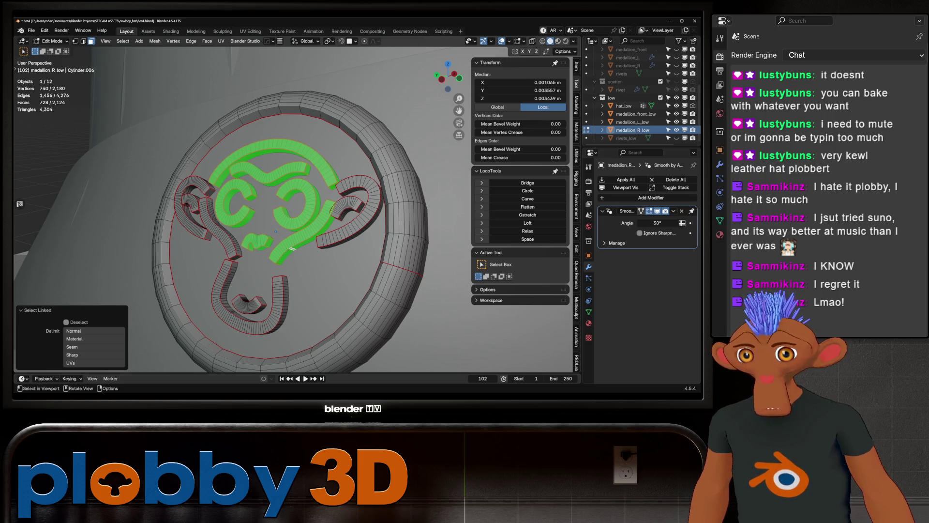
{"action": "key", "text": "l"}
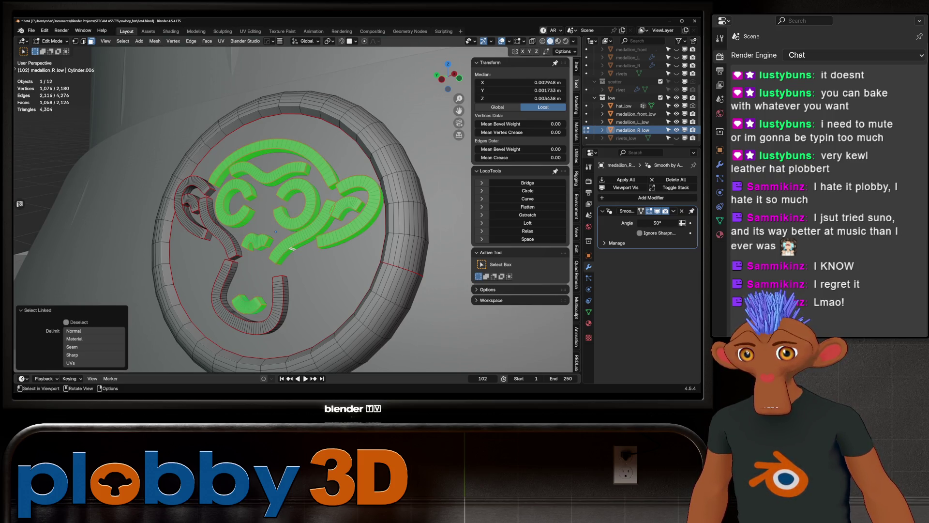
{"action": "key", "text": "l"}
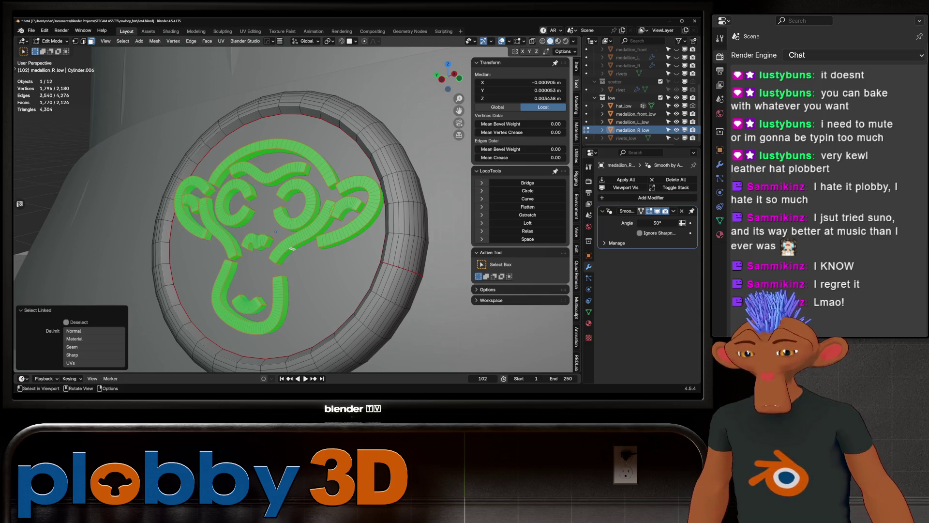
{"action": "key", "text": "x"}
{"action": "key", "text": "Return"}
Step: Fill medallion_R_low's inner ring with a single face and view the whole hat
{"action": "key", "text": "f"}
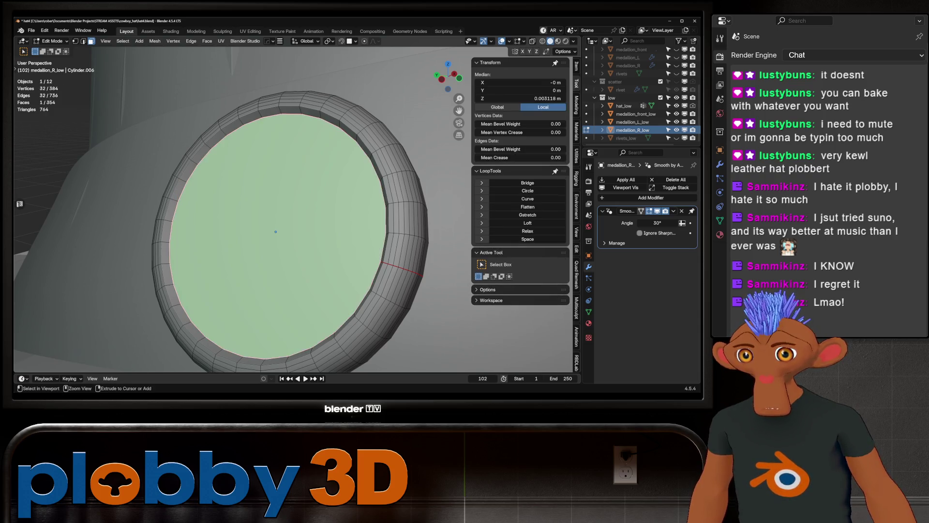
{"action": "key", "text": "Tab"}
{"action": "scroll", "coordinate": [275, 231], "scroll_direction": "down", "scroll_amount": 5}
{"action": "mouse_move", "coordinate": [276, 231]}
{"action": "middle_mouse_down"}
{"action": "mouse_move", "coordinate": [181, 195]}
{"action": "mouse_move", "coordinate": [169, 189]}
{"action": "mouse_move", "coordinate": [203, 183]}
{"action": "mouse_move", "coordinate": [164, 162]}
{"action": "mouse_move", "coordinate": [245, 201]}
{"action": "mouse_move", "coordinate": [249, 183]}
{"action": "middle_mouse_up"}
{"action": "scroll", "coordinate": [172, 165], "scroll_direction": "up", "scroll_amount": 3}
{"action": "scroll", "coordinate": [172, 165], "scroll_direction": "down", "scroll_amount": 5}
{"action": "scroll", "coordinate": [169, 163], "scroll_direction": "up", "scroll_amount": 5}
{"action": "scroll", "coordinate": [167, 164], "scroll_direction": "down", "scroll_amount": 5}
{"action": "scroll", "coordinate": [222, 188], "scroll_direction": "up", "scroll_amount": 2}
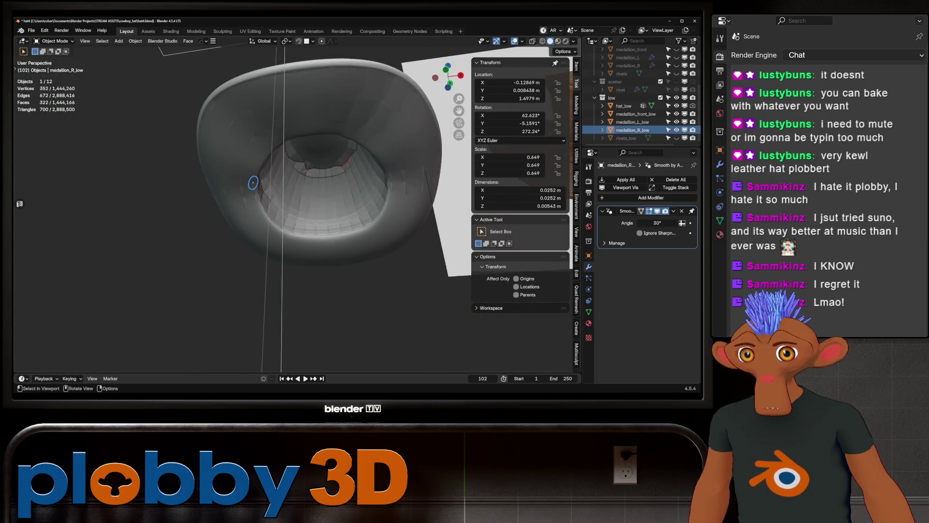
Step: Smooth the inner-rim face loop of hat_low, grown twice outward, with Smooth Vertices
{"action": "scroll", "coordinate": [133, 187], "scroll_direction": "up", "scroll_amount": 5}
{"action": "left_click", "coordinate": [133, 187]}
{"action": "key", "text": "Tab"}
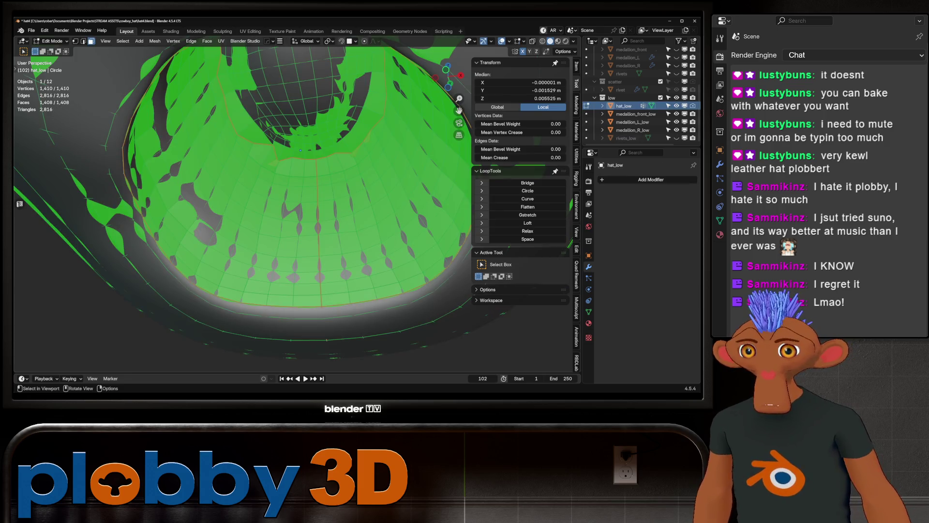
{"action": "left_click", "coordinate": [297, 167], "text": "alt"}
{"action": "key", "text": "ctrl+KP_Add"}
{"action": "key", "text": "ctrl+KP_Add"}
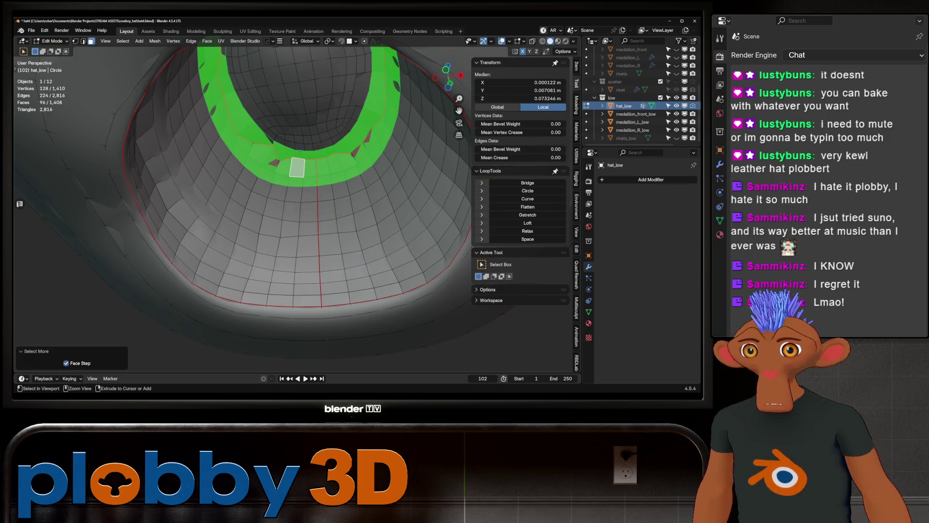
{"action": "key", "text": "q"}
{"action": "left_click", "coordinate": [288, 133]}
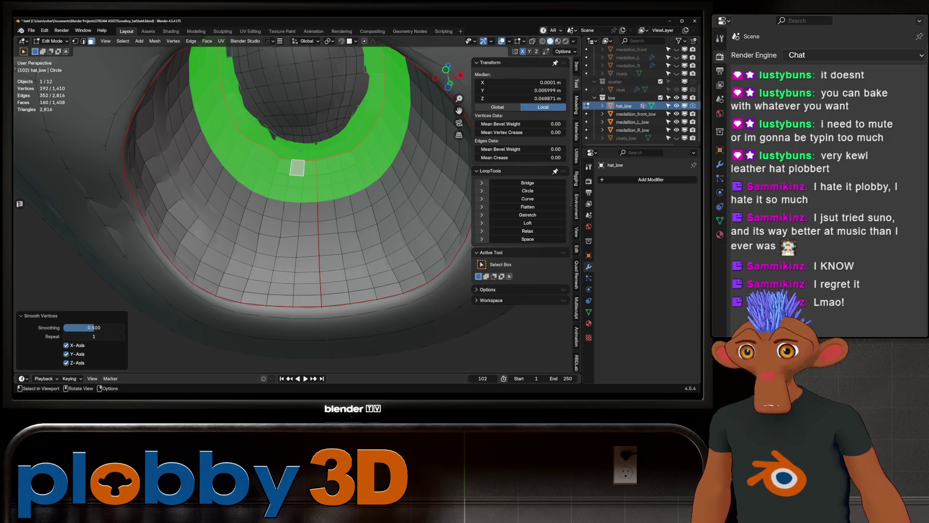
{"action": "key", "text": "Tab"}
Step: Orbit around hat_low to inspect the result beside the reference image
{"action": "scroll", "coordinate": [291, 208], "scroll_direction": "down", "scroll_amount": 8}
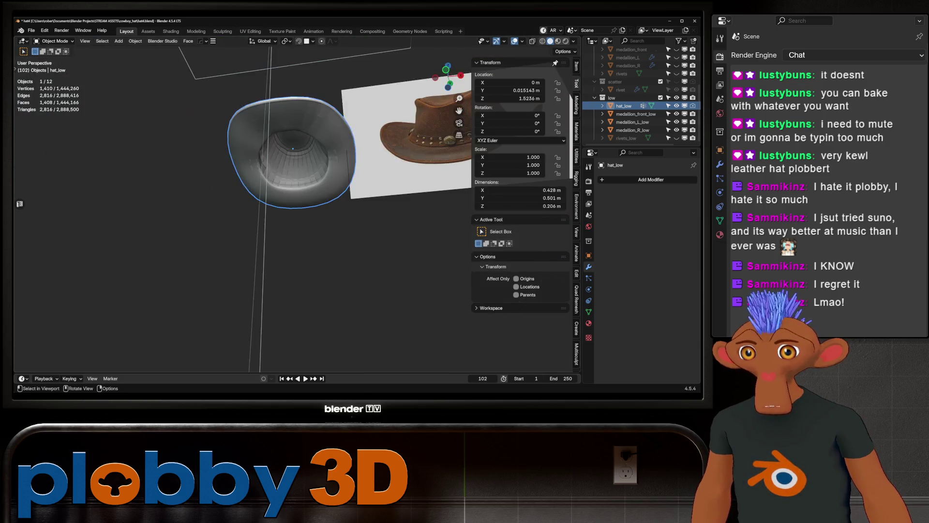
{"action": "mouse_move", "coordinate": [290, 208]}
{"action": "middle_mouse_down"}
{"action": "mouse_move", "coordinate": [320, 198]}
{"action": "mouse_move", "coordinate": [252, 203]}
{"action": "mouse_move", "coordinate": [276, 213]}
{"action": "mouse_move", "coordinate": [237, 218]}
{"action": "mouse_move", "coordinate": [247, 216]}
{"action": "middle_mouse_up"}
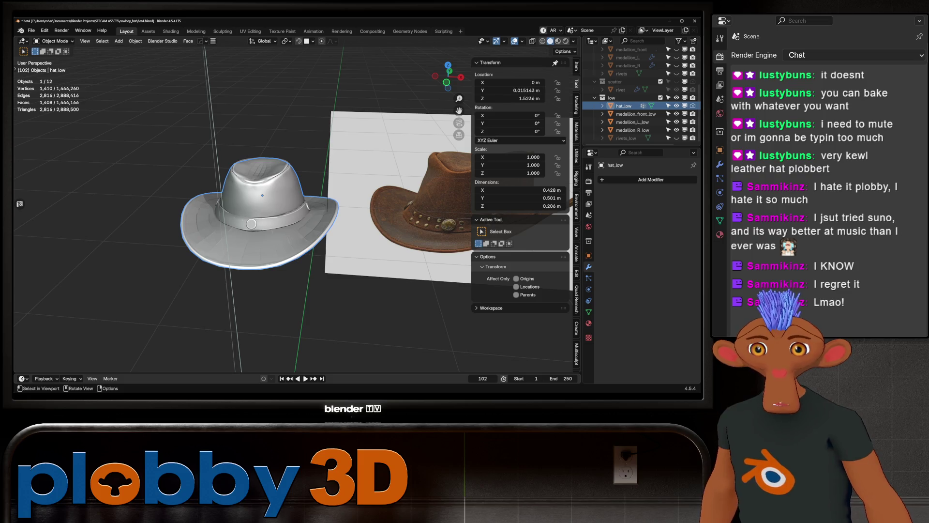
{"action": "key", "text": "shift"}
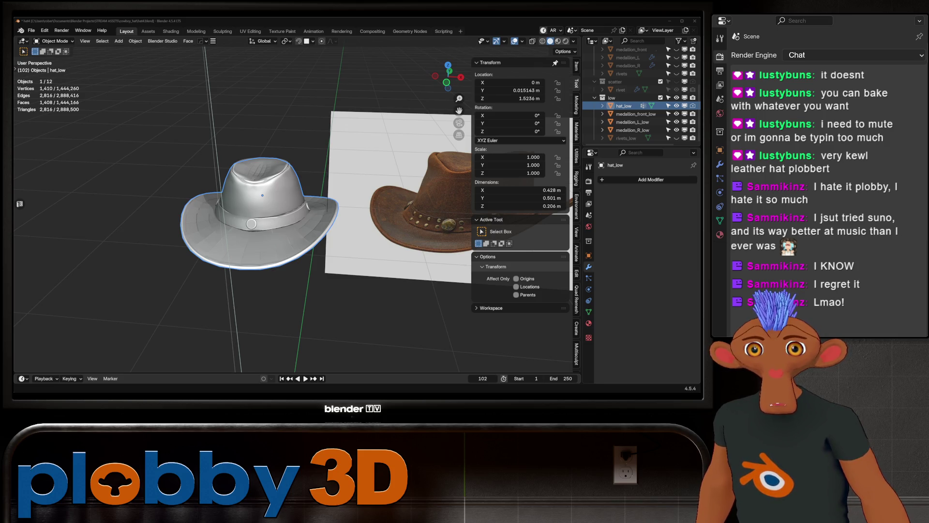
{"action": "middle_click_drag", "start_coordinate": [271, 203], "coordinate": [302, 187]}
{"action": "middle_click_drag", "start_coordinate": [302, 153], "coordinate": [277, 149]}
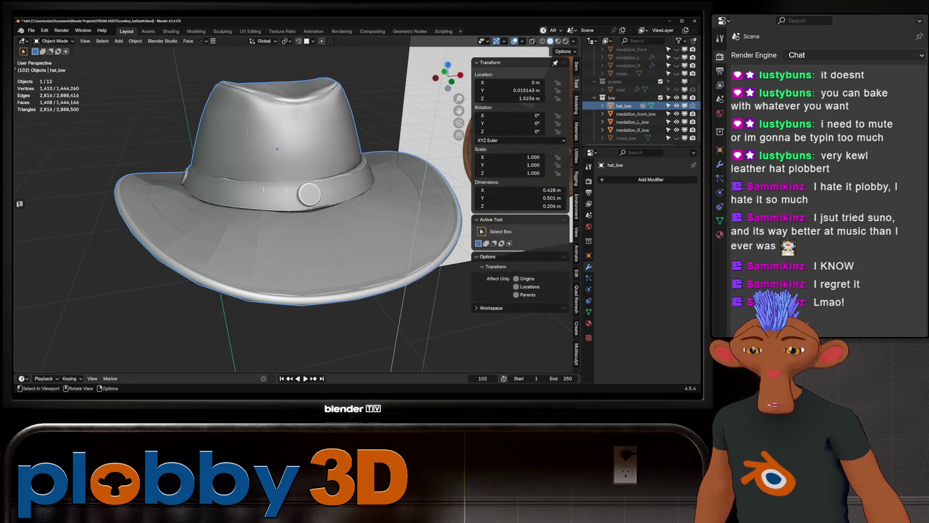
{"action": "mouse_move", "coordinate": [290, 194]}
{"action": "middle_mouse_down"}
{"action": "mouse_move", "coordinate": [240, 199]}
{"action": "mouse_move", "coordinate": [275, 203]}
{"action": "middle_mouse_up"}
{"action": "scroll", "coordinate": [290, 208], "scroll_direction": "up", "scroll_amount": 5}
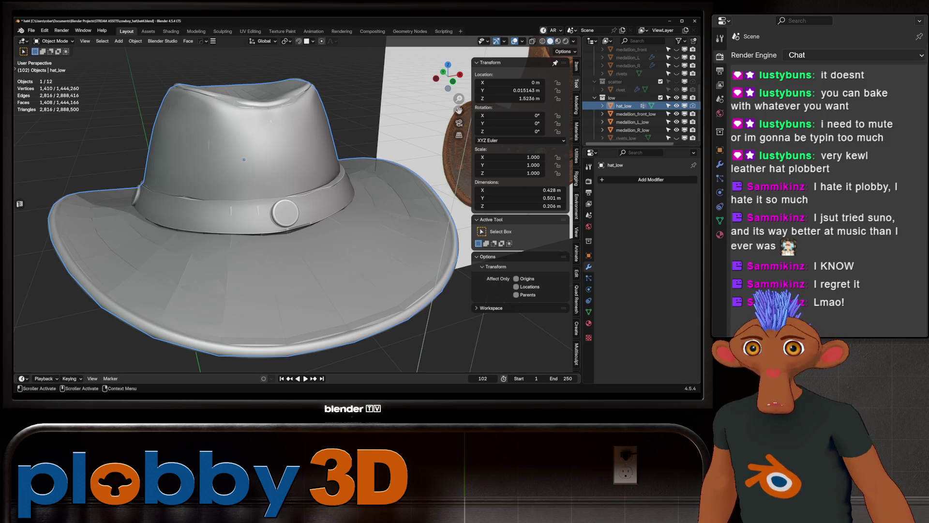
Step: Unhide rivets_low in the Outliner and view the hat band from a low side angle
{"action": "left_click", "coordinate": [676, 138]}
{"action": "scroll", "coordinate": [254, 193], "scroll_direction": "up", "scroll_amount": 8}
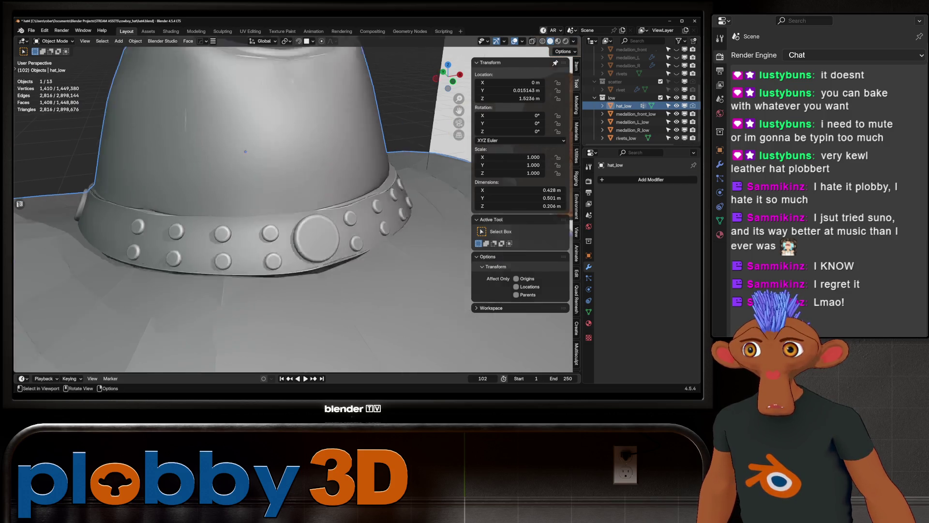
{"action": "left_click", "coordinate": [384, 276]}
{"action": "scroll", "coordinate": [290, 208], "scroll_direction": "down", "scroll_amount": 5}
{"action": "middle_click_drag", "start_coordinate": [290, 208], "coordinate": [321, 188]}
Step: Select rivets_low, frame it with Numpad period, and enter Edit Mode on its mesh
{"action": "left_click", "coordinate": [255, 251]}
{"action": "key", "text": "KP_Decimal"}
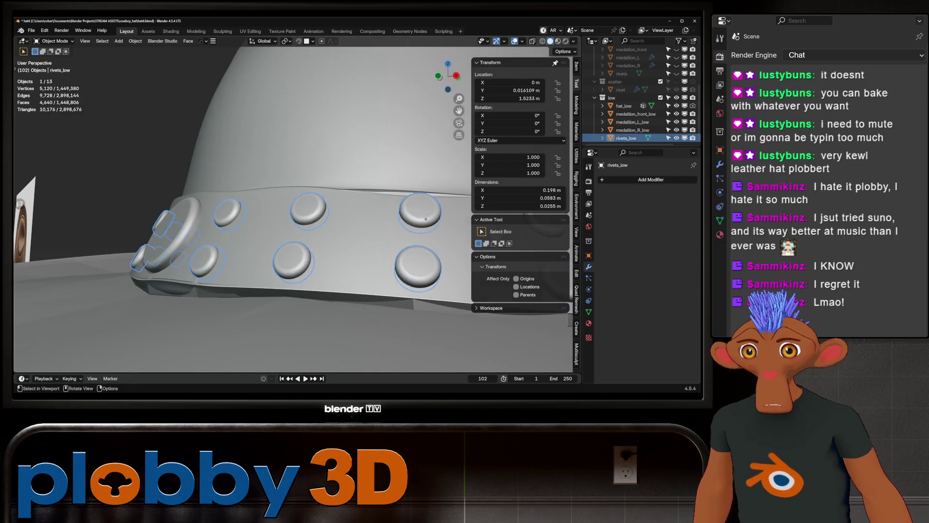
{"action": "key", "text": "Tab"}
{"action": "scroll", "coordinate": [290, 208], "scroll_direction": "up", "scroll_amount": 3}
{"action": "middle_click_drag", "start_coordinate": [334, 276], "coordinate": [334, 253]}
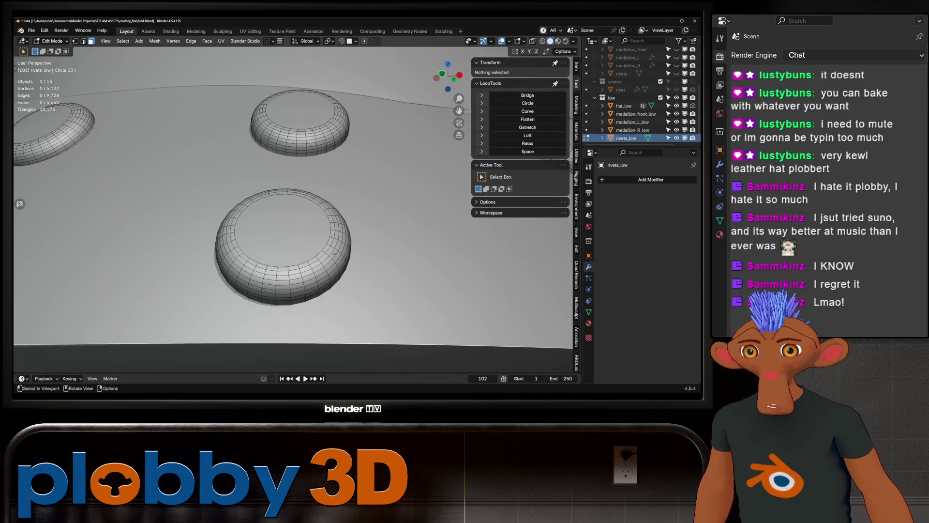
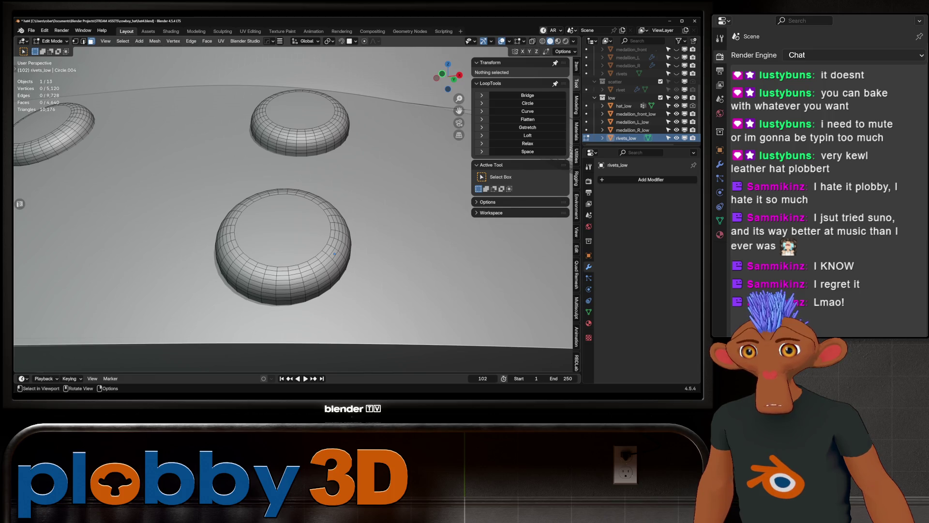
Step: Dissolve an extra edge ring on the front rivet
{"action": "left_click", "coordinate": [283, 288]}
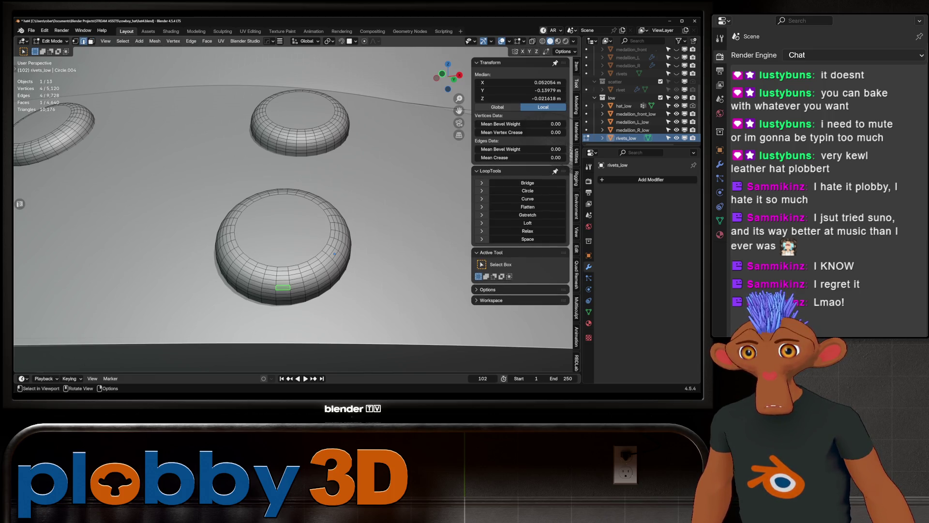
{"action": "left_click", "coordinate": [283, 287], "text": "alt"}
{"action": "key", "text": "x"}
{"action": "left_click", "coordinate": [327, 343]}
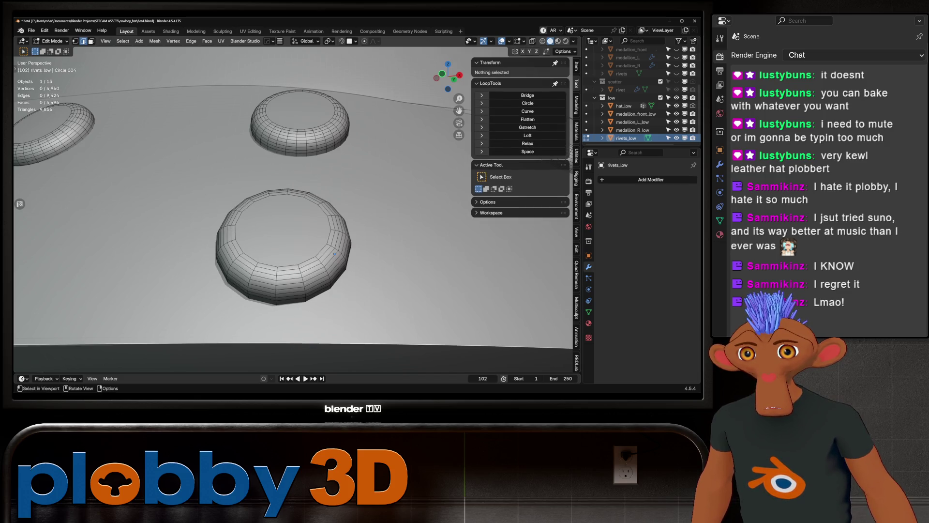
Step: Flatten a loop on the top rivet and remove the selected rivet geometry
{"action": "left_click", "coordinate": [296, 145]}
{"action": "right_click", "coordinate": [296, 145]}
{"action": "left_click", "coordinate": [338, 145]}
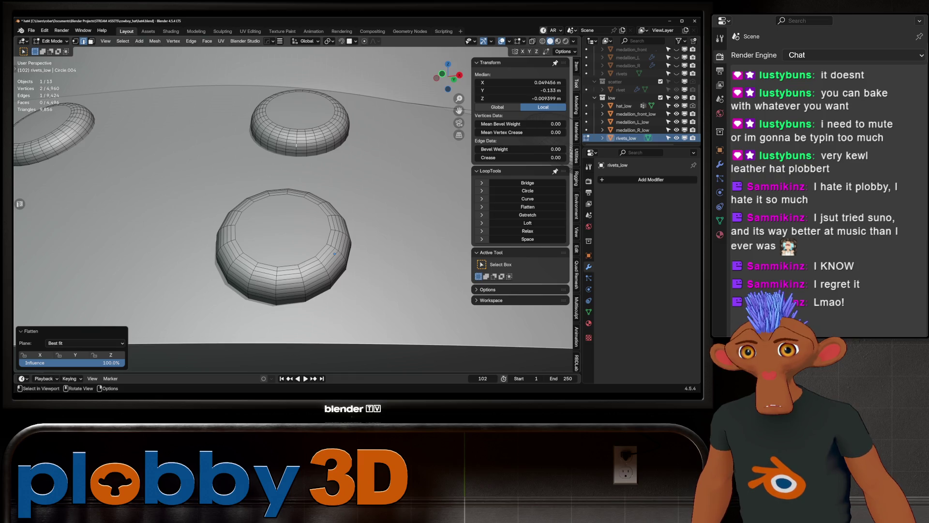
{"action": "key", "text": "x"}
{"action": "left_click", "coordinate": [334, 184]}
Step: Bring the hat's rivet band into view and select an edge loop on a rivet ring
{"action": "scroll", "coordinate": [329, 240], "scroll_direction": "up", "scroll_amount": 5}
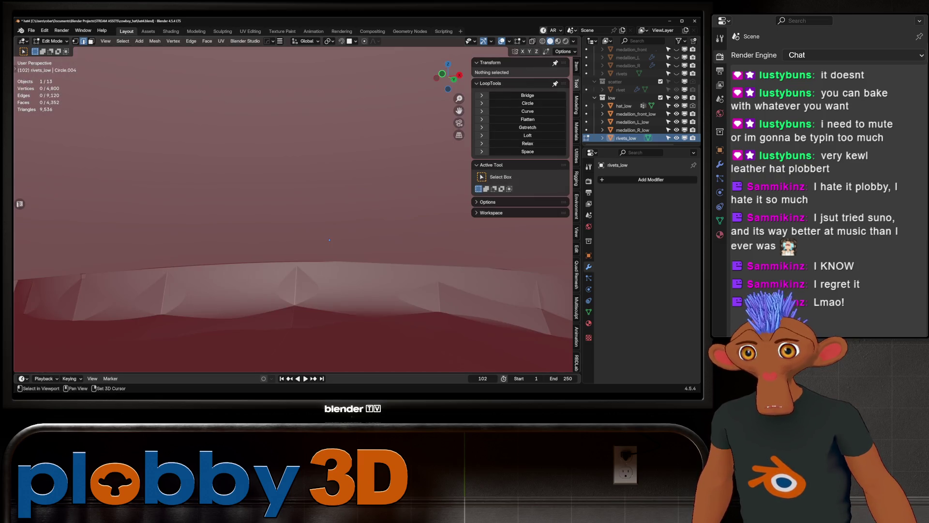
{"action": "scroll", "coordinate": [329, 239], "scroll_direction": "down", "scroll_amount": 8}
{"action": "middle_click_drag", "start_coordinate": [329, 240], "coordinate": [293, 116]}
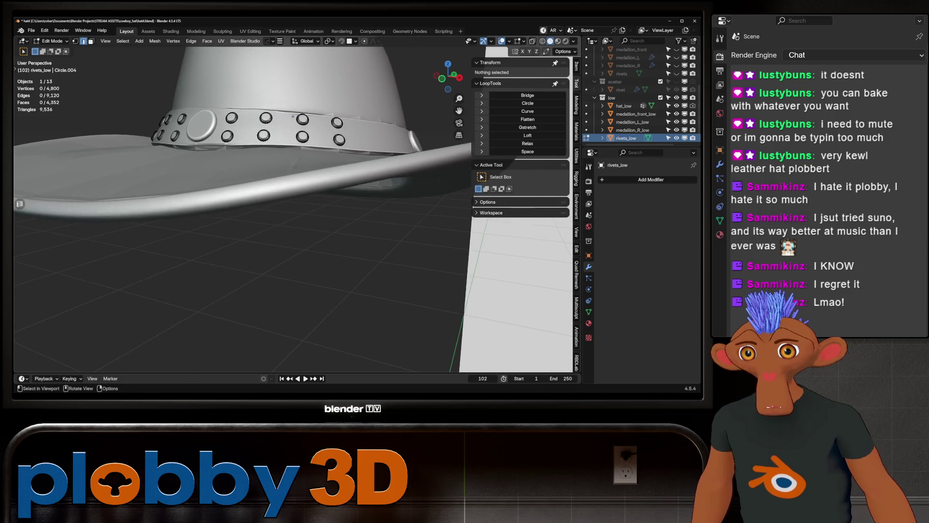
{"action": "scroll", "coordinate": [293, 117], "scroll_direction": "up", "scroll_amount": 10}
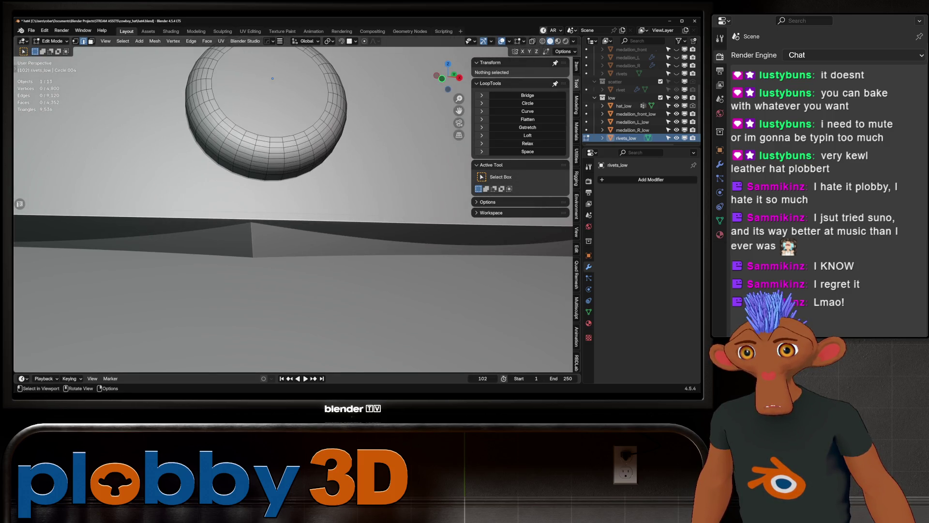
{"action": "left_click", "coordinate": [300, 166]}
{"action": "key", "text": "q"}
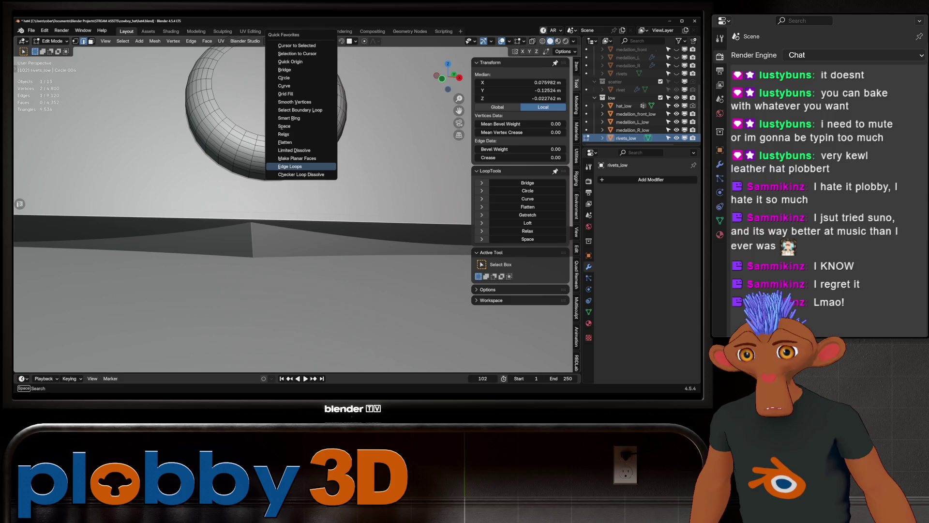
{"action": "left_click", "coordinate": [300, 166]}
{"action": "scroll", "coordinate": [214, 80], "scroll_direction": "down", "scroll_amount": 5}
{"action": "scroll", "coordinate": [214, 80], "scroll_direction": "up", "scroll_amount": 5}
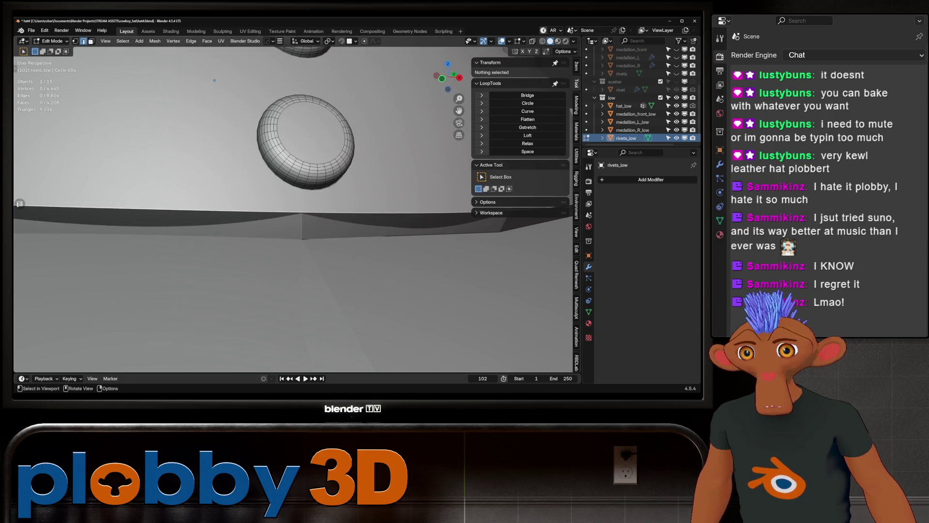
{"action": "scroll", "coordinate": [203, 94], "scroll_direction": "up", "scroll_amount": 5}
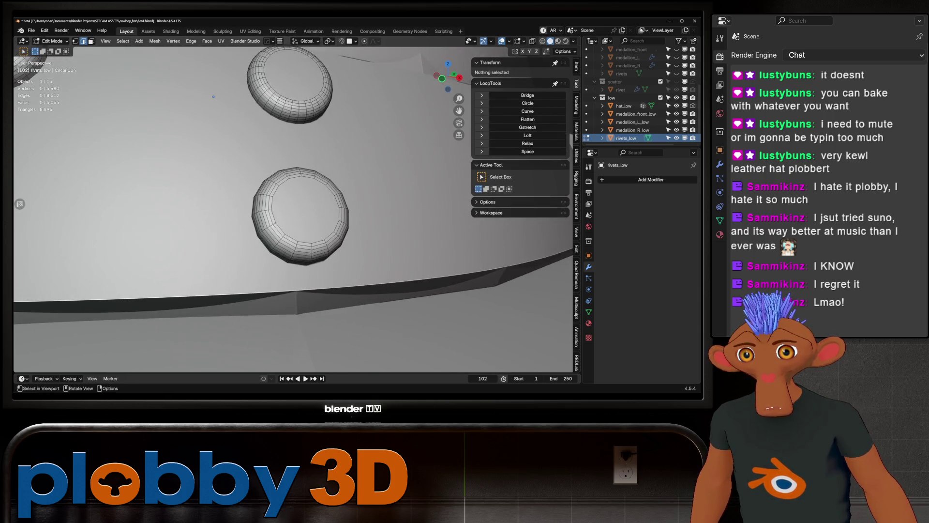
Step: Dissolve every other edge loop on that rivet with Checker Loop Dissolve
{"action": "left_click", "coordinate": [292, 123]}
{"action": "key", "text": "q"}
{"action": "left_click", "coordinate": [291, 121]}
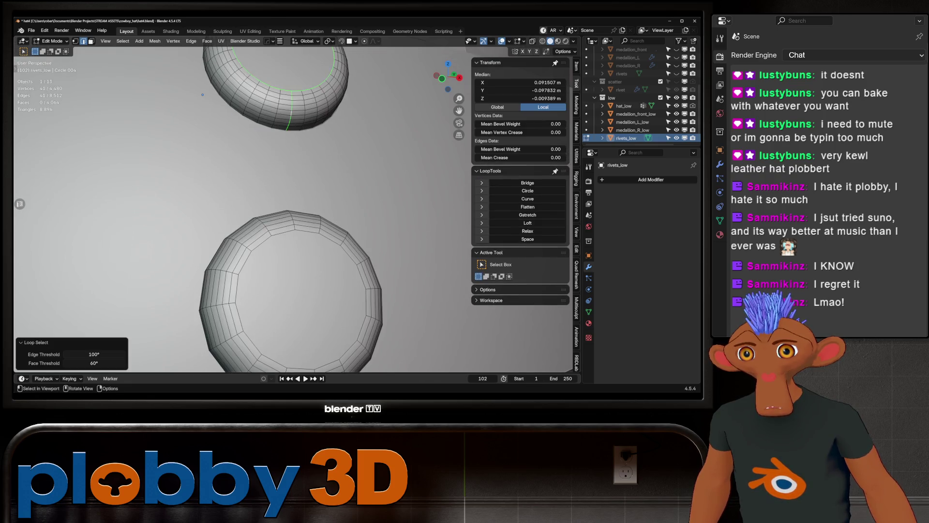
{"action": "left_click", "coordinate": [292, 123]}
{"action": "key", "text": "q"}
{"action": "left_click", "coordinate": [292, 186]}
{"action": "scroll", "coordinate": [279, 112], "scroll_direction": "up", "scroll_amount": 5}
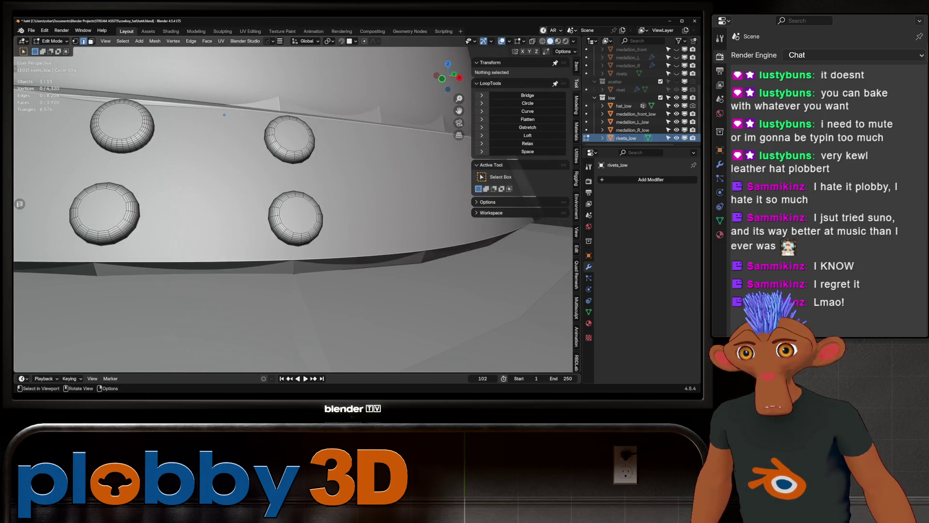
{"action": "scroll", "coordinate": [278, 111], "scroll_direction": "down", "scroll_amount": 5}
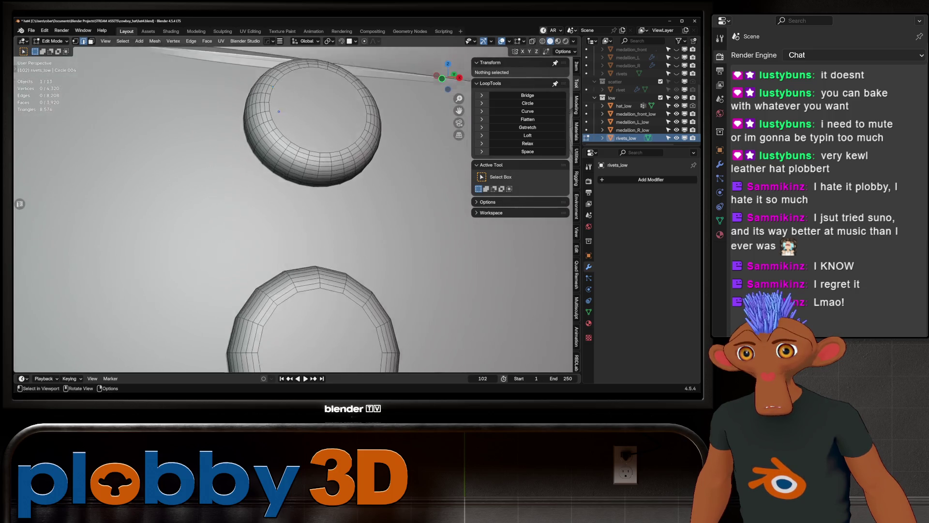
Step: Checker-dissolve alternate edge loops on the next rivet
{"action": "middle_click_drag", "start_coordinate": [279, 111], "coordinate": [272, 83]}
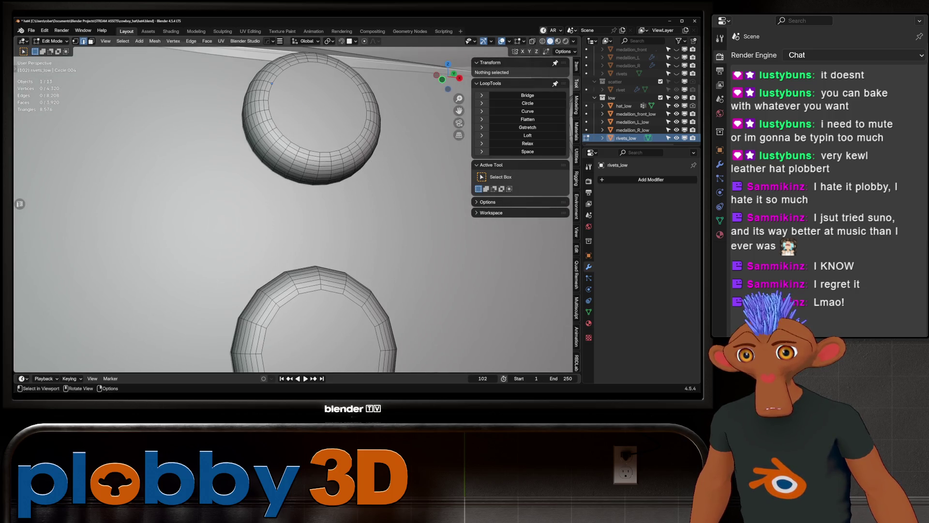
{"action": "left_click", "coordinate": [271, 83]}
{"action": "key", "text": "q"}
{"action": "left_click", "coordinate": [293, 172]}
{"action": "scroll", "coordinate": [336, 89], "scroll_direction": "down", "scroll_amount": 4}
{"action": "scroll", "coordinate": [337, 89], "scroll_direction": "up", "scroll_amount": 3}
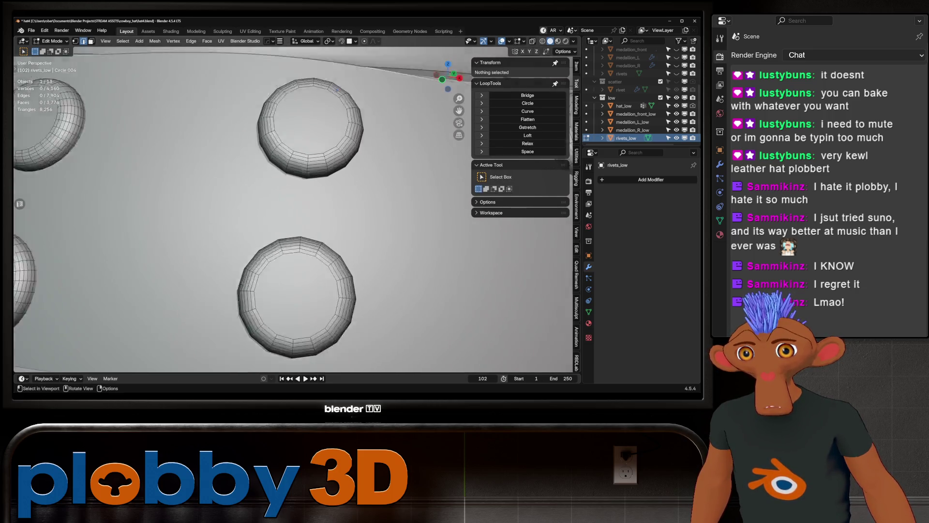
{"action": "scroll", "coordinate": [336, 87], "scroll_direction": "up", "scroll_amount": 2}
Step: Checker-dissolve alternate edge loops on the upper rivet, leaving 4,160 vertices
{"action": "left_click", "coordinate": [337, 84]}
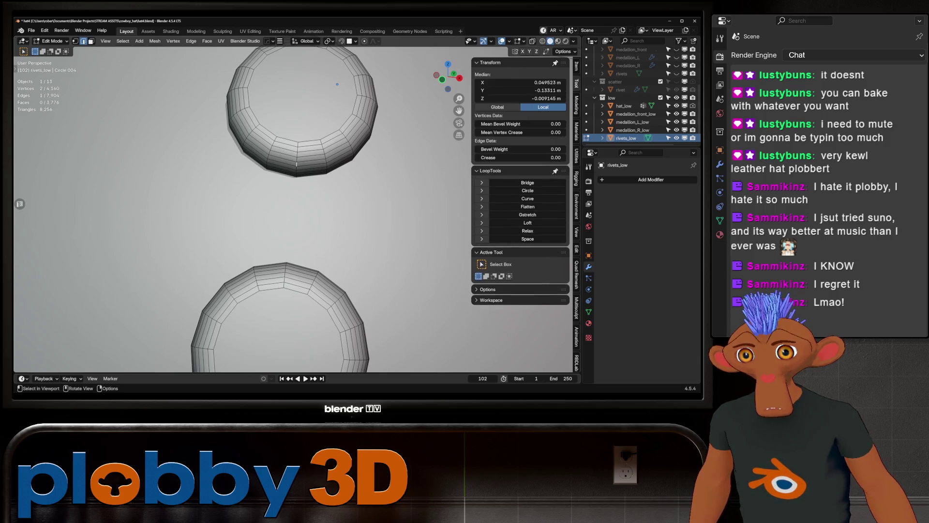
{"action": "scroll", "coordinate": [327, 99], "scroll_direction": "down", "scroll_amount": 4}
{"action": "key", "text": "q"}
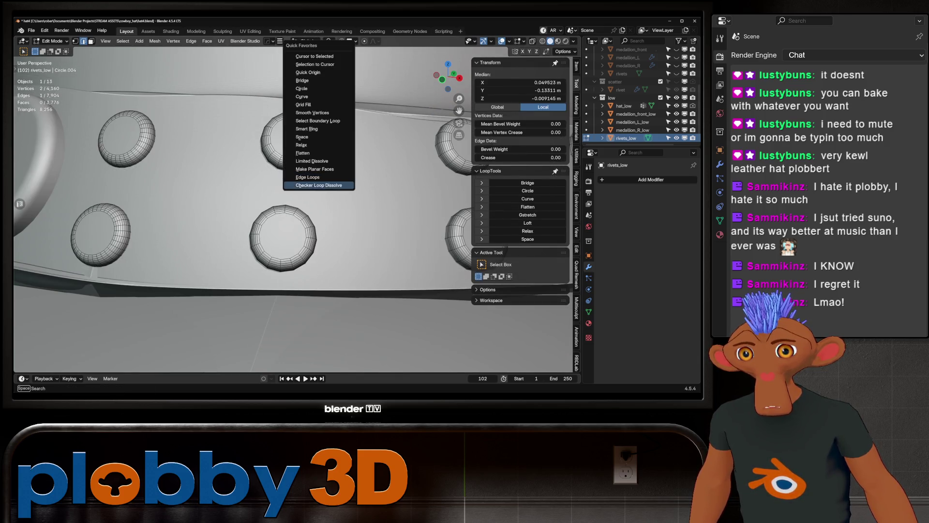
{"action": "left_click", "coordinate": [315, 181]}
{"action": "mouse_move", "coordinate": [303, 89]}
{"action": "middle_mouse_down", "text": "shift"}
{"action": "mouse_move", "coordinate": [339, 104]}
{"action": "mouse_move", "coordinate": [227, 99]}
{"action": "mouse_move", "coordinate": [355, 98]}
{"action": "mouse_move", "coordinate": [406, 64]}
{"action": "middle_mouse_up", "text": "shift"}
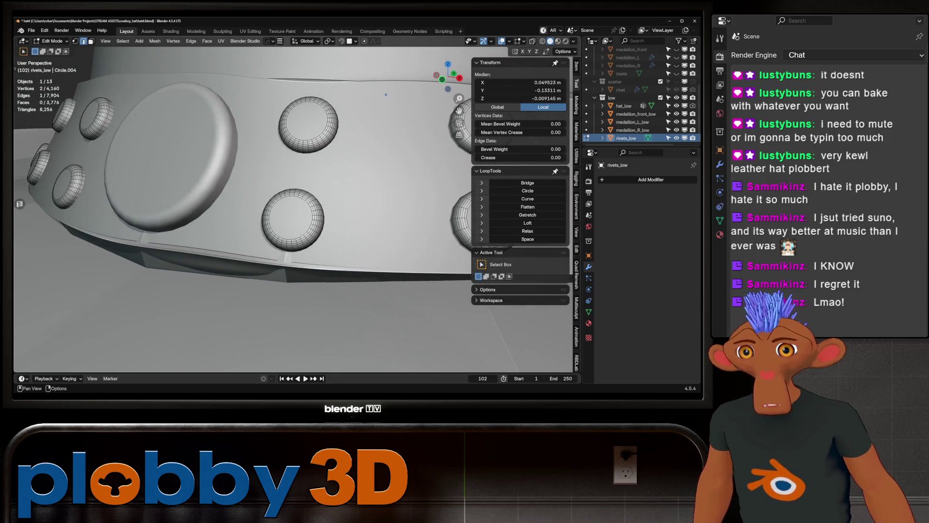
Step: Frame the selected rivet and Checker Loop Dissolve its edge loops via Quick Favorites
{"action": "key", "text": "KP_Decimal"}
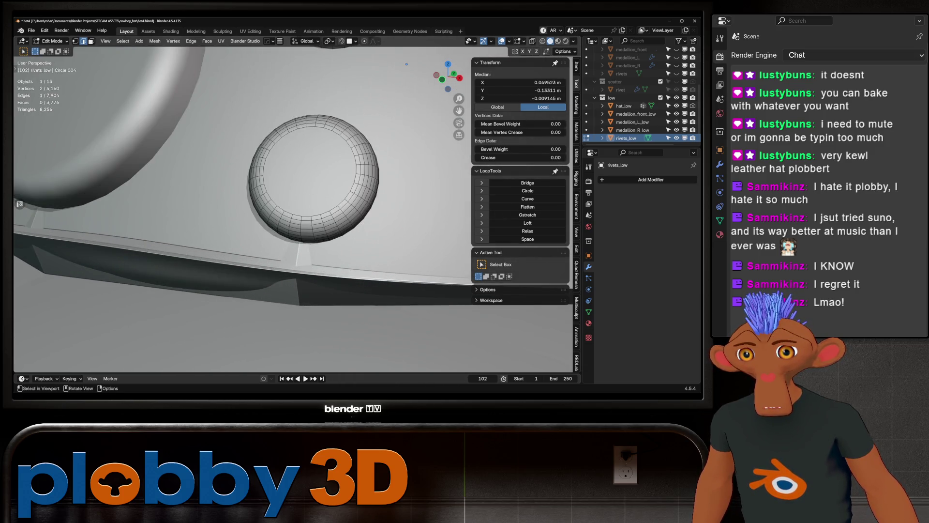
{"action": "key", "text": "q"}
{"action": "key", "text": "Return"}
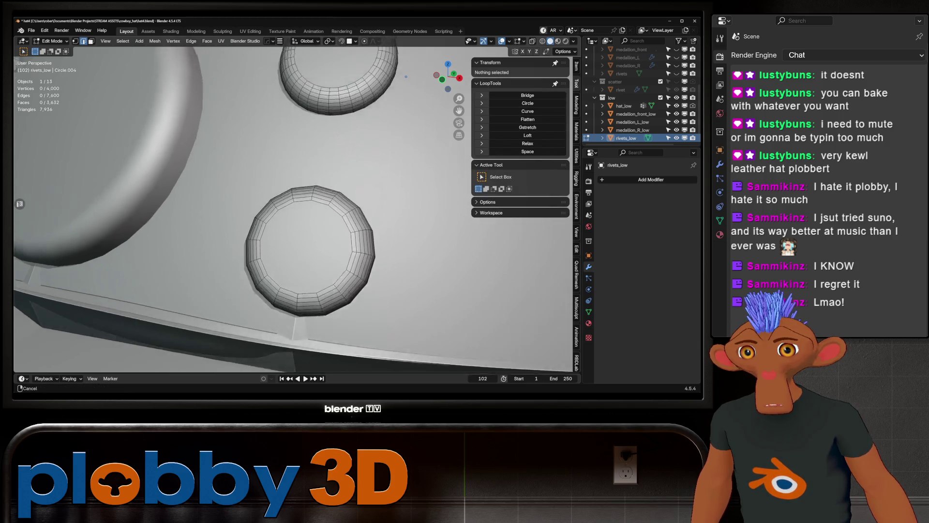
{"action": "scroll", "coordinate": [413, 73], "scroll_direction": "up", "scroll_amount": 3}
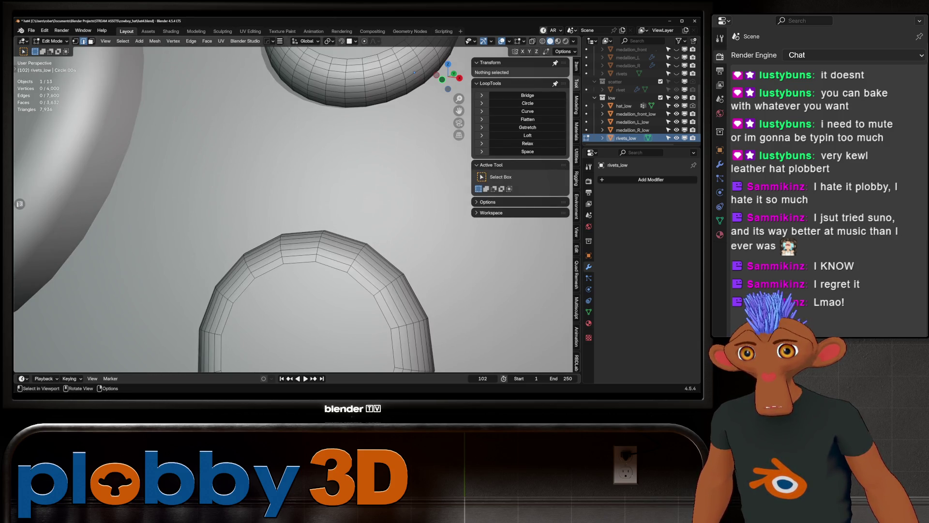
{"action": "key", "text": "q"}
{"action": "key", "text": "Return"}
{"action": "scroll", "coordinate": [415, 73], "scroll_direction": "down", "scroll_amount": 5}
Step: Move to the next rivets and dissolve every other loop on each
{"action": "mouse_move", "coordinate": [414, 73]}
{"action": "middle_mouse_down"}
{"action": "mouse_move", "coordinate": [106, 117]}
{"action": "mouse_move", "coordinate": [114, 81]}
{"action": "middle_mouse_up"}
{"action": "scroll", "coordinate": [114, 81], "scroll_direction": "up", "scroll_amount": 4}
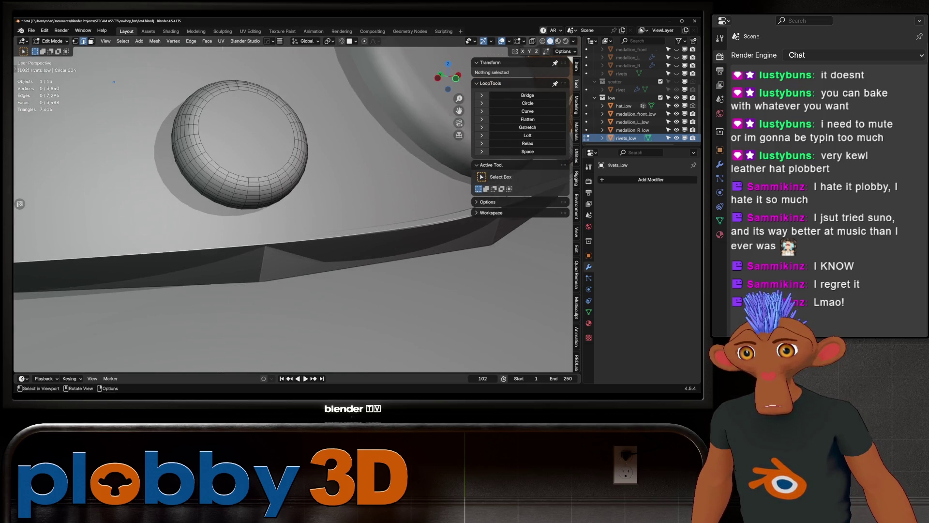
{"action": "key", "text": "q"}
{"action": "key", "text": "Return"}
{"action": "scroll", "coordinate": [114, 87], "scroll_direction": "down", "scroll_amount": 4}
{"action": "scroll", "coordinate": [113, 98], "scroll_direction": "up", "scroll_amount": 5}
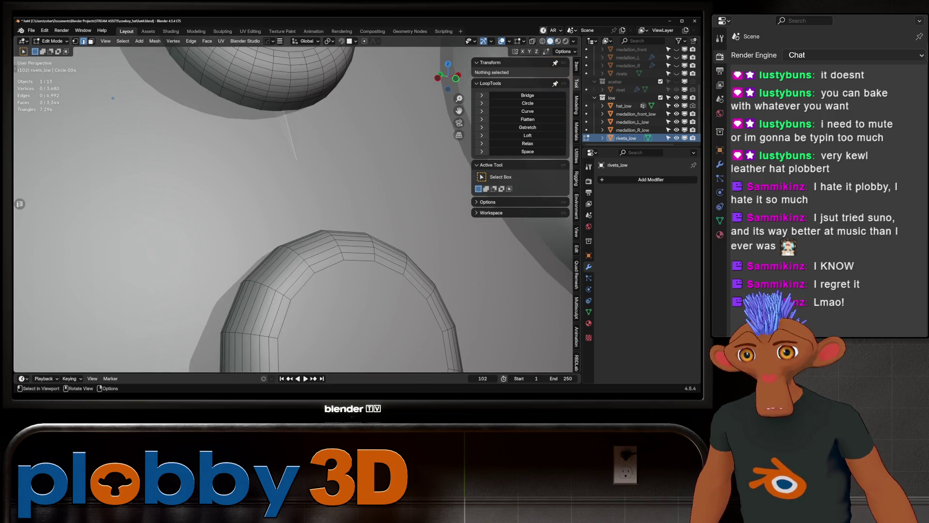
{"action": "left_click", "coordinate": [290, 138]}
{"action": "key", "text": "q"}
{"action": "key", "text": "Return"}
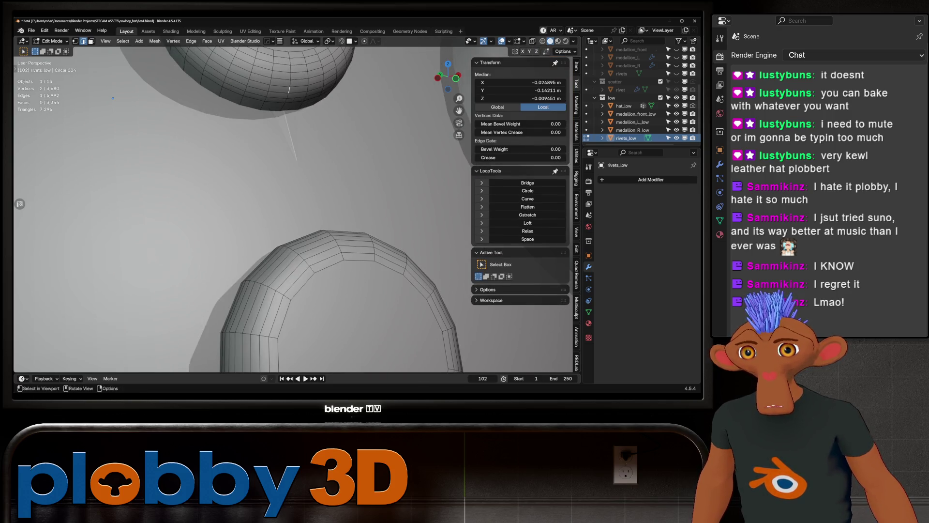
Step: Shift over and checker-dissolve the loops on two more rivets along the band
{"action": "middle_click_drag", "start_coordinate": [290, 138], "coordinate": [346, 131]}
{"action": "key", "text": "q"}
{"action": "key", "text": "Return"}
{"action": "scroll", "coordinate": [368, 125], "scroll_direction": "down", "scroll_amount": 4}
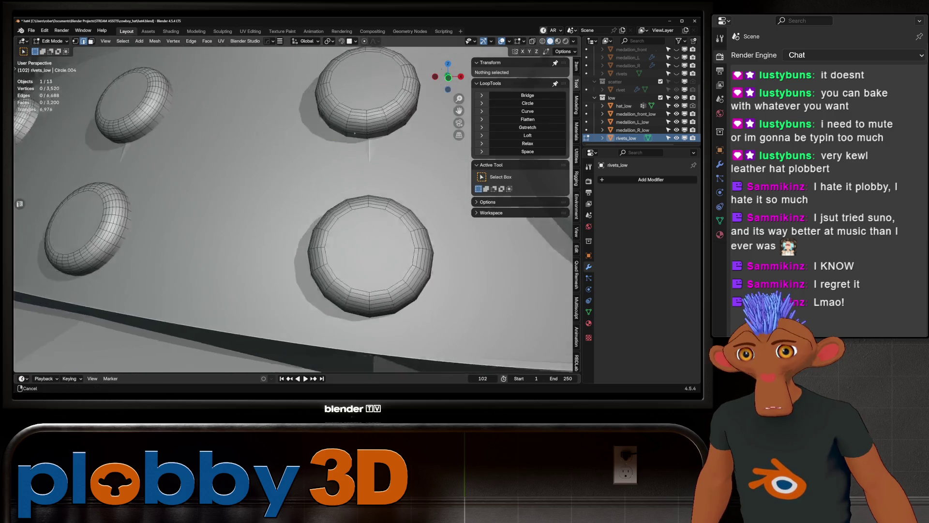
{"action": "scroll", "coordinate": [393, 121], "scroll_direction": "up", "scroll_amount": 3}
{"action": "scroll", "coordinate": [405, 113], "scroll_direction": "up", "scroll_amount": 2}
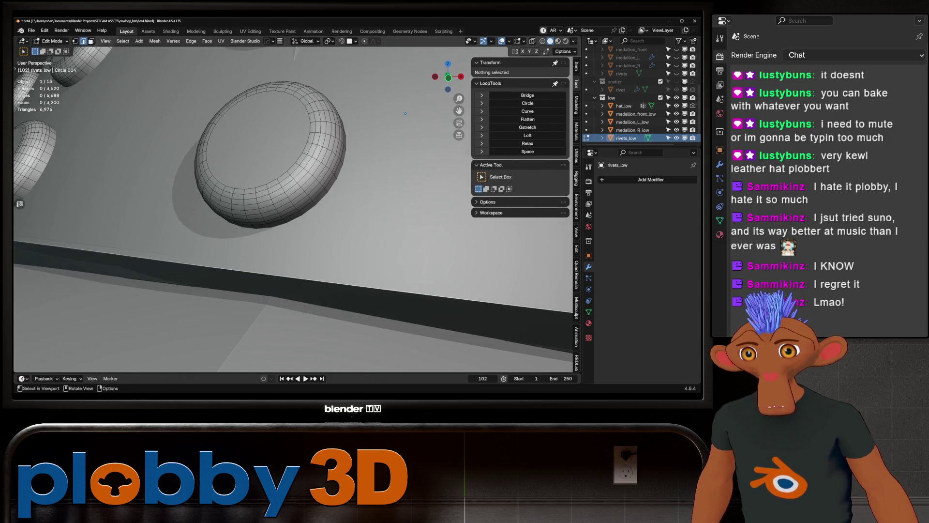
{"action": "left_click", "coordinate": [223, 213]}
{"action": "key", "text": "q"}
{"action": "key", "text": "Return"}
Step: Run Checker Loop Dissolve on the following rivet
{"action": "scroll", "coordinate": [415, 129], "scroll_direction": "down", "scroll_amount": 3}
{"action": "scroll", "coordinate": [415, 129], "scroll_direction": "up", "scroll_amount": 5}
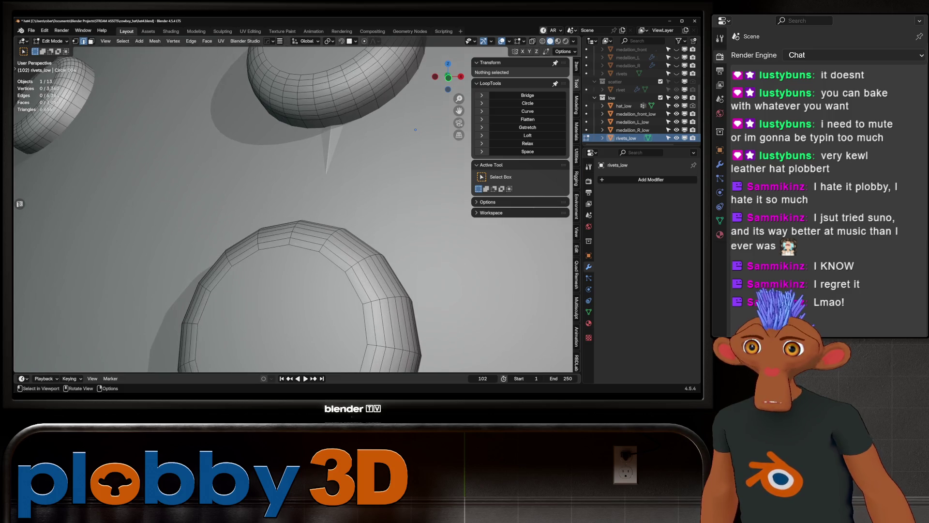
{"action": "key", "text": "q"}
{"action": "key", "text": "Escape"}
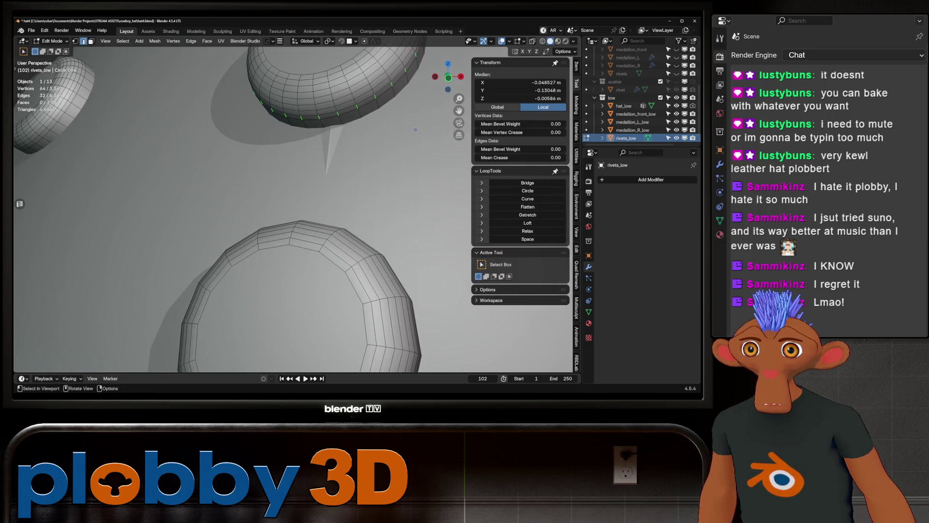
{"action": "key", "text": "q"}
{"action": "key", "text": "Return"}
{"action": "scroll", "coordinate": [415, 130], "scroll_direction": "down", "scroll_amount": 3}
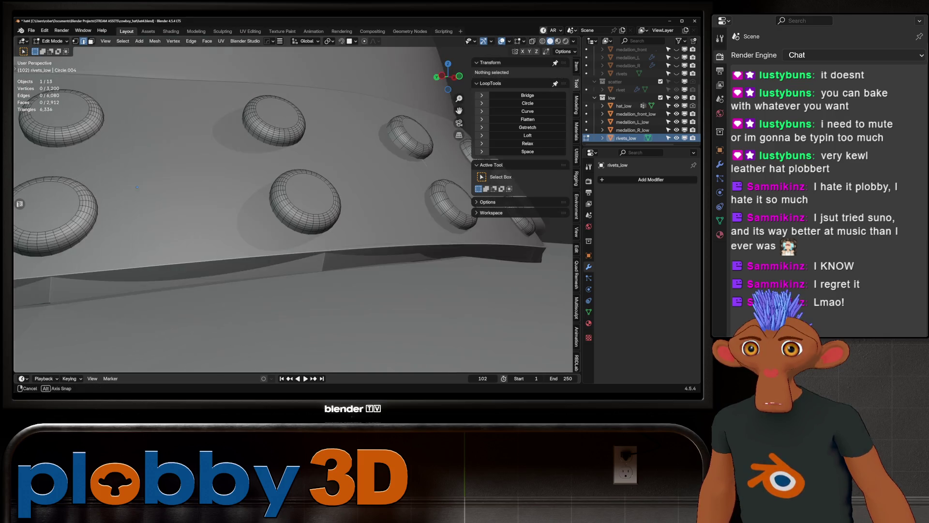
Step: From a new angle, thin the upper rivet rings with Checker Loop Dissolve
{"action": "middle_click_drag", "start_coordinate": [242, 160], "coordinate": [136, 189]}
{"action": "scroll", "coordinate": [111, 182], "scroll_direction": "up", "scroll_amount": 2}
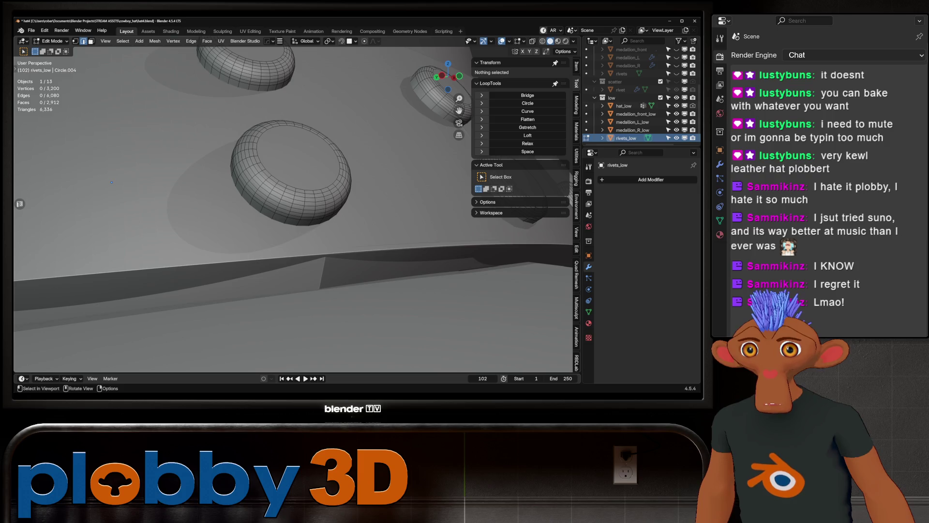
{"action": "key", "text": "q"}
{"action": "key", "text": "Return"}
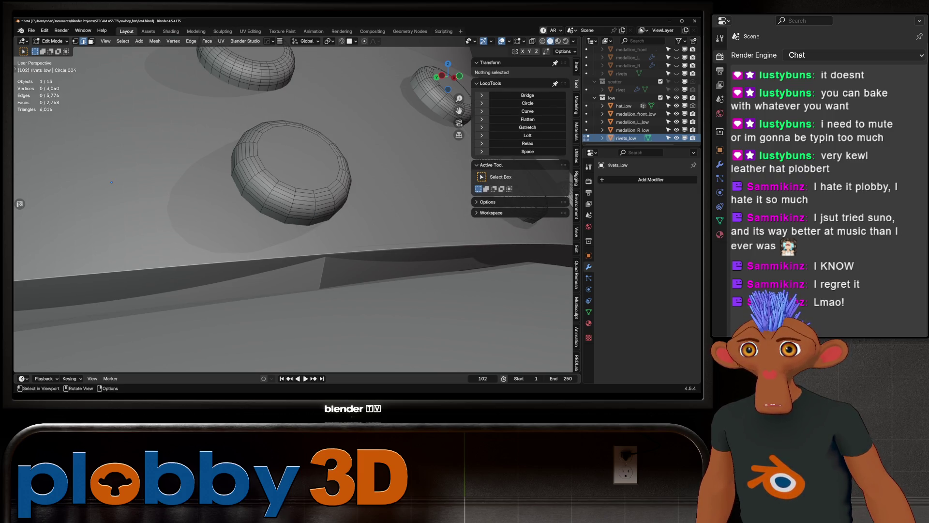
{"action": "left_click", "coordinate": [269, 83]}
{"action": "key", "text": "q"}
{"action": "key", "text": "Return"}
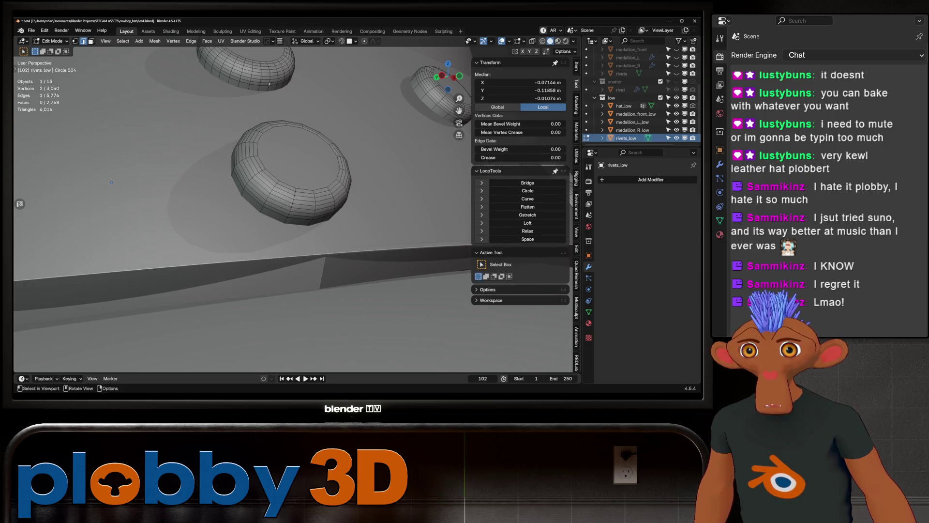
{"action": "key", "text": "q"}
{"action": "key", "text": "Return"}
{"action": "scroll", "coordinate": [145, 179], "scroll_direction": "down", "scroll_amount": 3}
{"action": "scroll", "coordinate": [184, 174], "scroll_direction": "up", "scroll_amount": 3}
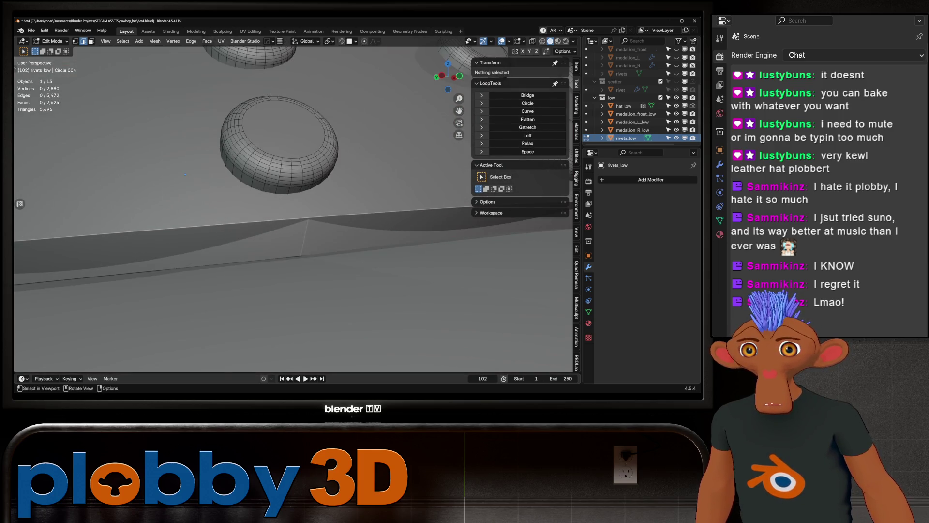
{"action": "key", "text": "q"}
{"action": "key", "text": "Return"}
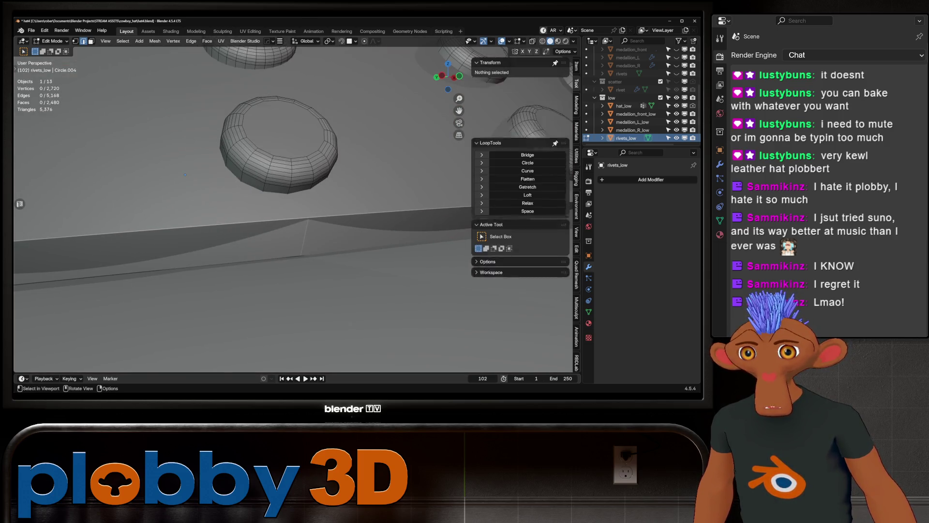
Step: Work down to the hat band and dissolve alternate loops on a lower rivet ring
{"action": "middle_click_drag", "start_coordinate": [184, 175], "coordinate": [179, 191]}
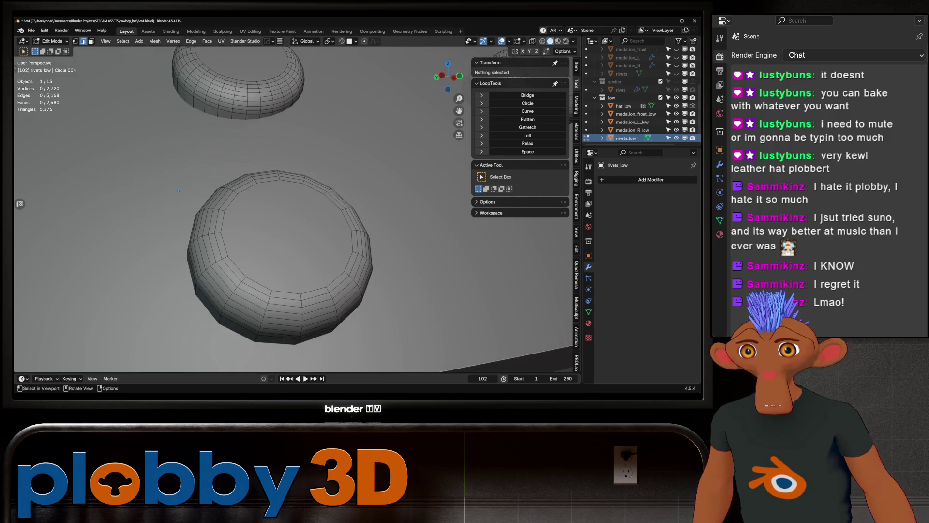
{"action": "key", "text": "q"}
{"action": "key", "text": "Return"}
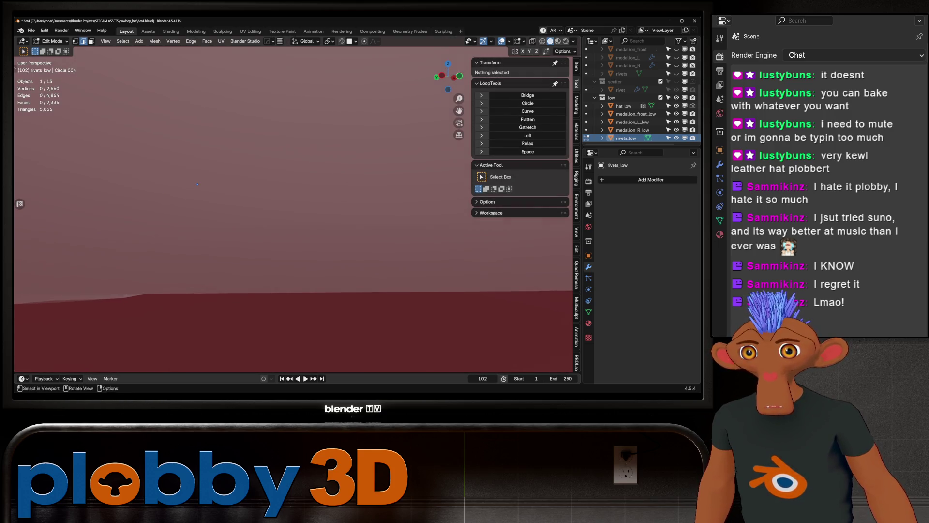
{"action": "middle_click_drag", "start_coordinate": [197, 184], "coordinate": [256, 58]}
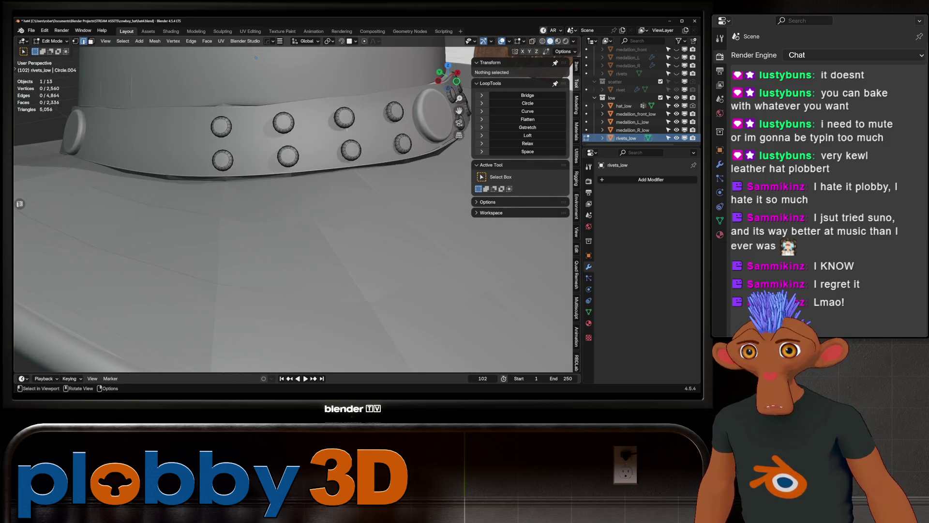
{"action": "scroll", "coordinate": [256, 57], "scroll_direction": "up", "scroll_amount": 4}
{"action": "scroll", "coordinate": [233, 71], "scroll_direction": "down", "scroll_amount": 3}
{"action": "middle_click_drag", "start_coordinate": [232, 87], "coordinate": [233, 71]}
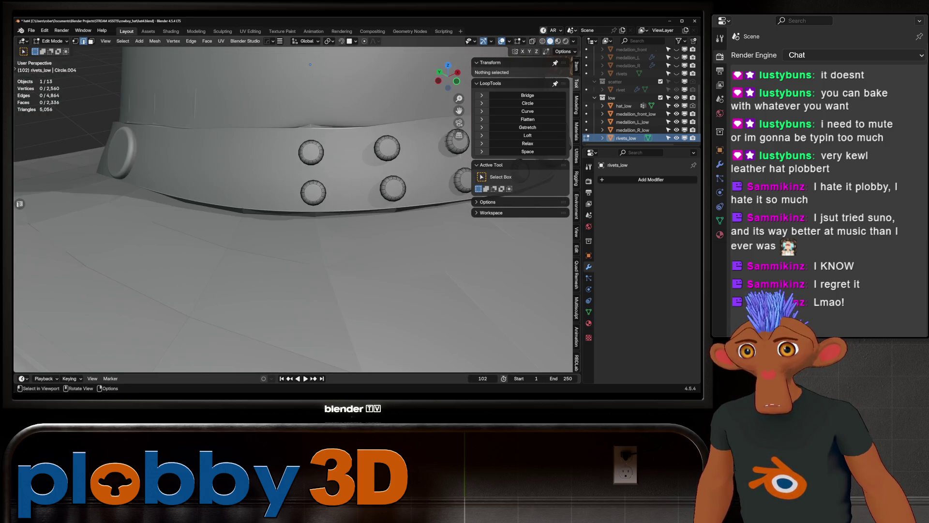
{"action": "scroll", "coordinate": [232, 72], "scroll_direction": "up", "scroll_amount": 8}
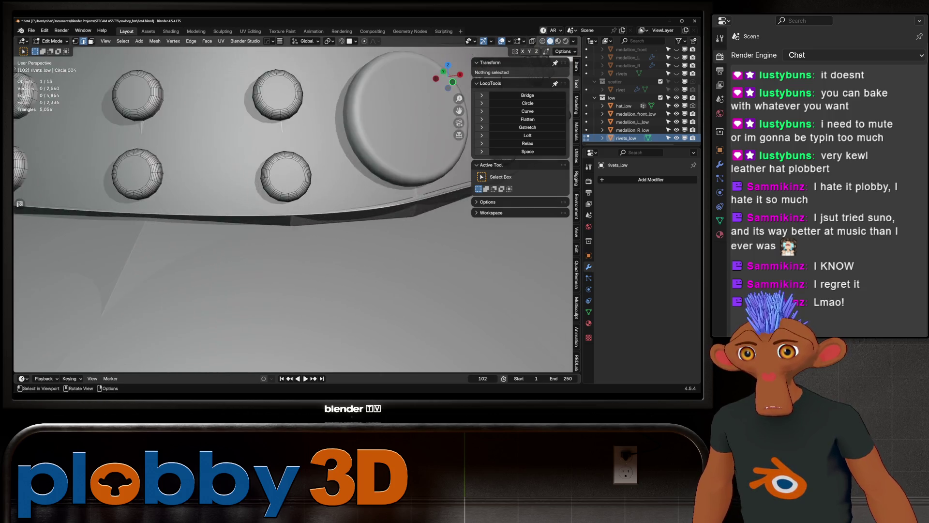
{"action": "left_click", "coordinate": [291, 207]}
{"action": "key", "text": "x"}
{"action": "left_click", "coordinate": [368, 206]}
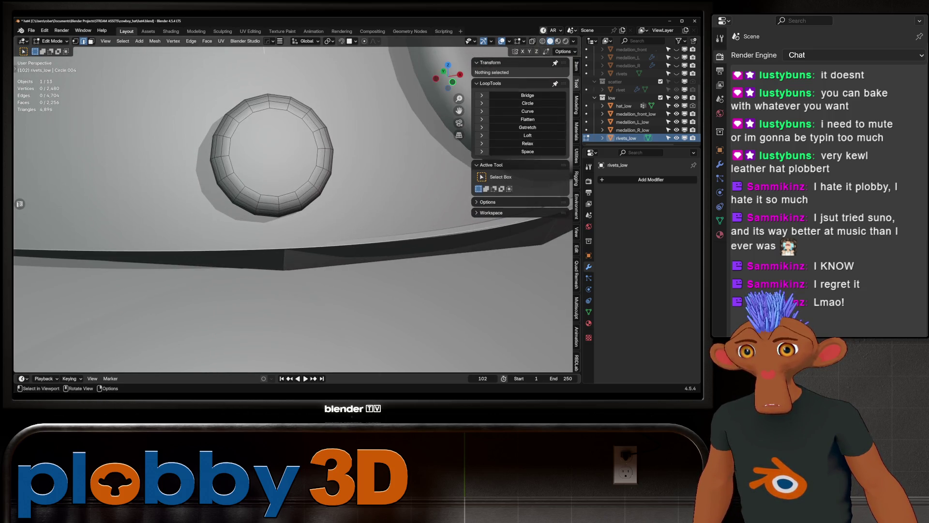
{"action": "scroll", "coordinate": [290, 208], "scroll_direction": "down", "scroll_amount": 4}
Step: Select the next rivets' edge loops and checker-dissolve each one in turn
{"action": "key", "text": "l"}
{"action": "key", "text": "x"}
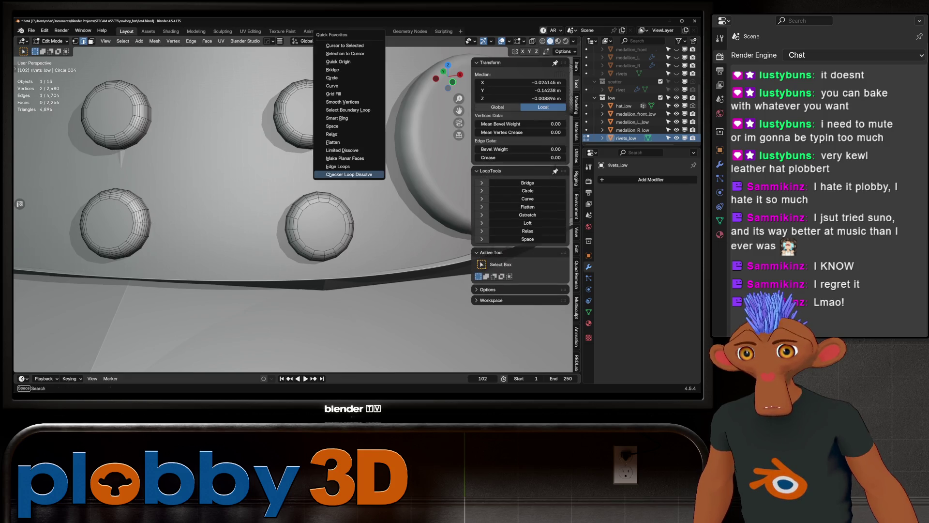
{"action": "left_click", "coordinate": [368, 174]}
{"action": "mouse_move", "coordinate": [367, 174]}
{"action": "middle_mouse_down", "text": "shift"}
{"action": "mouse_move", "coordinate": [475, 150]}
{"action": "mouse_move", "coordinate": [513, 170]}
{"action": "middle_mouse_up", "text": "shift"}
{"action": "key", "text": "l"}
{"action": "key", "text": "x"}
{"action": "left_click", "coordinate": [479, 145]}
{"action": "left_click", "coordinate": [259, 138]}
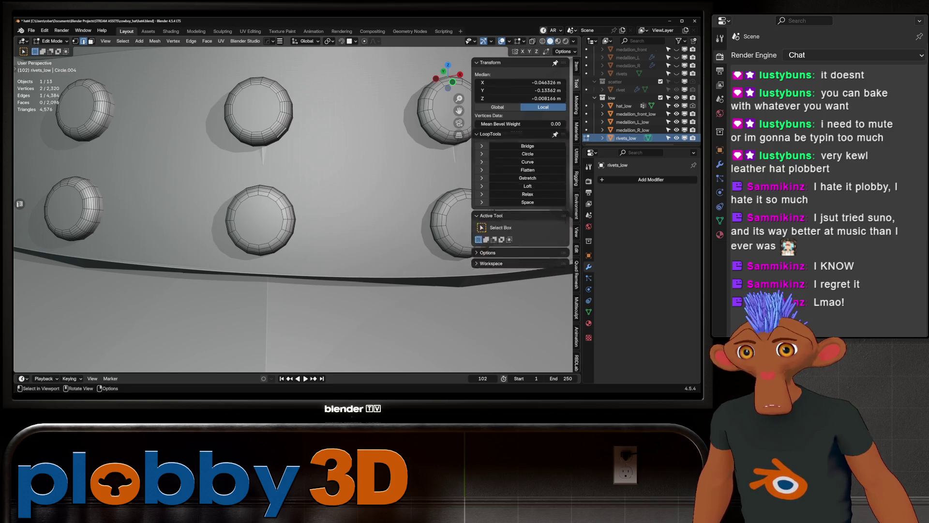
{"action": "key", "text": "q"}
{"action": "left_click", "coordinate": [259, 134]}
{"action": "key", "text": "q"}
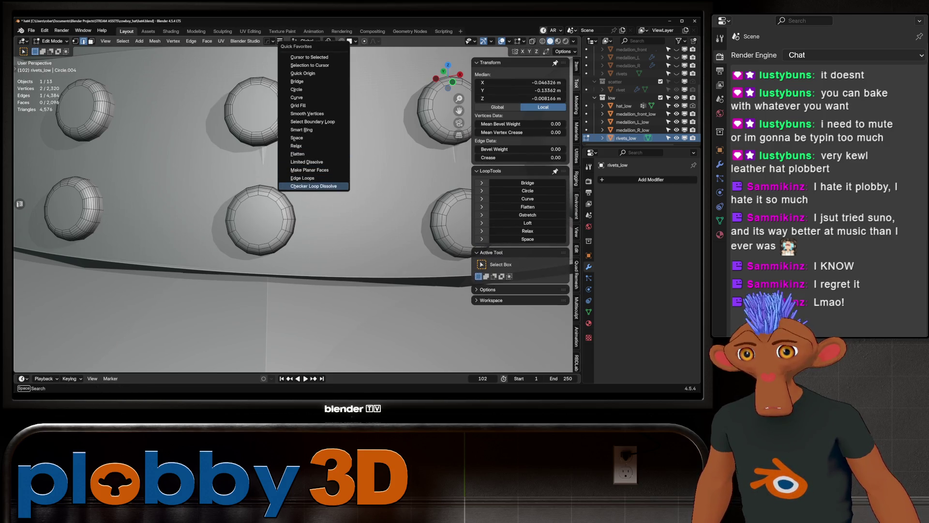
{"action": "left_click", "coordinate": [313, 186]}
Step: From a lower angle, checker-dissolve the loops on two further rivets
{"action": "middle_click_drag", "start_coordinate": [313, 185], "coordinate": [287, 202]}
{"action": "scroll", "coordinate": [288, 202], "scroll_direction": "up", "scroll_amount": 2}
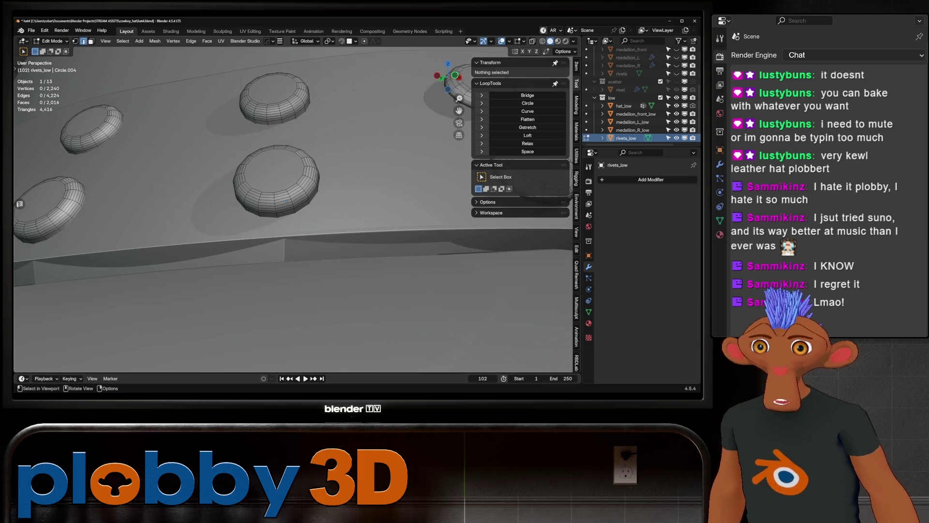
{"action": "left_click", "coordinate": [287, 202]}
{"action": "key", "text": "q"}
{"action": "left_click", "coordinate": [351, 213]}
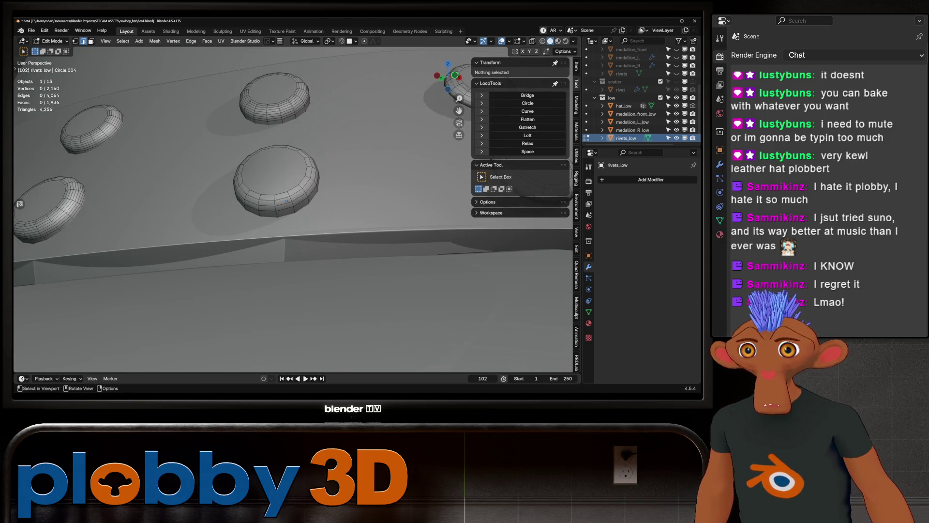
{"action": "left_click", "coordinate": [287, 199]}
{"action": "key", "text": "q"}
{"action": "left_click", "coordinate": [334, 174]}
Step: Checker-dissolve the remaining rivets on this side of the band
{"action": "middle_click_drag", "start_coordinate": [334, 174], "coordinate": [335, 201]}
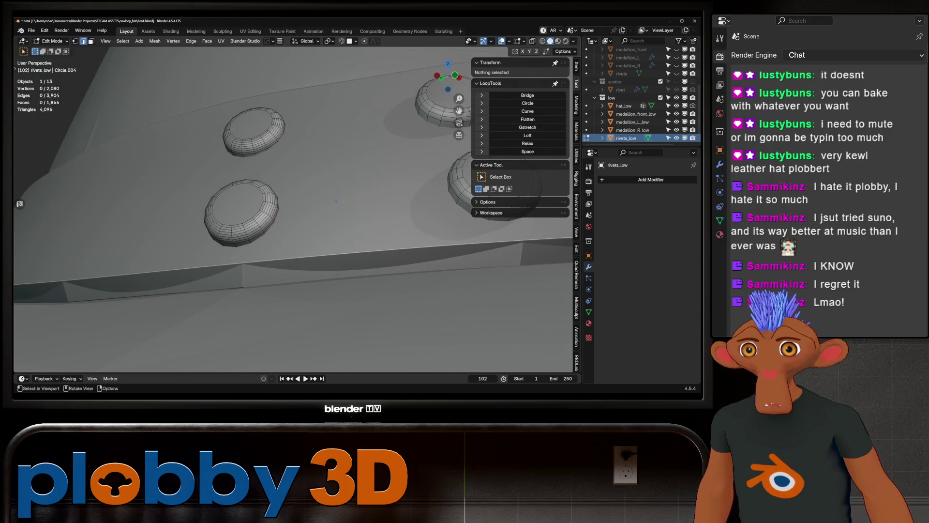
{"action": "left_click", "coordinate": [239, 213]}
{"action": "key", "text": "q"}
{"action": "left_click", "coordinate": [239, 213]}
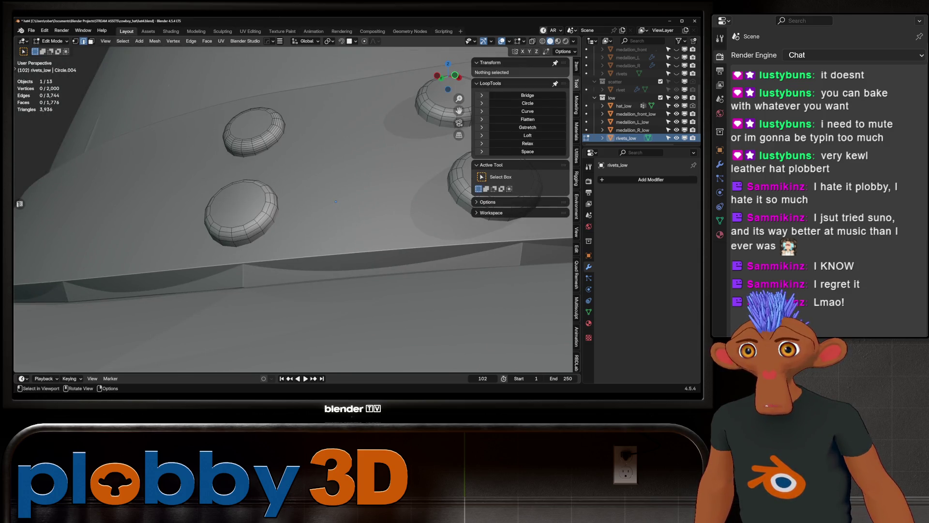
{"action": "left_click", "coordinate": [335, 201]}
{"action": "key", "text": "q"}
{"action": "left_click", "coordinate": [239, 174]}
{"action": "scroll", "coordinate": [325, 196], "scroll_direction": "up", "scroll_amount": 3}
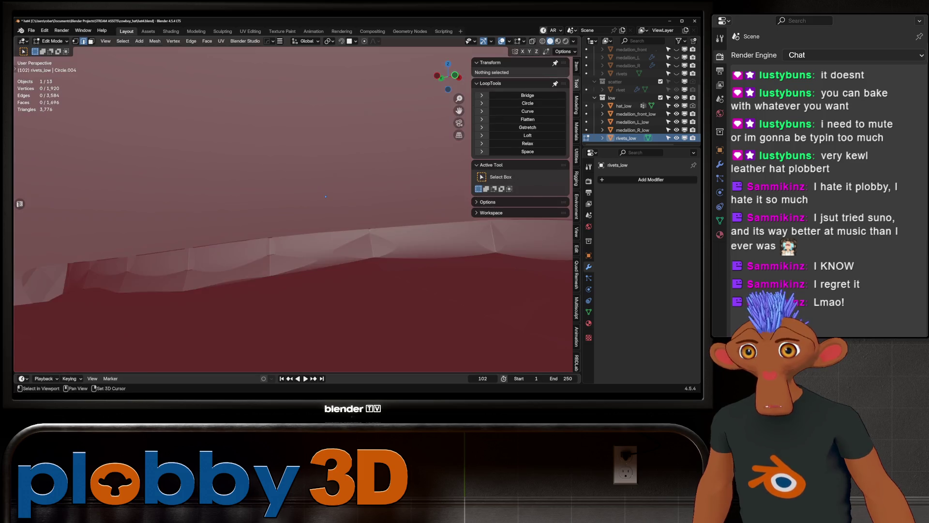
{"action": "scroll", "coordinate": [326, 196], "scroll_direction": "down", "scroll_amount": 5}
Step: Near the medallion, dissolve every other loop on the lower-left rivets
{"action": "mouse_move", "coordinate": [325, 196]}
{"action": "middle_mouse_down"}
{"action": "mouse_move", "coordinate": [234, 106]}
{"action": "mouse_move", "coordinate": [413, 130]}
{"action": "middle_mouse_up"}
{"action": "scroll", "coordinate": [234, 105], "scroll_direction": "up", "scroll_amount": 2}
{"action": "scroll", "coordinate": [234, 106], "scroll_direction": "down", "scroll_amount": 2}
{"action": "scroll", "coordinate": [414, 130], "scroll_direction": "up", "scroll_amount": 4}
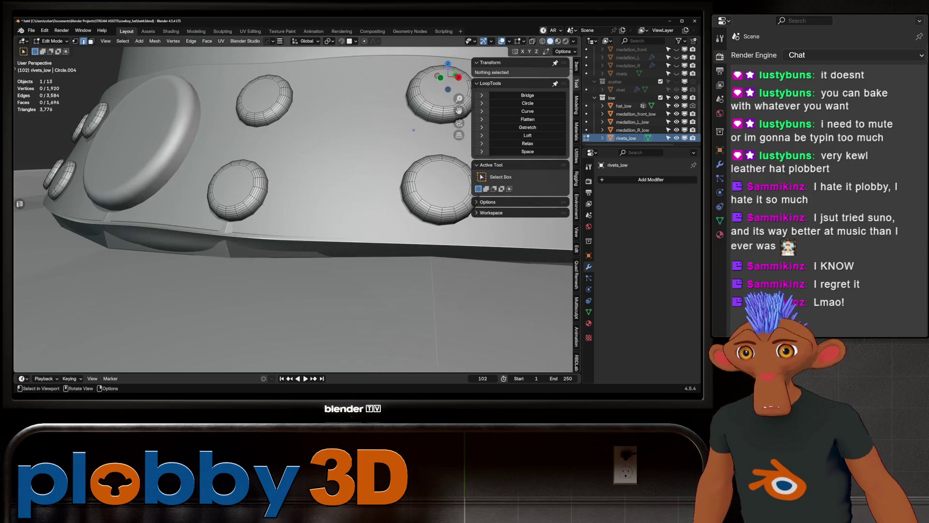
{"action": "left_click", "coordinate": [237, 189]}
{"action": "key", "text": "q"}
{"action": "left_click", "coordinate": [310, 177]}
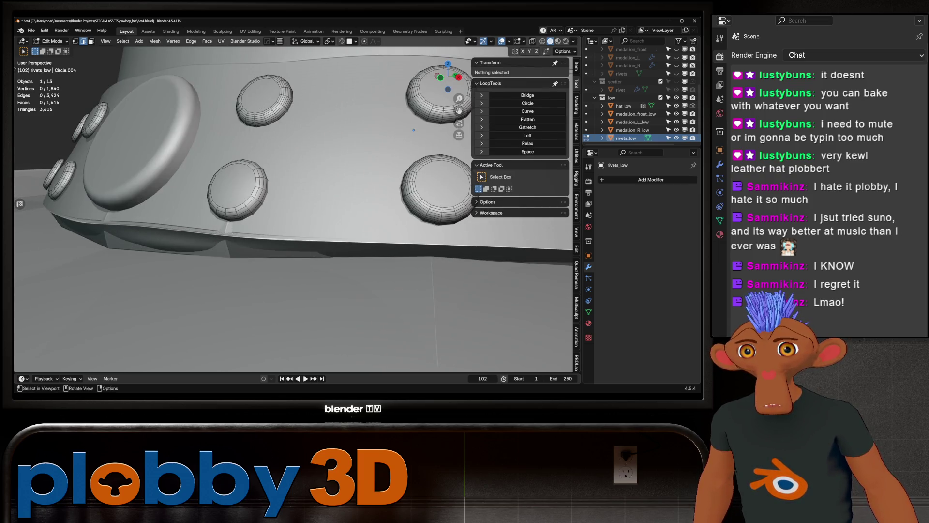
{"action": "key", "text": "q"}
{"action": "left_click", "coordinate": [314, 179]}
Step: Finish the last rivets, including the lower-right one, leaving rivets_low at 1,280 vertices
{"action": "middle_click_drag", "start_coordinate": [314, 179], "coordinate": [389, 128]}
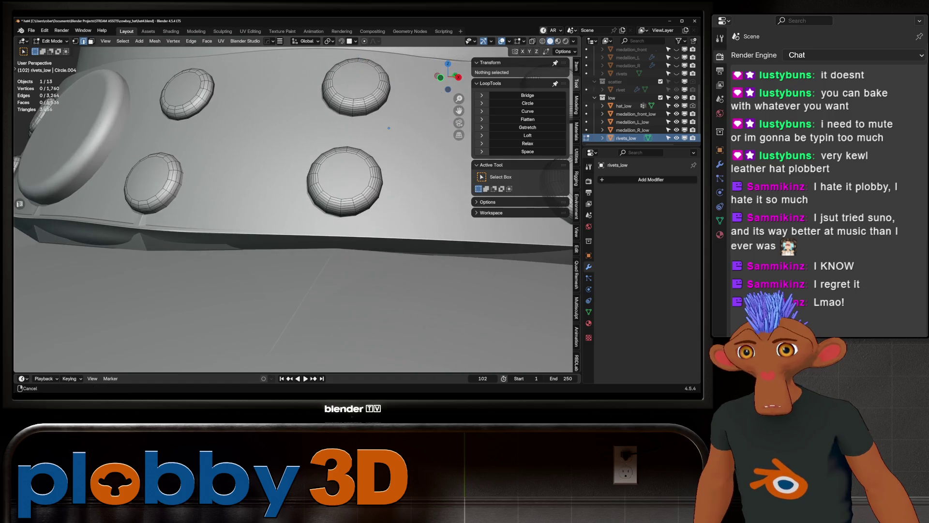
{"action": "left_click", "coordinate": [345, 157]}
{"action": "key", "text": "q"}
{"action": "left_click", "coordinate": [315, 179]}
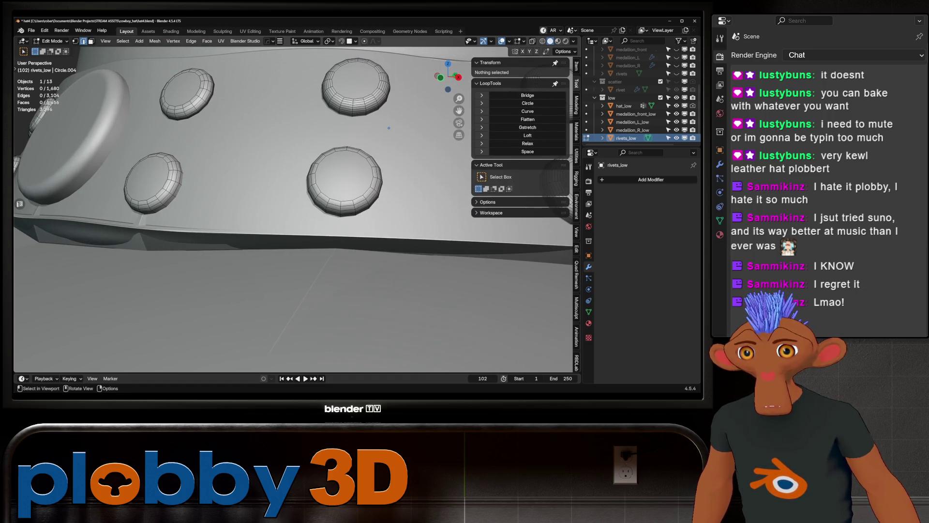
{"action": "left_click", "coordinate": [389, 128]}
{"action": "key", "text": "q"}
{"action": "left_click", "coordinate": [329, 171]}
{"action": "middle_click_drag", "start_coordinate": [329, 170], "coordinate": [335, 132]}
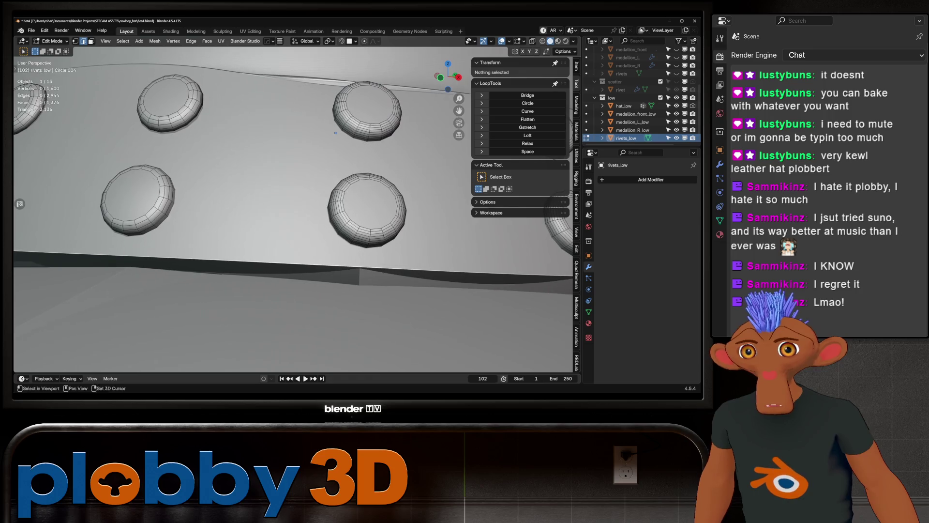
{"action": "left_click", "coordinate": [335, 133]}
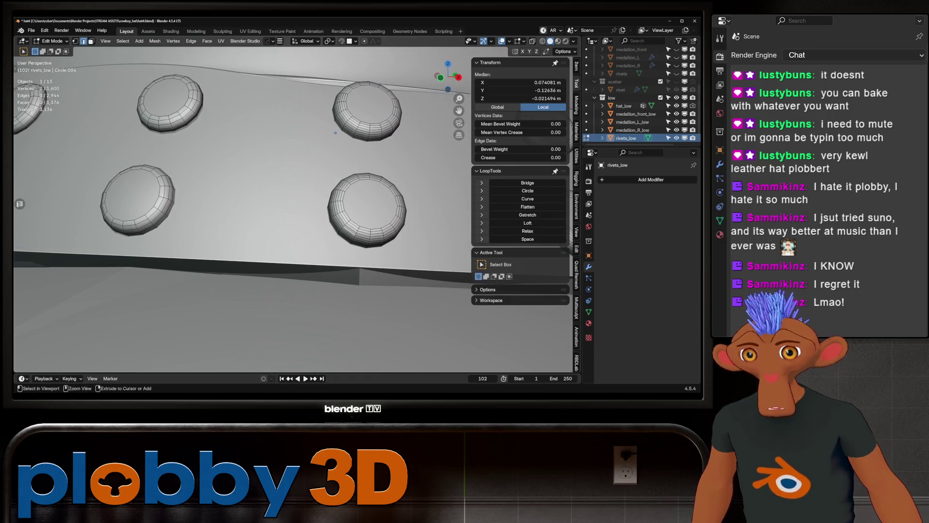
{"action": "key", "text": "ctrl+shift+z"}
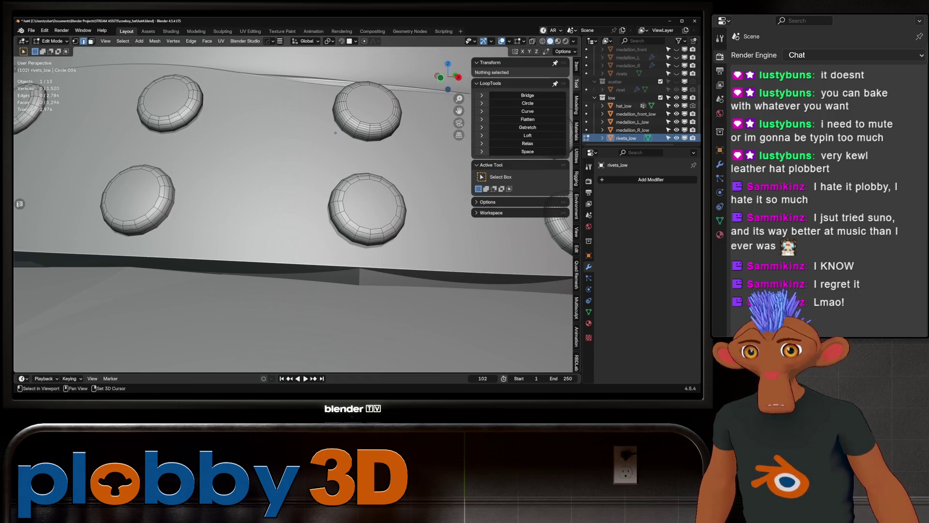
{"action": "middle_click_drag", "start_coordinate": [336, 133], "coordinate": [264, 139]}
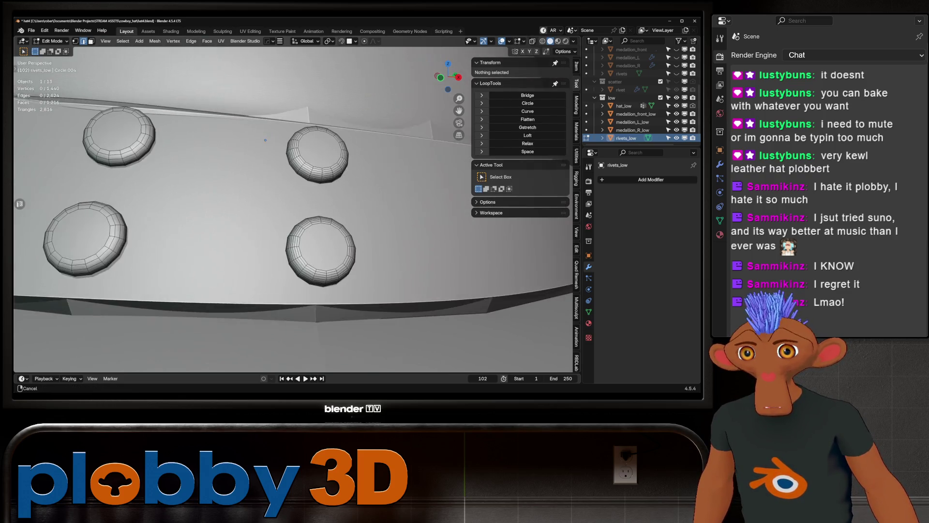
{"action": "key", "text": "ctrl+shift+z"}
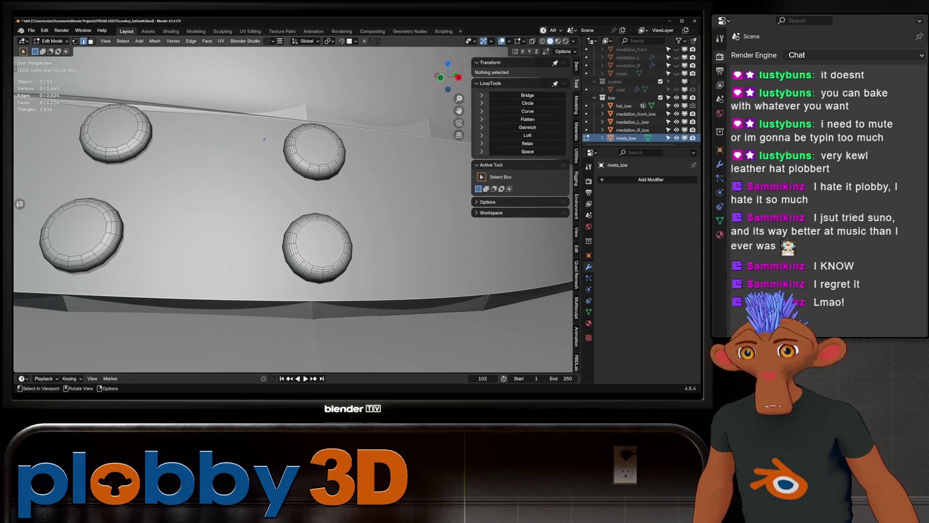
{"action": "key", "text": "ctrl+z"}
{"action": "key", "text": "ctrl+z"}
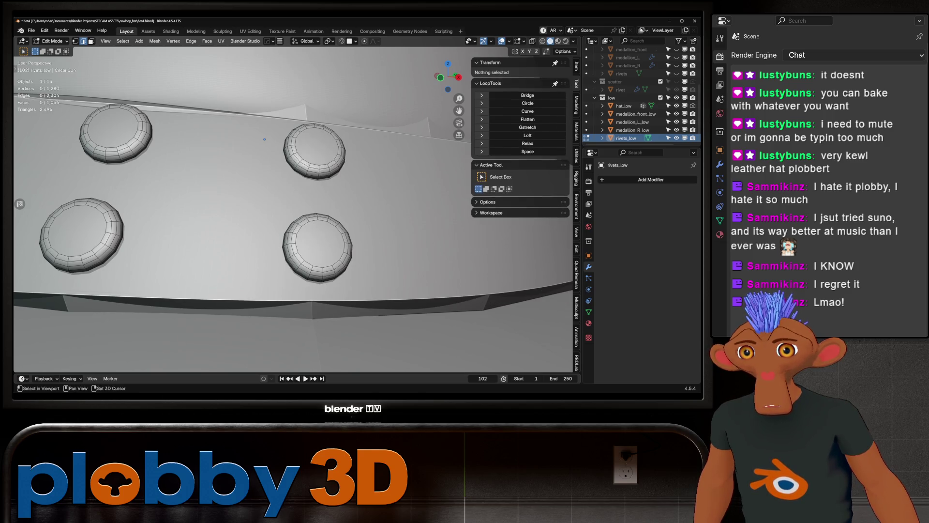
Step: Switch to editing medallion_front_low and select its centre face
{"action": "scroll", "coordinate": [264, 140], "scroll_direction": "down", "scroll_amount": 5}
{"action": "middle_click_drag", "start_coordinate": [264, 139], "coordinate": [218, 145]}
{"action": "key", "text": "alt+q"}
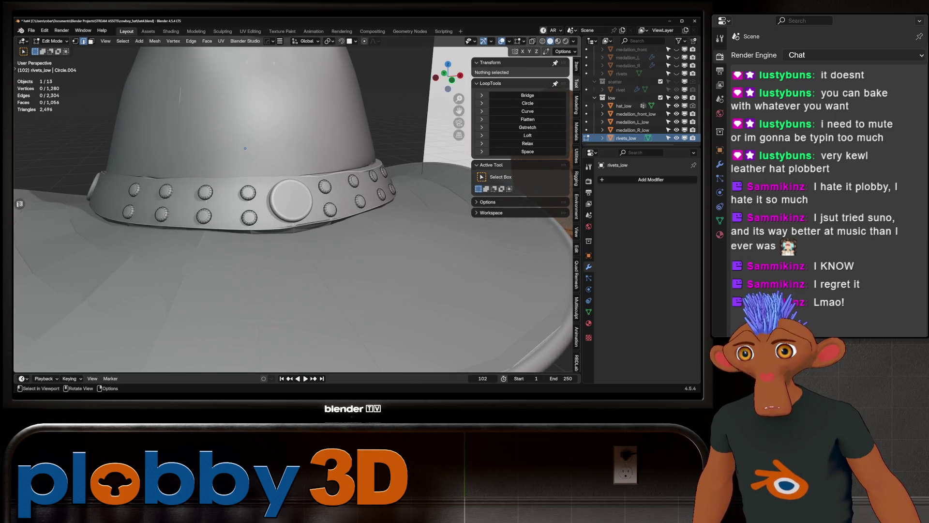
{"action": "scroll", "coordinate": [290, 197], "scroll_direction": "up", "scroll_amount": 4}
{"action": "left_click", "coordinate": [307, 201]}
Step: Checker-dissolve every other edge loop on the first medallion's rim ring
{"action": "middle_click_drag", "start_coordinate": [308, 200], "coordinate": [308, 174]}
{"action": "scroll", "coordinate": [308, 182], "scroll_direction": "up", "scroll_amount": 2}
{"action": "scroll", "coordinate": [299, 230], "scroll_direction": "up", "scroll_amount": 4}
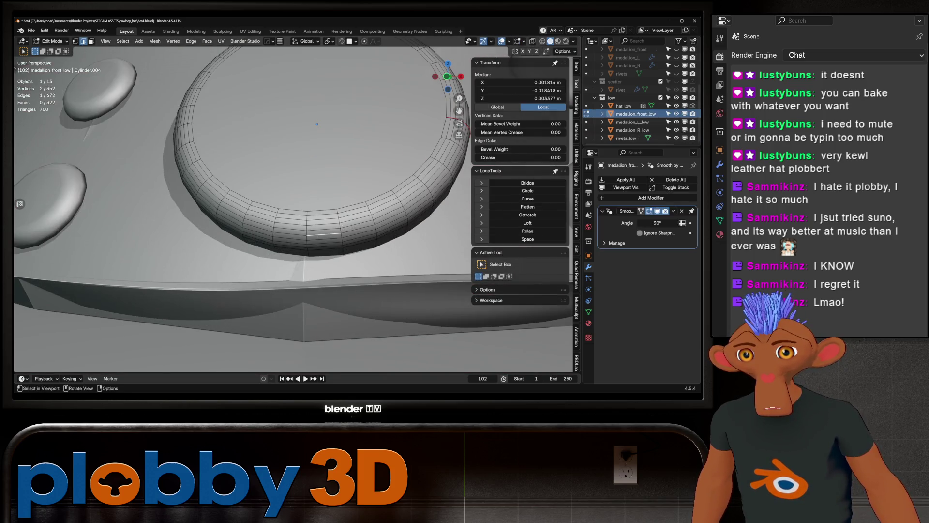
{"action": "scroll", "coordinate": [306, 237], "scroll_direction": "down", "scroll_amount": 3}
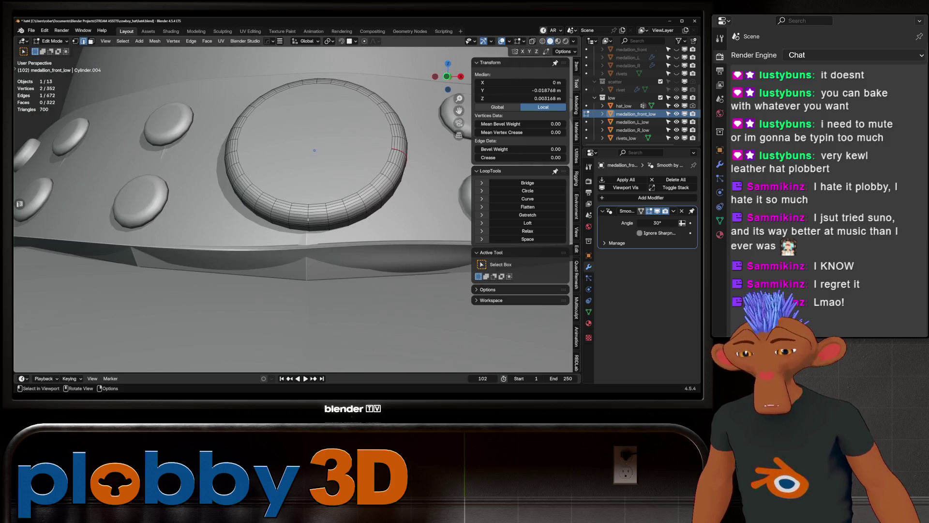
{"action": "key", "text": "Tab"}
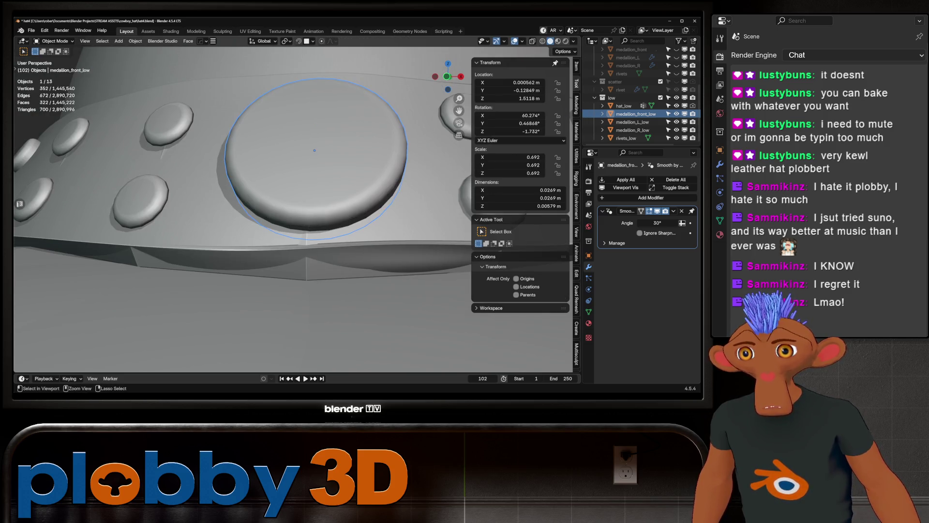
{"action": "key", "text": "Tab"}
{"action": "key", "text": "x"}
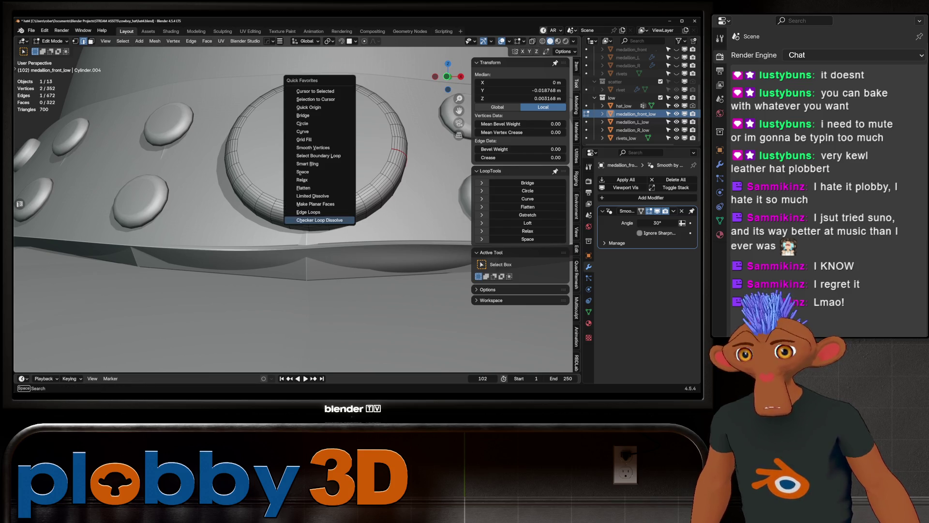
{"action": "key", "text": "Return"}
{"action": "left_click", "coordinate": [289, 217]}
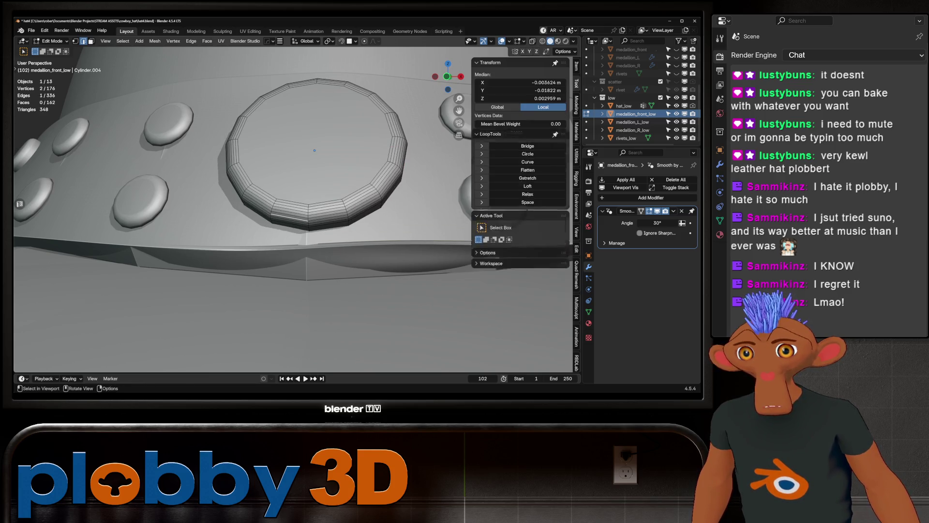
{"action": "key", "text": "Tab"}
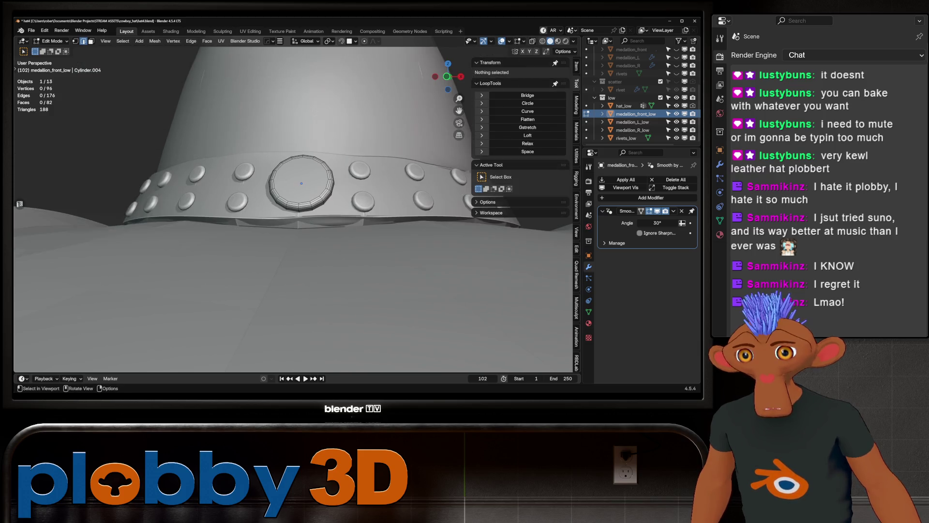
Step: Select a rim edge loop on the left medallion, try Checker Loop Dissolve, then undo it
{"action": "scroll", "coordinate": [291, 203], "scroll_direction": "down", "scroll_amount": 5}
{"action": "middle_click_drag", "start_coordinate": [290, 204], "coordinate": [309, 193]}
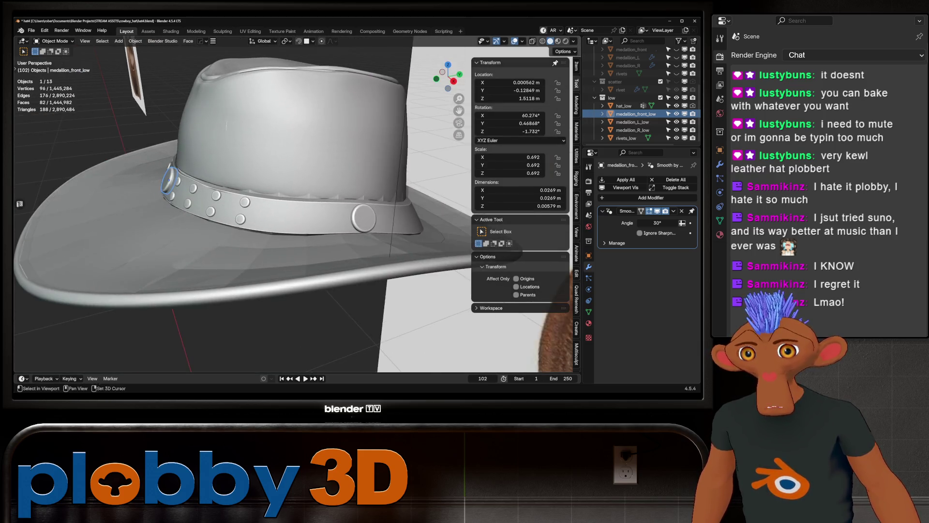
{"action": "scroll", "coordinate": [310, 193], "scroll_direction": "up", "scroll_amount": 8}
{"action": "left_click", "coordinate": [319, 174]}
{"action": "key", "text": "Tab"}
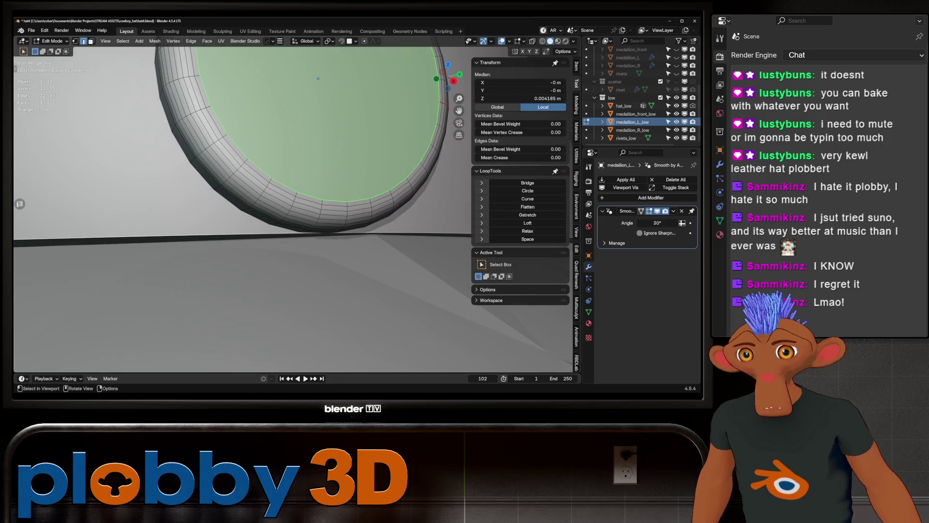
{"action": "mouse_move", "coordinate": [290, 194]}
{"action": "middle_mouse_down"}
{"action": "mouse_move", "coordinate": [310, 189]}
{"action": "mouse_move", "coordinate": [338, 203]}
{"action": "middle_mouse_up"}
{"action": "left_click", "coordinate": [359, 218]}
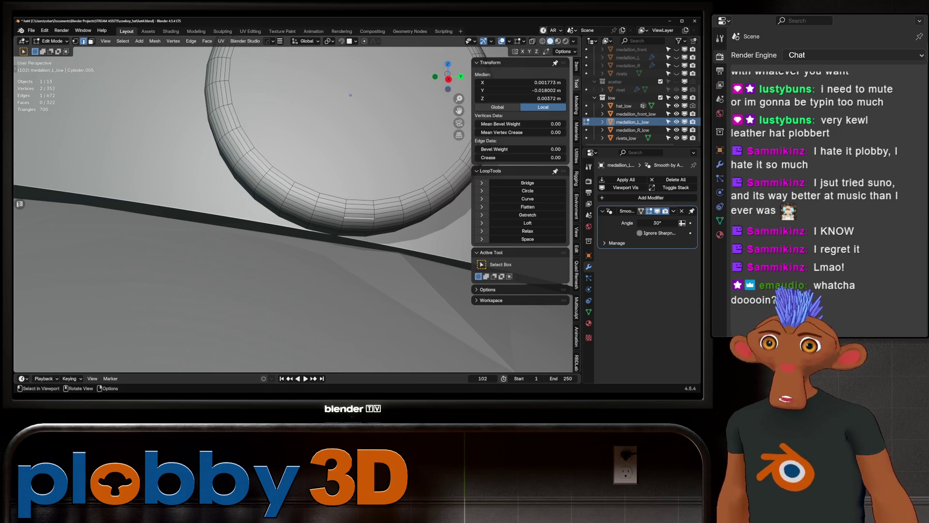
{"action": "left_click", "coordinate": [370, 222]}
{"action": "key", "text": "q"}
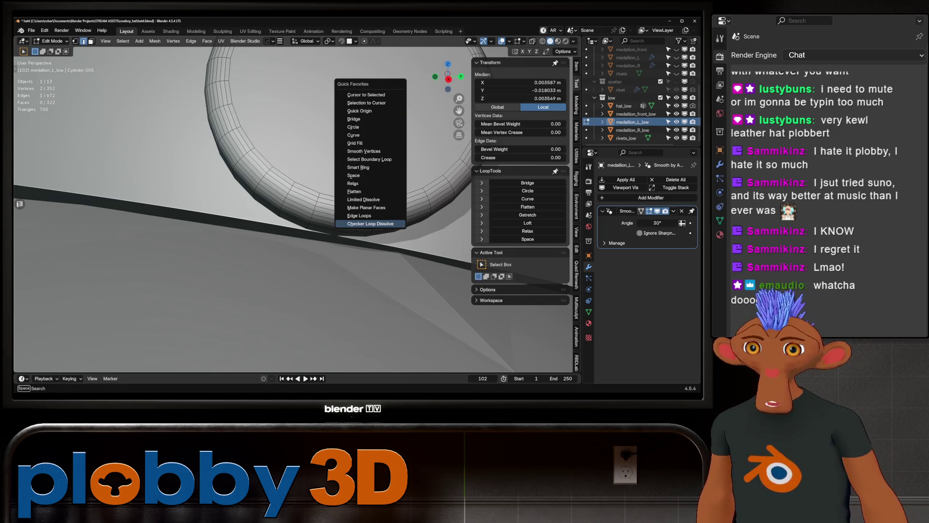
{"action": "left_click", "coordinate": [370, 223]}
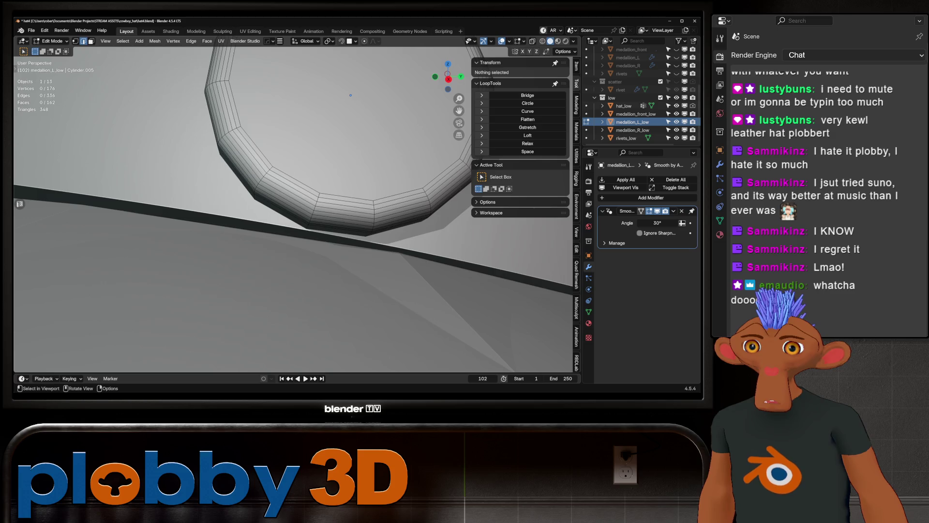
{"action": "key", "text": "ctrl+z"}
Step: Frame the left medallion and reapply Checker Loop Dissolve to its rim loops
{"action": "scroll", "coordinate": [293, 208], "scroll_direction": "down", "scroll_amount": 5}
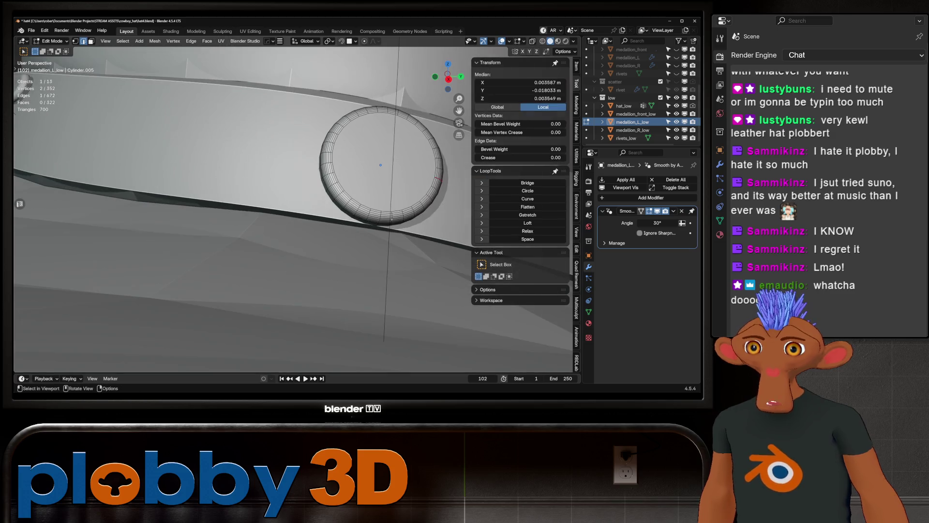
{"action": "scroll", "coordinate": [293, 208], "scroll_direction": "down", "scroll_amount": 3}
{"action": "middle_click_drag", "start_coordinate": [293, 208], "coordinate": [227, 191]}
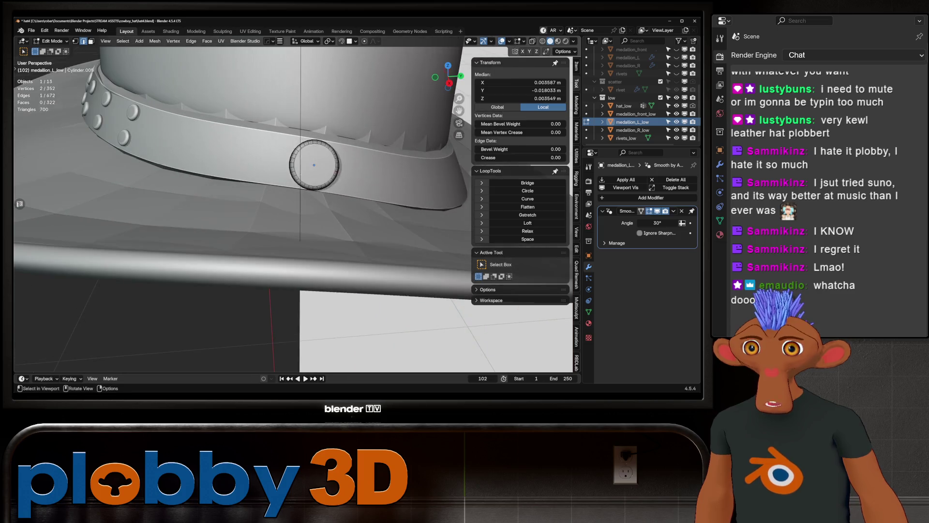
{"action": "key", "text": "Tab"}
{"action": "key", "text": "KP_Decimal"}
{"action": "key", "text": "Tab"}
{"action": "scroll", "coordinate": [292, 208], "scroll_direction": "up", "scroll_amount": 3}
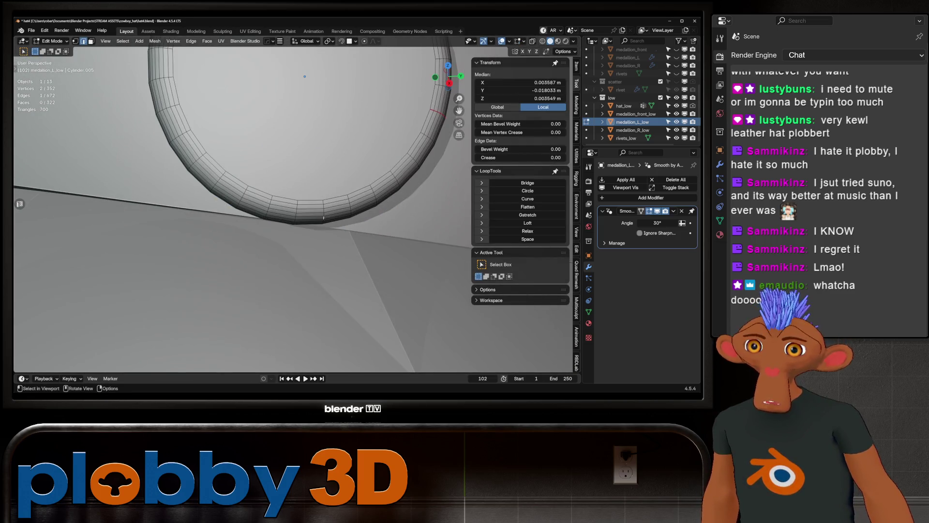
{"action": "key", "text": "q"}
{"action": "key", "text": "Return"}
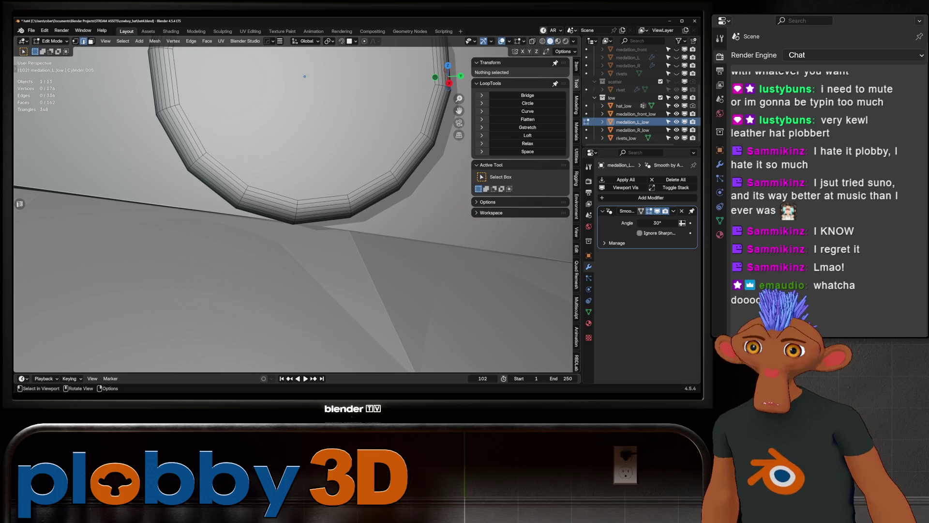
{"action": "key", "text": "q"}
{"action": "key", "text": "Escape"}
{"action": "scroll", "coordinate": [304, 76], "scroll_direction": "down", "scroll_amount": 5}
{"action": "key", "text": "Tab"}
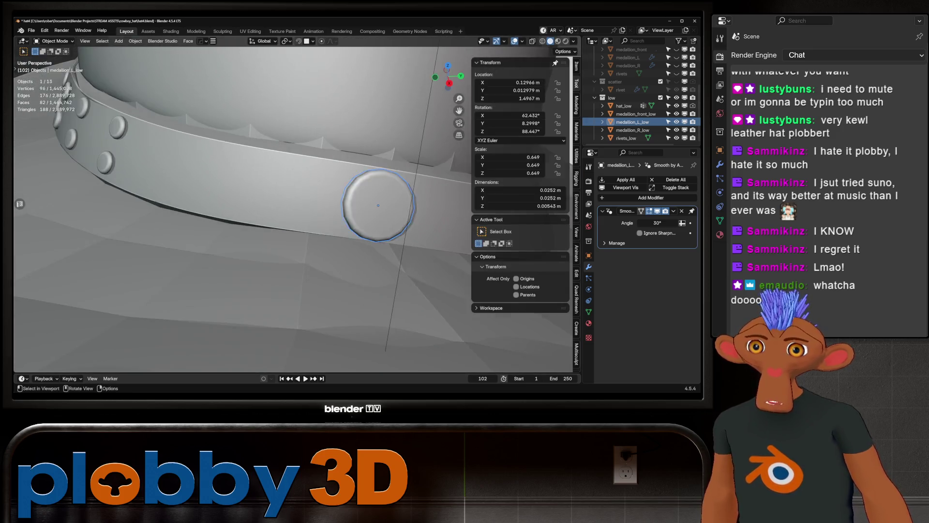
Step: Revert Medallion_R_low through Undo History to its 96-vertex low-poly state, matching medallion_L_low
{"action": "mouse_move", "coordinate": [367, 213]}
{"action": "middle_mouse_down"}
{"action": "mouse_move", "coordinate": [353, 224]}
{"action": "mouse_move", "coordinate": [310, 175]}
{"action": "mouse_move", "coordinate": [290, 179]}
{"action": "mouse_move", "coordinate": [285, 199]}
{"action": "middle_mouse_up"}
{"action": "scroll", "coordinate": [310, 174], "scroll_direction": "up", "scroll_amount": 3}
{"action": "key", "text": "Tab"}
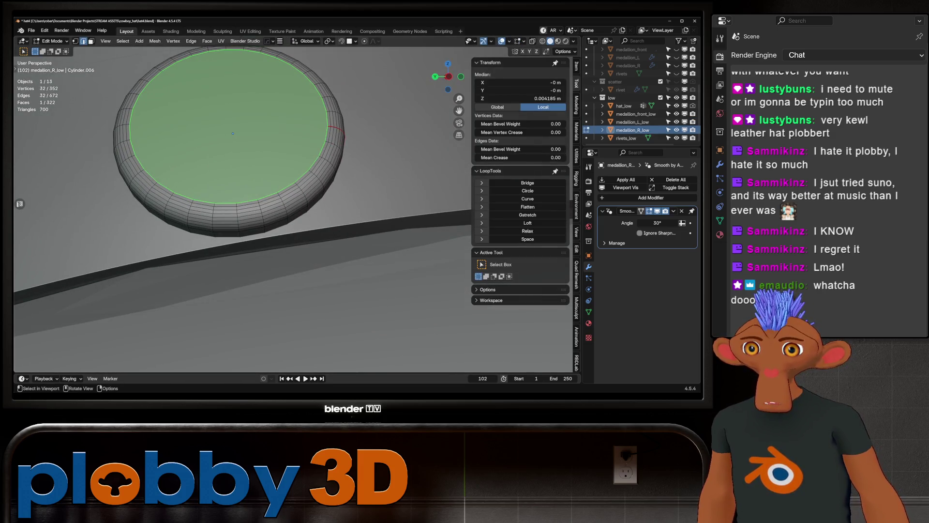
{"action": "left_click", "coordinate": [250, 218]}
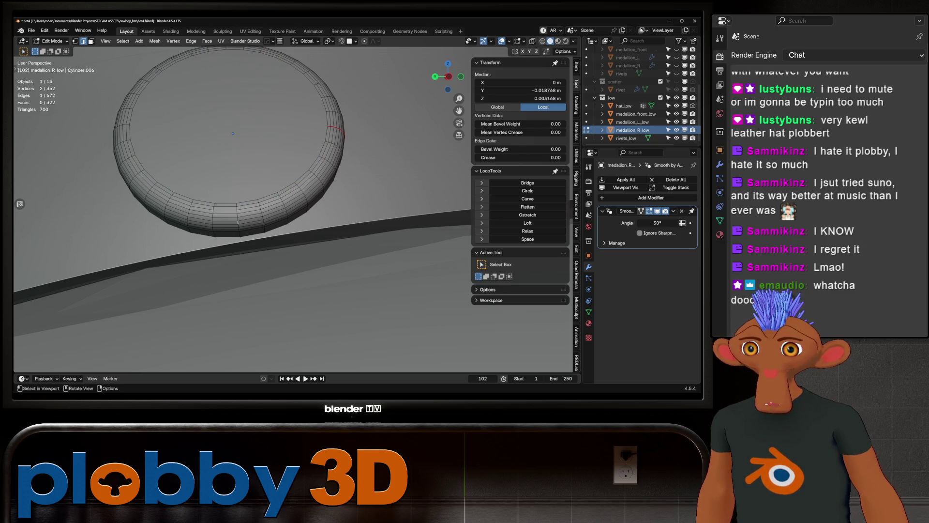
{"action": "key", "text": "ctrl+alt+z"}
{"action": "left_click", "coordinate": [265, 224]}
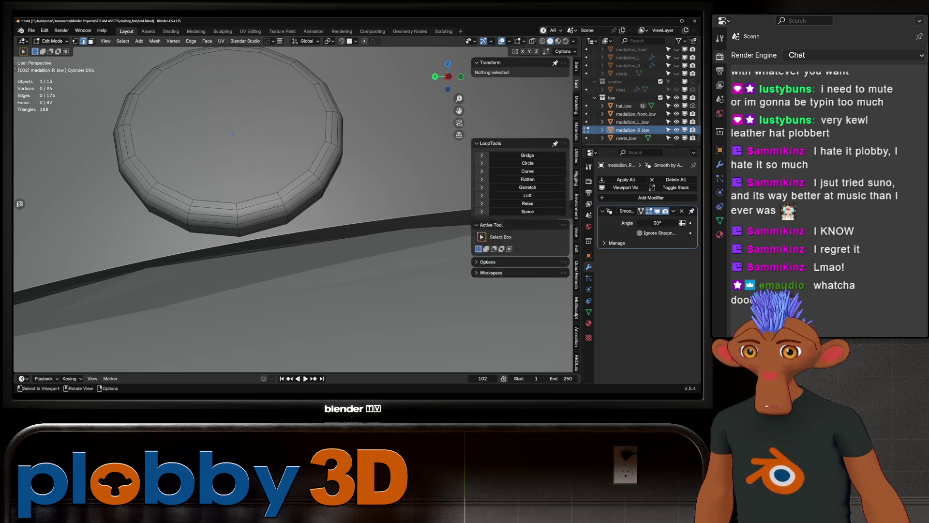
{"action": "key", "text": "Tab"}
{"action": "scroll", "coordinate": [242, 208], "scroll_direction": "down", "scroll_amount": 8}
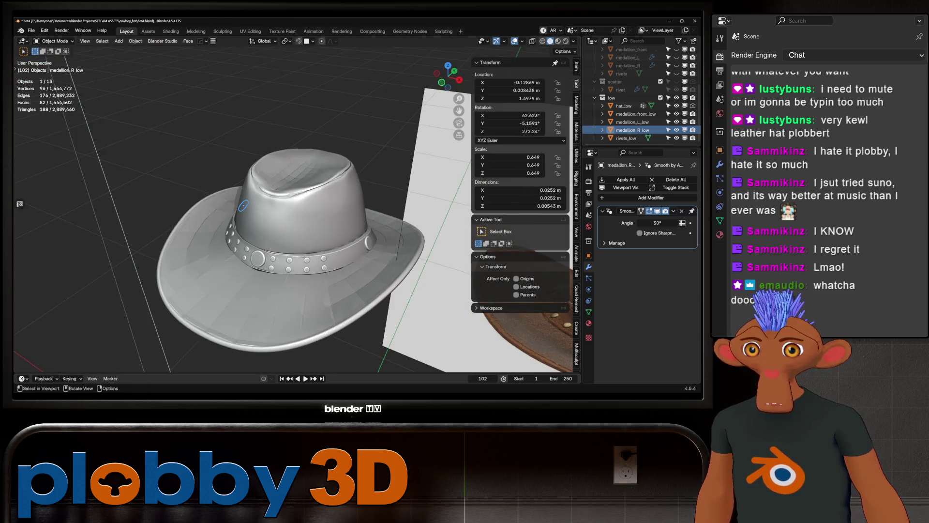
Step: Turn off the 'low' collection's eye in the Outliner and deselect everything, leaving the high-poly hat
{"action": "middle_click_drag", "start_coordinate": [290, 208], "coordinate": [290, 194]}
{"action": "scroll", "coordinate": [290, 208], "scroll_direction": "up", "scroll_amount": 3}
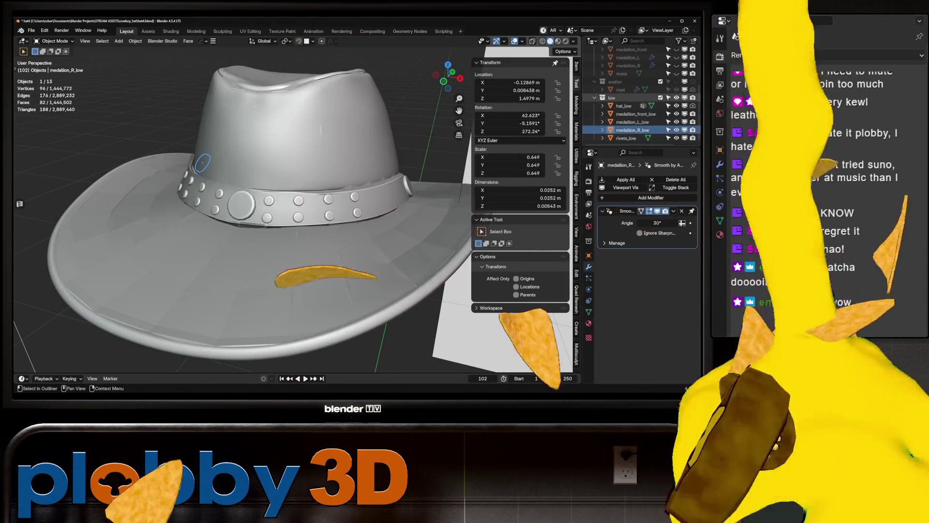
{"action": "left_click", "coordinate": [677, 97]}
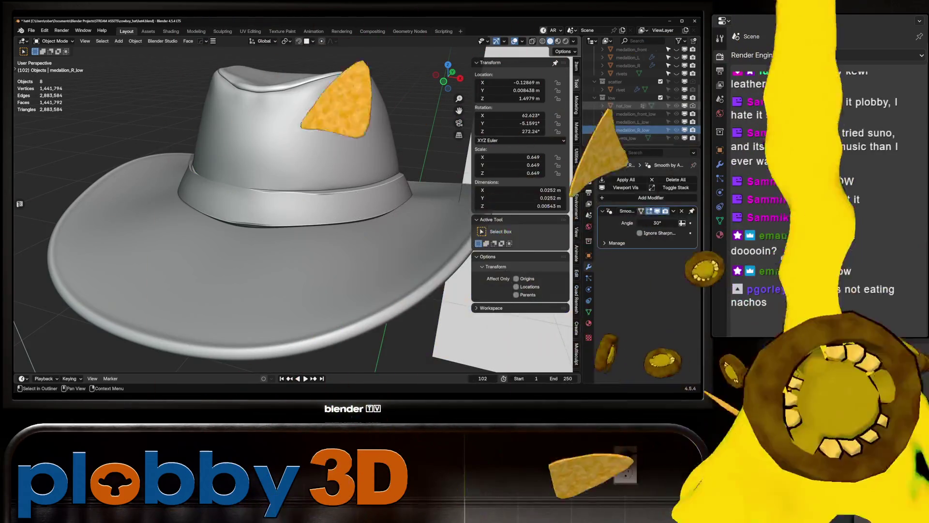
{"action": "scroll", "coordinate": [638, 92], "scroll_direction": "up", "scroll_amount": 2}
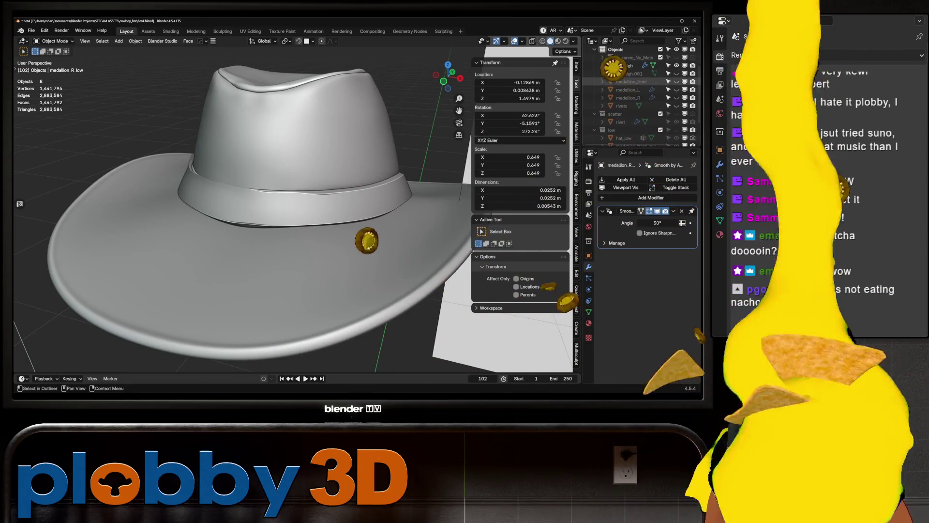
{"action": "key", "text": "Delete"}
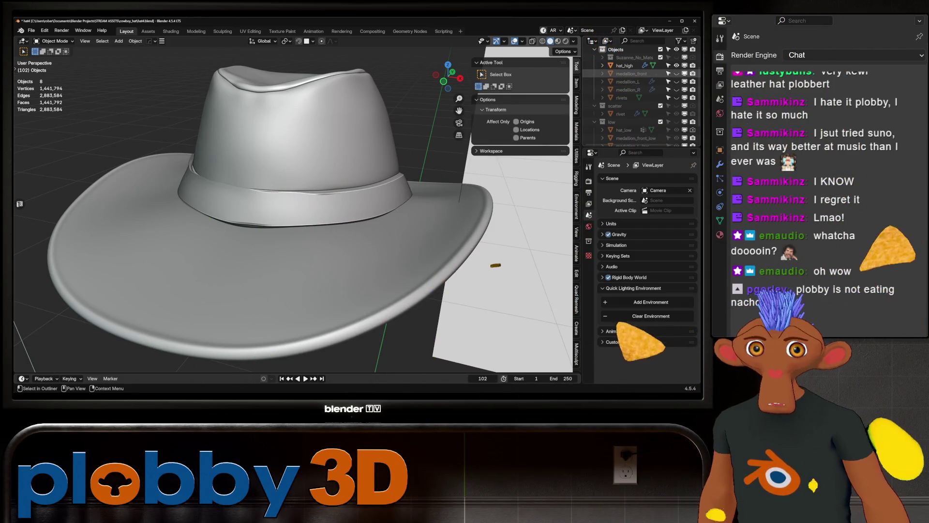
Step: Switch the viewport to Rendered shading and frame the hat beside the reference images
{"action": "mouse_move", "coordinate": [291, 218]}
{"action": "middle_mouse_down"}
{"action": "mouse_move", "coordinate": [232, 217]}
{"action": "mouse_move", "coordinate": [295, 218]}
{"action": "middle_mouse_up"}
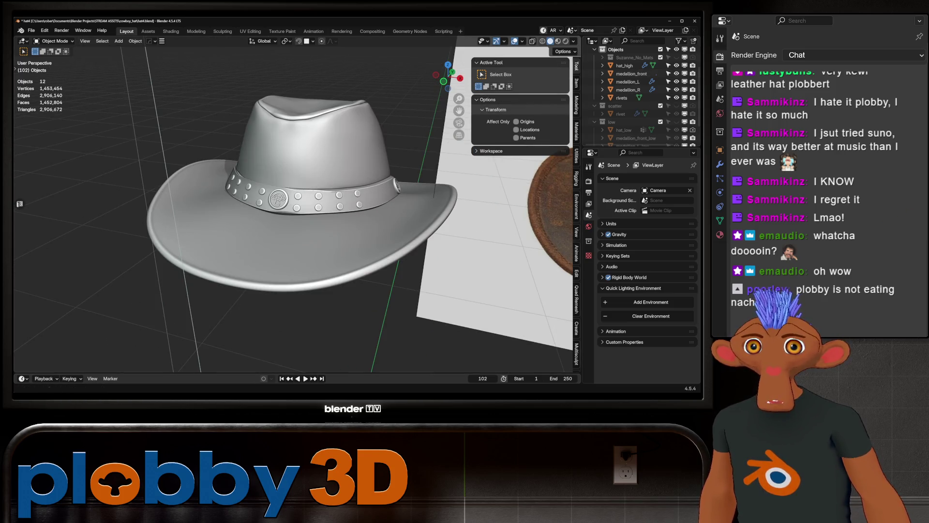
{"action": "key", "text": "z"}
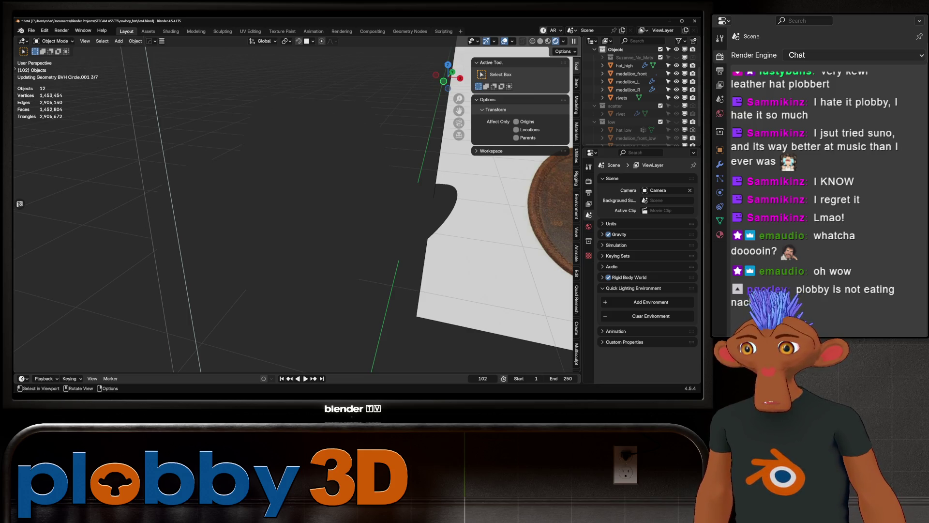
{"action": "mouse_move", "coordinate": [291, 218]}
{"action": "middle_mouse_down"}
{"action": "mouse_move", "coordinate": [251, 208]}
{"action": "mouse_move", "coordinate": [201, 141]}
{"action": "middle_mouse_up"}
{"action": "scroll", "coordinate": [200, 142], "scroll_direction": "up", "scroll_amount": 3}
{"action": "right_click", "coordinate": [201, 142]}
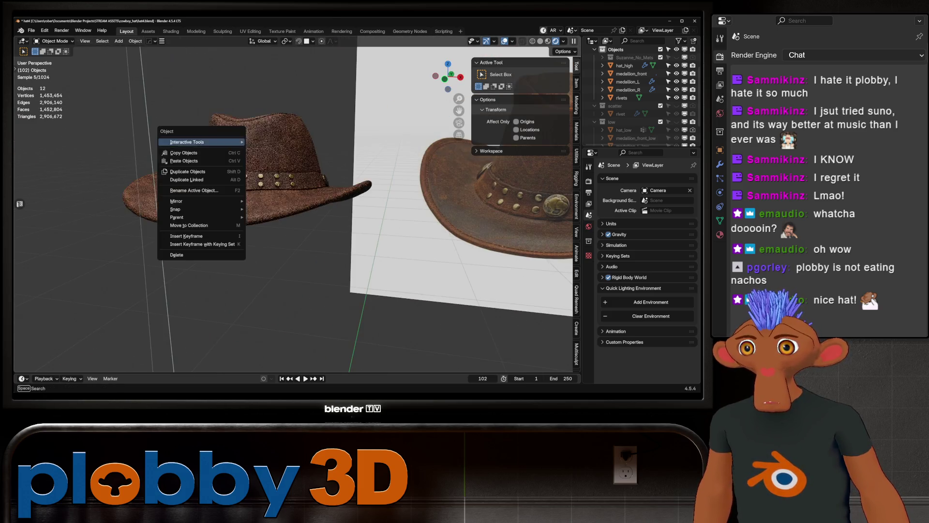
{"action": "key", "text": "Escape"}
Step: Orbit and zoom around the leather band, brass studs and medallion to inspect the render
{"action": "mouse_move", "coordinate": [290, 208]}
{"action": "middle_mouse_down"}
{"action": "mouse_move", "coordinate": [271, 193]}
{"action": "mouse_move", "coordinate": [276, 203]}
{"action": "mouse_move", "coordinate": [251, 196]}
{"action": "mouse_move", "coordinate": [322, 202]}
{"action": "mouse_move", "coordinate": [322, 271]}
{"action": "mouse_move", "coordinate": [310, 228]}
{"action": "mouse_move", "coordinate": [317, 273]}
{"action": "middle_mouse_up"}
{"action": "scroll", "coordinate": [290, 208], "scroll_direction": "up", "scroll_amount": 4}
{"action": "scroll", "coordinate": [290, 208], "scroll_direction": "down", "scroll_amount": 5}
{"action": "scroll", "coordinate": [293, 208], "scroll_direction": "up", "scroll_amount": 3}
{"action": "scroll", "coordinate": [322, 270], "scroll_direction": "down", "scroll_amount": 4}
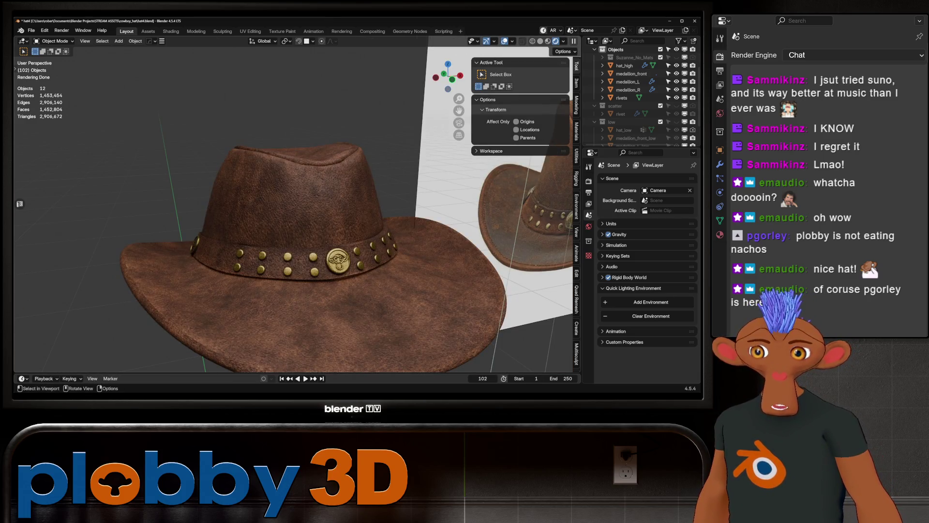
{"action": "scroll", "coordinate": [317, 274], "scroll_direction": "down", "scroll_amount": 5}
{"action": "middle_click_drag", "start_coordinate": [317, 273], "coordinate": [421, 245]}
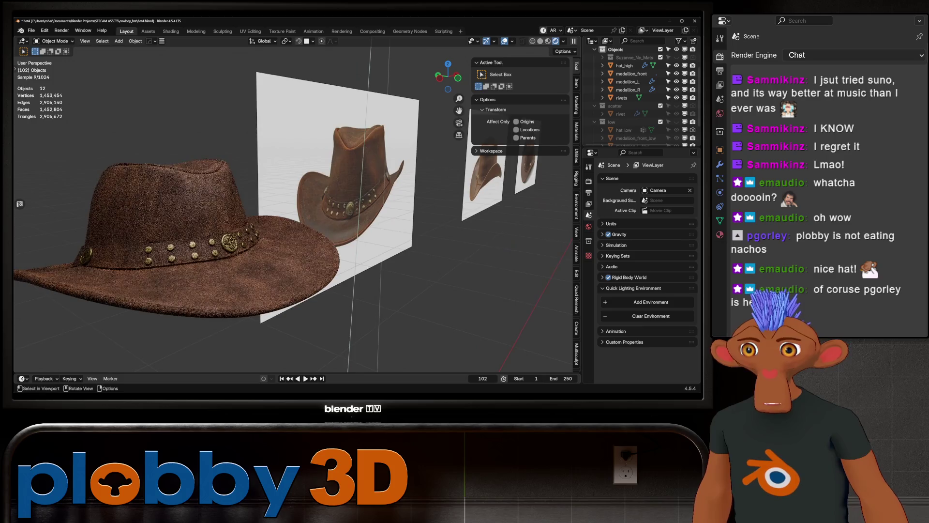
{"action": "middle_click_drag", "start_coordinate": [339, 233], "coordinate": [358, 237]}
{"action": "scroll", "coordinate": [368, 242], "scroll_direction": "up", "scroll_amount": 8}
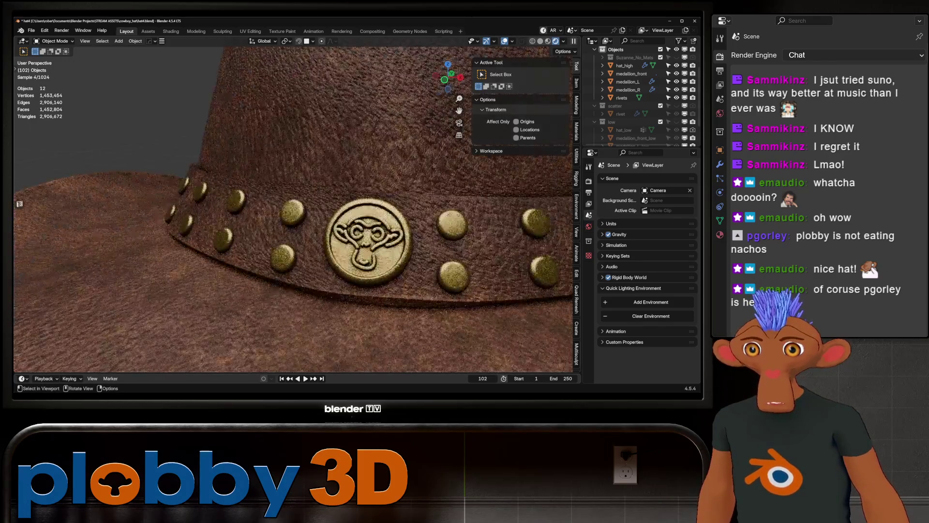
{"action": "scroll", "coordinate": [434, 212], "scroll_direction": "down", "scroll_amount": 10}
{"action": "middle_click_drag", "start_coordinate": [417, 218], "coordinate": [434, 212]}
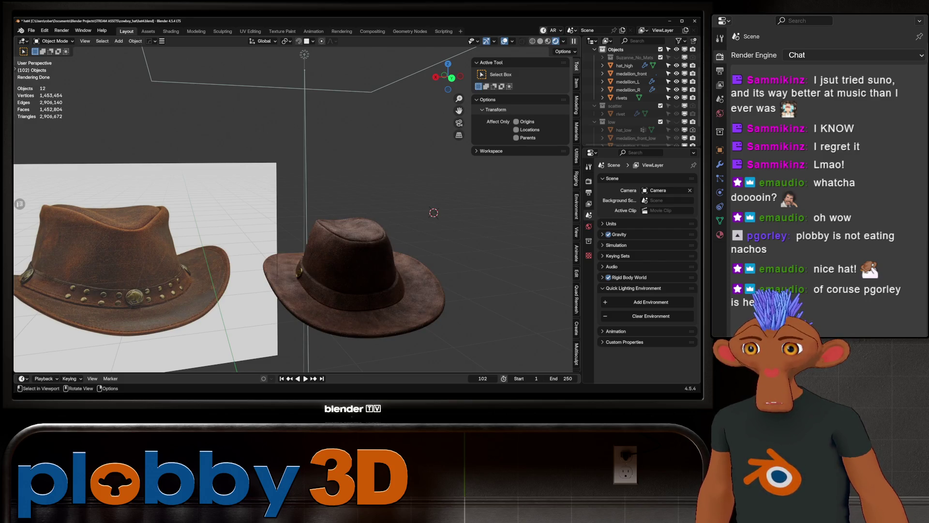
{"action": "mouse_move", "coordinate": [434, 213]}
{"action": "middle_mouse_down"}
{"action": "mouse_move", "coordinate": [446, 201]}
{"action": "mouse_move", "coordinate": [368, 220]}
{"action": "mouse_move", "coordinate": [348, 242]}
{"action": "mouse_move", "coordinate": [329, 193]}
{"action": "mouse_move", "coordinate": [309, 208]}
{"action": "mouse_move", "coordinate": [271, 188]}
{"action": "middle_mouse_up"}
{"action": "scroll", "coordinate": [339, 218], "scroll_direction": "up", "scroll_amount": 8}
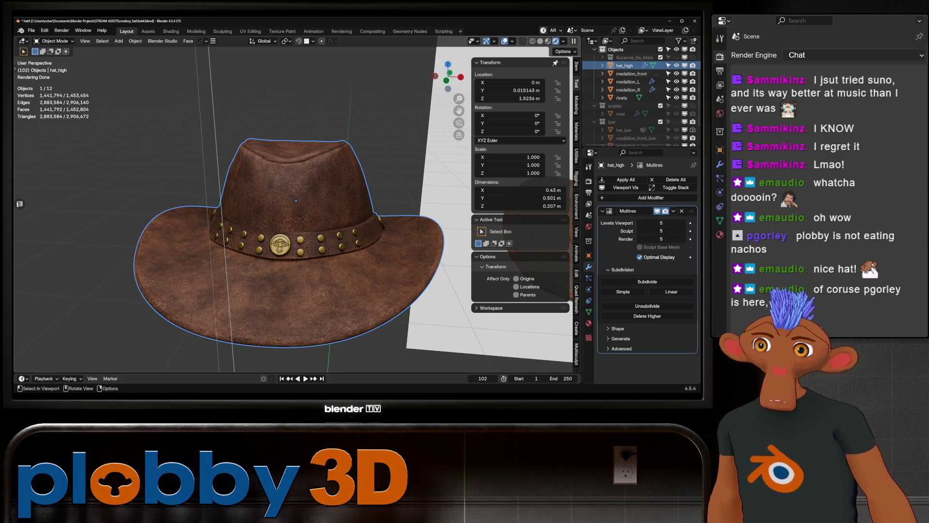
Step: Orbit around the hat and apply smooth shading to it
{"action": "left_click_drag", "start_coordinate": [162, 133], "coordinate": [285, 271], "text": "shift"}
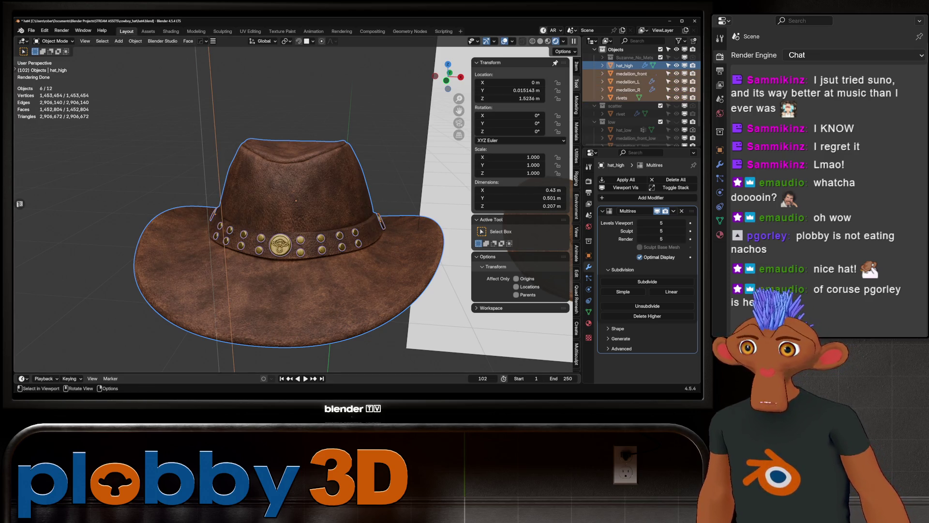
{"action": "key", "text": "alt+a"}
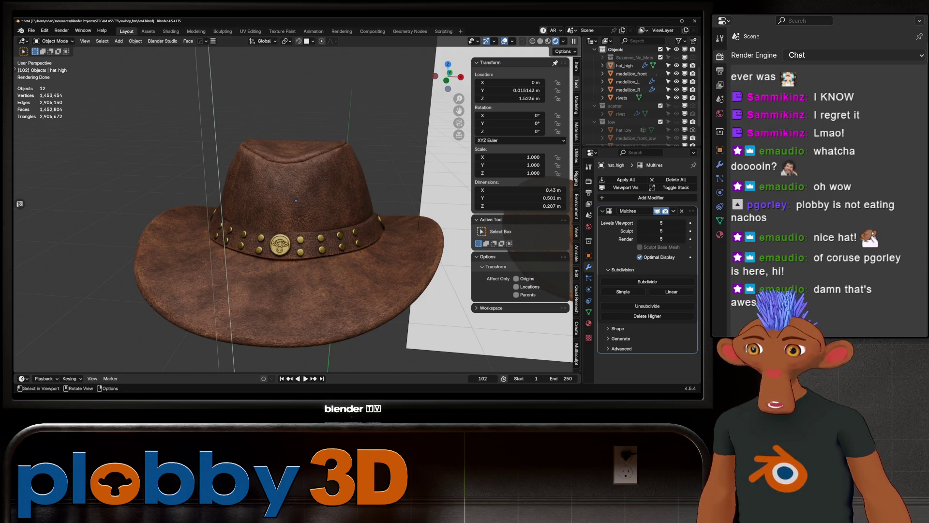
{"action": "scroll", "coordinate": [296, 200], "scroll_direction": "down", "scroll_amount": 5}
{"action": "scroll", "coordinate": [296, 201], "scroll_direction": "up", "scroll_amount": 5}
{"action": "mouse_move", "coordinate": [296, 201]}
{"action": "middle_mouse_down"}
{"action": "mouse_move", "coordinate": [291, 212]}
{"action": "mouse_move", "coordinate": [349, 227]}
{"action": "middle_mouse_up"}
{"action": "scroll", "coordinate": [349, 227], "scroll_direction": "up", "scroll_amount": 8}
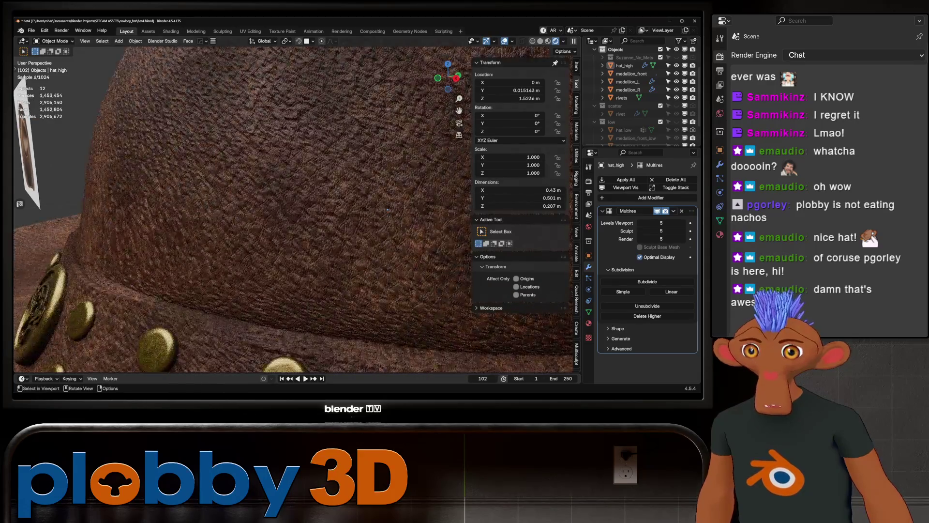
{"action": "mouse_move", "coordinate": [144, 190]}
{"action": "middle_mouse_down"}
{"action": "mouse_move", "coordinate": [332, 265]}
{"action": "mouse_move", "coordinate": [328, 241]}
{"action": "middle_mouse_up"}
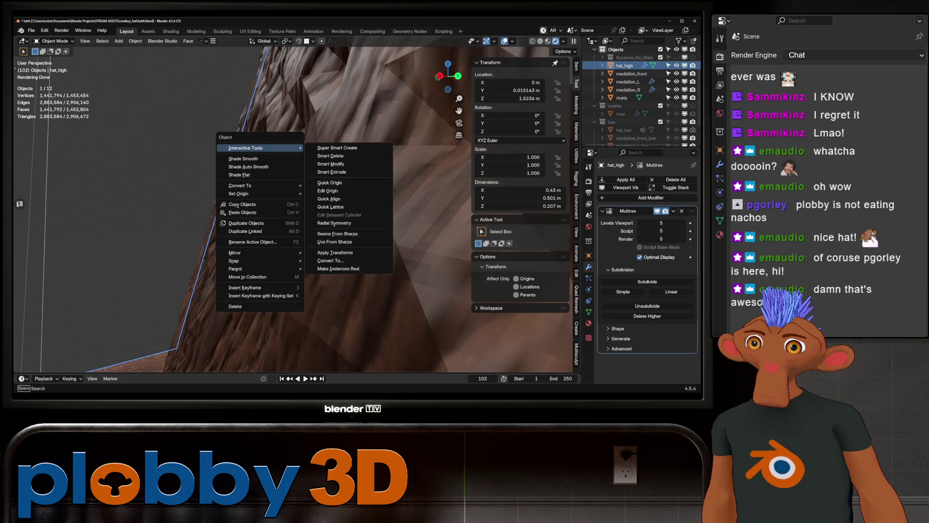
{"action": "left_click", "coordinate": [243, 159]}
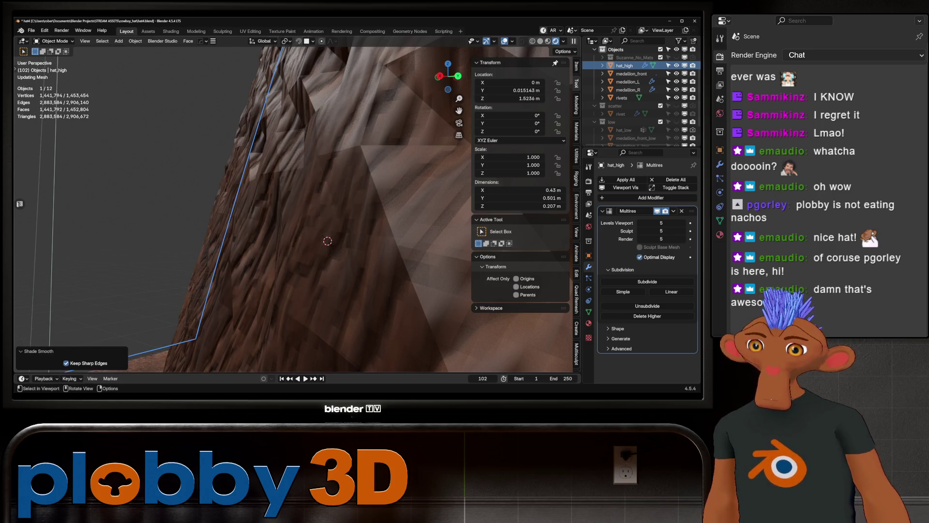
{"action": "mouse_move", "coordinate": [327, 241]}
{"action": "middle_mouse_down"}
{"action": "mouse_move", "coordinate": [408, 199]}
{"action": "mouse_move", "coordinate": [334, 175]}
{"action": "middle_mouse_up"}
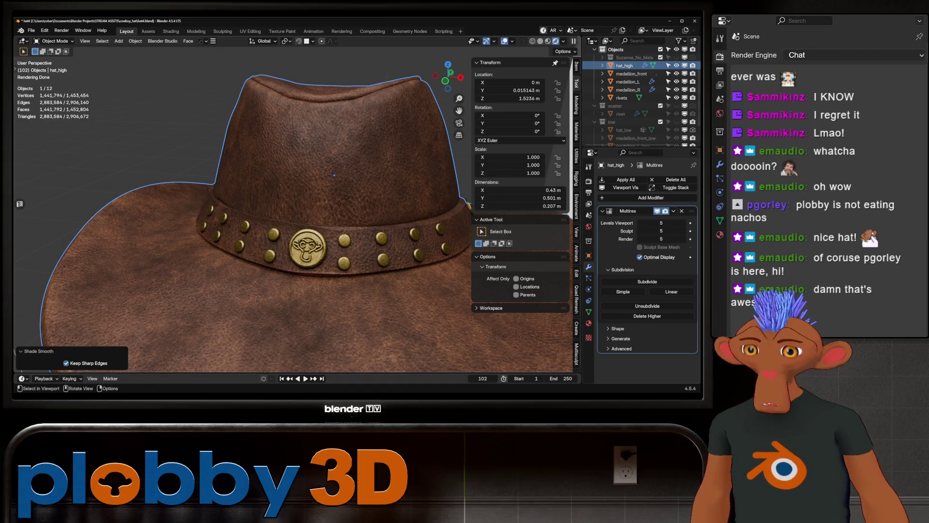
{"action": "scroll", "coordinate": [333, 175], "scroll_direction": "down", "scroll_amount": 5}
{"action": "mouse_move", "coordinate": [334, 175]}
{"action": "middle_mouse_down"}
{"action": "mouse_move", "coordinate": [355, 171]}
{"action": "mouse_move", "coordinate": [331, 169]}
{"action": "middle_mouse_up"}
{"action": "scroll", "coordinate": [355, 171], "scroll_direction": "up", "scroll_amount": 6}
Step: Hide the textured hat objects and unhide the low-poly hat, rivets and medallion
{"action": "key", "text": "Tab"}
{"action": "key", "text": "Tab"}
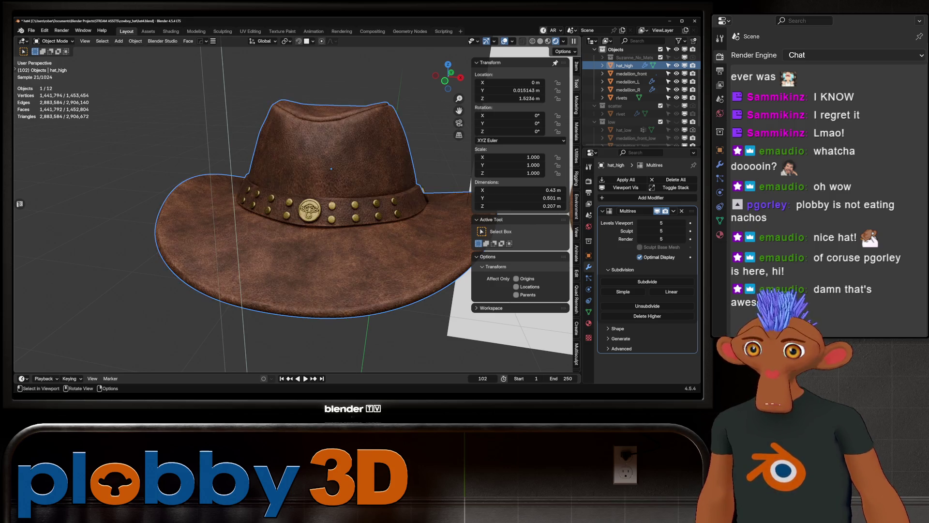
{"action": "mouse_move", "coordinate": [331, 168]}
{"action": "middle_mouse_down"}
{"action": "mouse_move", "coordinate": [358, 170]}
{"action": "mouse_move", "coordinate": [331, 172]}
{"action": "mouse_move", "coordinate": [302, 191]}
{"action": "middle_mouse_up"}
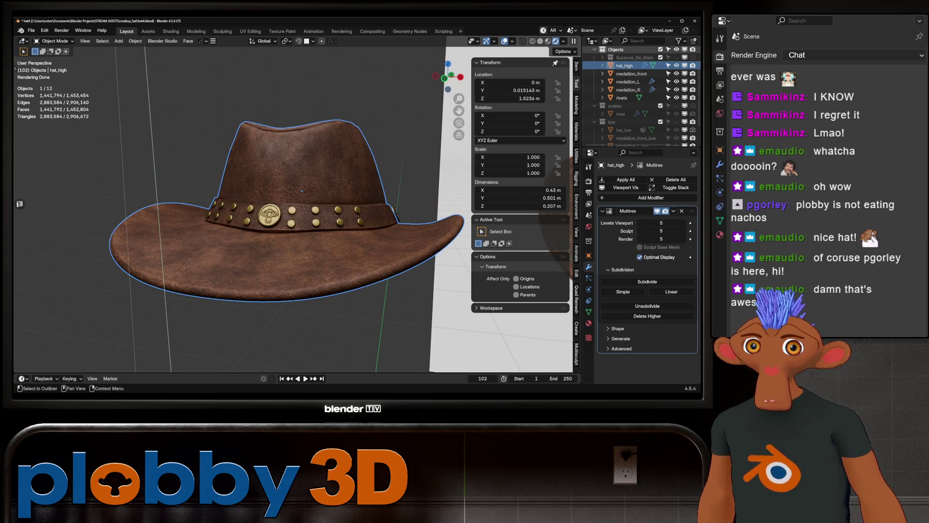
{"action": "key", "text": "h"}
{"action": "key", "text": "alt+h"}
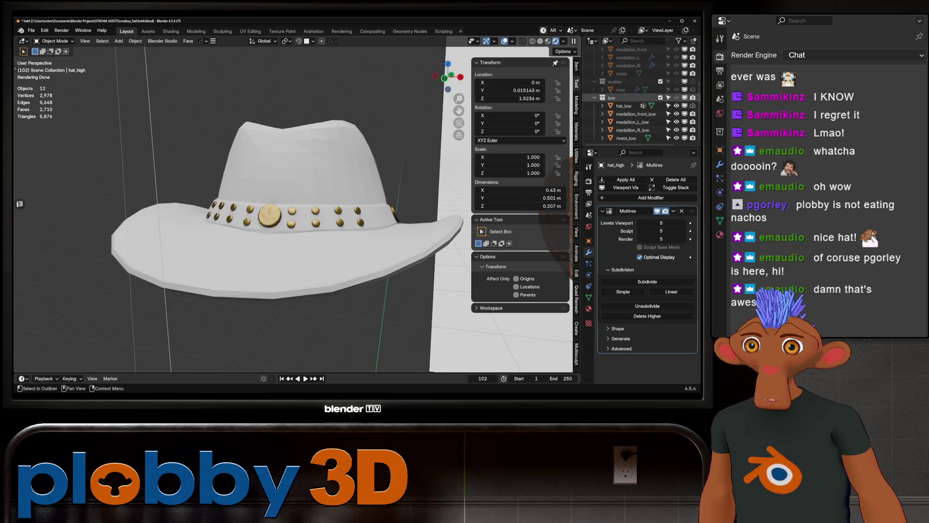
Step: Frame the white low-poly hat and apply Shade Smooth to hat_low
{"action": "mouse_move", "coordinate": [291, 193]}
{"action": "middle_mouse_down"}
{"action": "mouse_move", "coordinate": [271, 186]}
{"action": "mouse_move", "coordinate": [230, 198]}
{"action": "mouse_move", "coordinate": [206, 240]}
{"action": "mouse_move", "coordinate": [220, 209]}
{"action": "middle_mouse_up"}
{"action": "scroll", "coordinate": [290, 208], "scroll_direction": "up", "scroll_amount": 3}
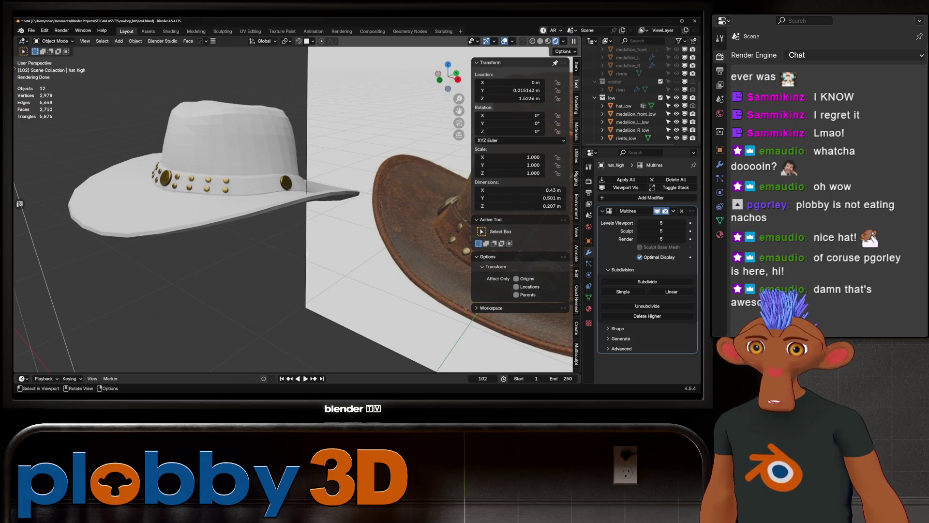
{"action": "middle_click_drag", "start_coordinate": [291, 208], "coordinate": [232, 208], "text": "shift"}
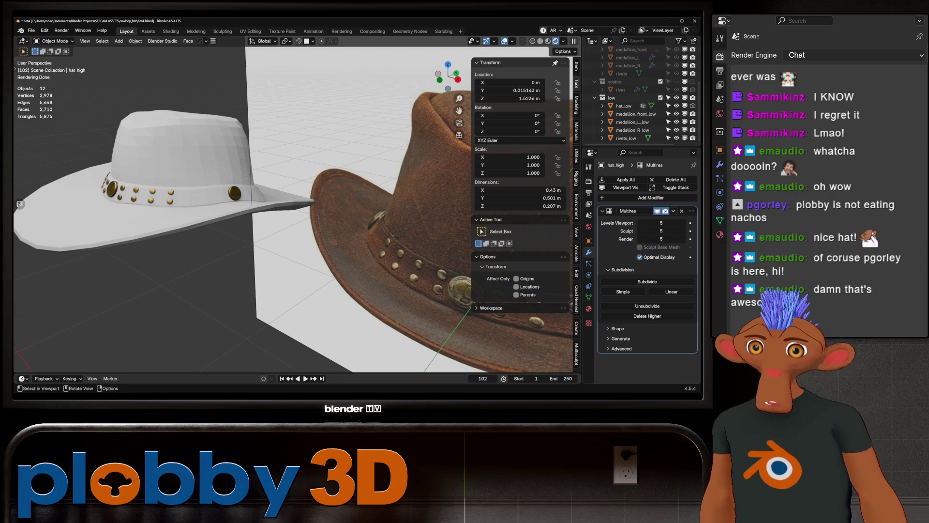
{"action": "key", "text": "KP_Decimal"}
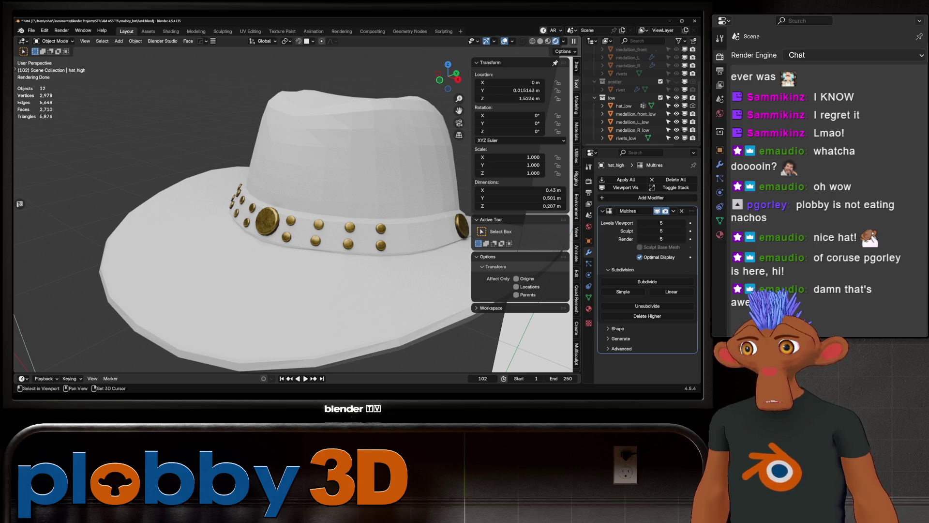
{"action": "scroll", "coordinate": [227, 172], "scroll_direction": "down", "scroll_amount": 4}
{"action": "left_click", "coordinate": [228, 172]}
{"action": "right_click", "coordinate": [227, 171]}
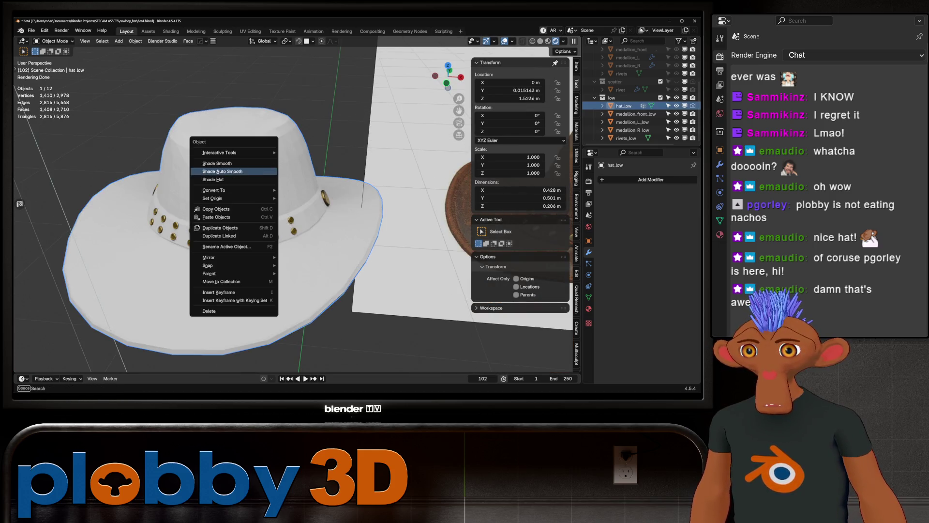
{"action": "left_click", "coordinate": [217, 163]}
{"action": "scroll", "coordinate": [252, 217], "scroll_direction": "up", "scroll_amount": 5}
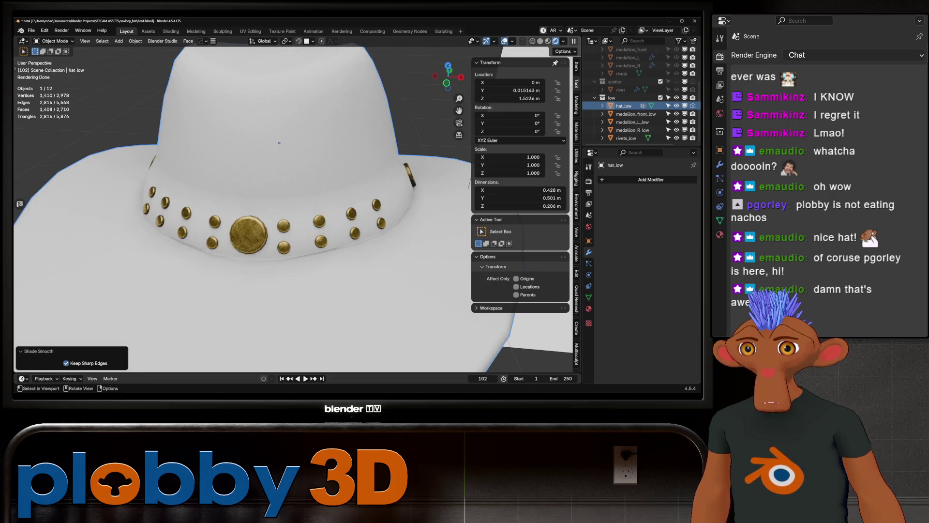
{"action": "scroll", "coordinate": [290, 203], "scroll_direction": "down", "scroll_amount": 5}
Step: Mark the hat band's edge loops sharp in Edit Mode and check the result
{"action": "middle_click_drag", "start_coordinate": [290, 203], "coordinate": [411, 194]}
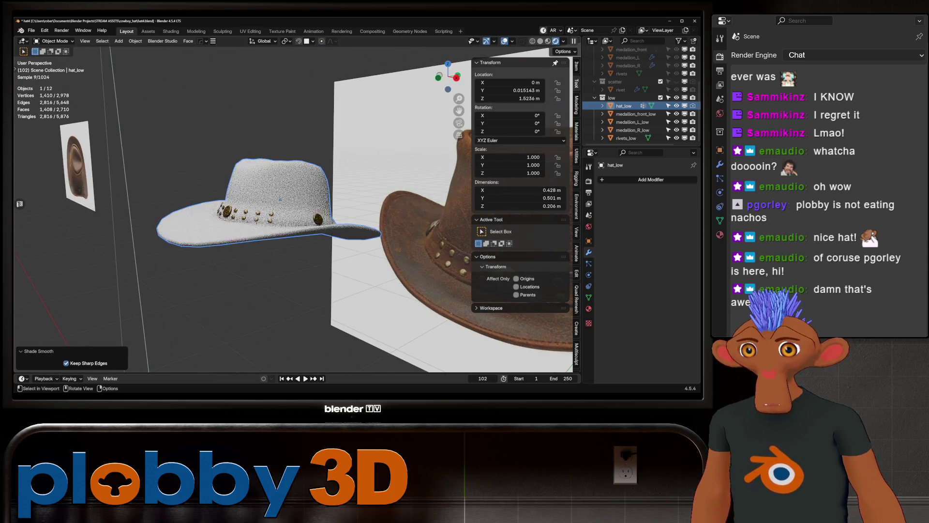
{"action": "scroll", "coordinate": [280, 199], "scroll_direction": "up", "scroll_amount": 4}
{"action": "key", "text": "Tab"}
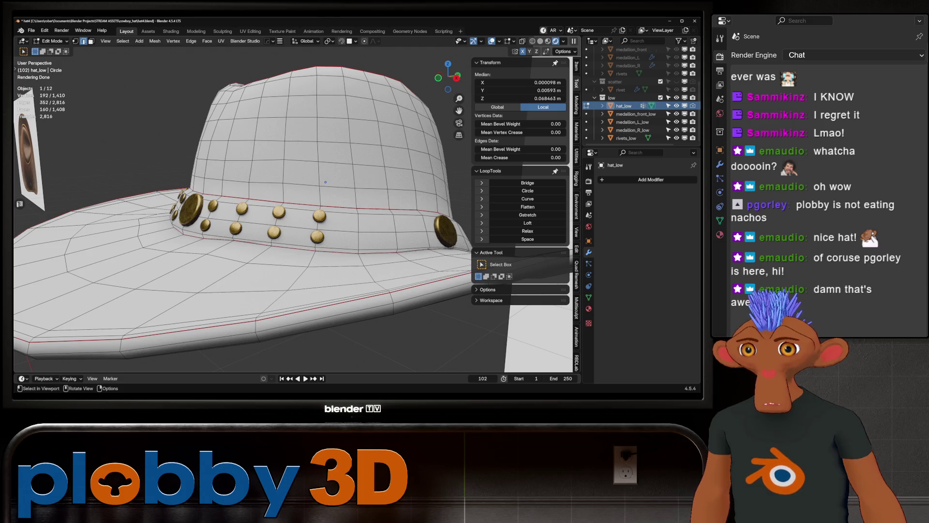
{"action": "key", "text": "2"}
{"action": "left_click", "coordinate": [310, 210], "text": "alt+shift"}
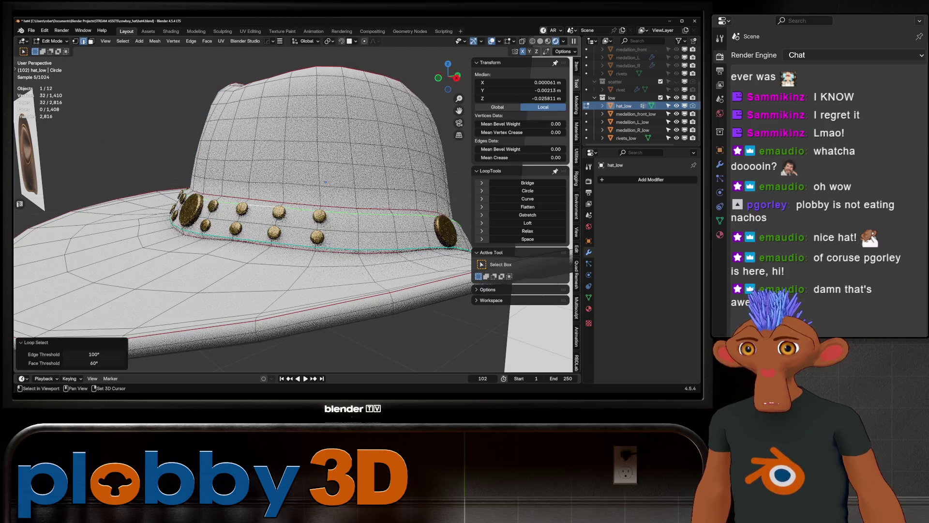
{"action": "key", "text": "Tab"}
{"action": "scroll", "coordinate": [310, 188], "scroll_direction": "down", "scroll_amount": 4}
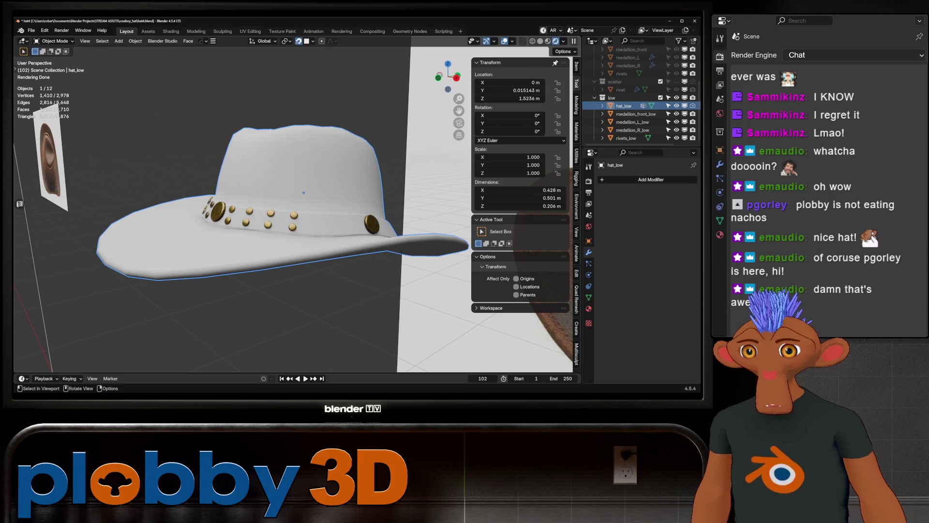
{"action": "mouse_move", "coordinate": [304, 192]}
{"action": "middle_mouse_down"}
{"action": "mouse_move", "coordinate": [250, 204]}
{"action": "mouse_move", "coordinate": [258, 189]}
{"action": "middle_mouse_up"}
{"action": "key", "text": "Tab"}
{"action": "key", "text": "Tab"}
{"action": "key", "text": "Tab"}
{"action": "scroll", "coordinate": [259, 192], "scroll_direction": "up", "scroll_amount": 3}
{"action": "key", "text": "Tab"}
{"action": "scroll", "coordinate": [257, 189], "scroll_direction": "down", "scroll_amount": 3}
{"action": "key", "text": "Tab"}
{"action": "scroll", "coordinate": [258, 188], "scroll_direction": "down", "scroll_amount": 3}
{"action": "key", "text": "Tab"}
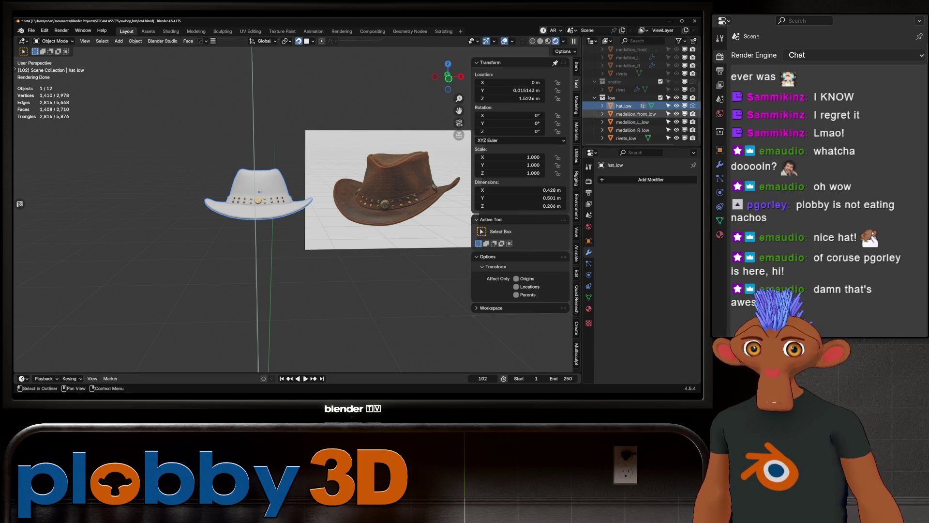
Step: Hide hat_low and show the Objects collection with the textured leather hat
{"action": "left_click", "coordinate": [660, 97]}
{"action": "scroll", "coordinate": [641, 92], "scroll_direction": "up", "scroll_amount": 3}
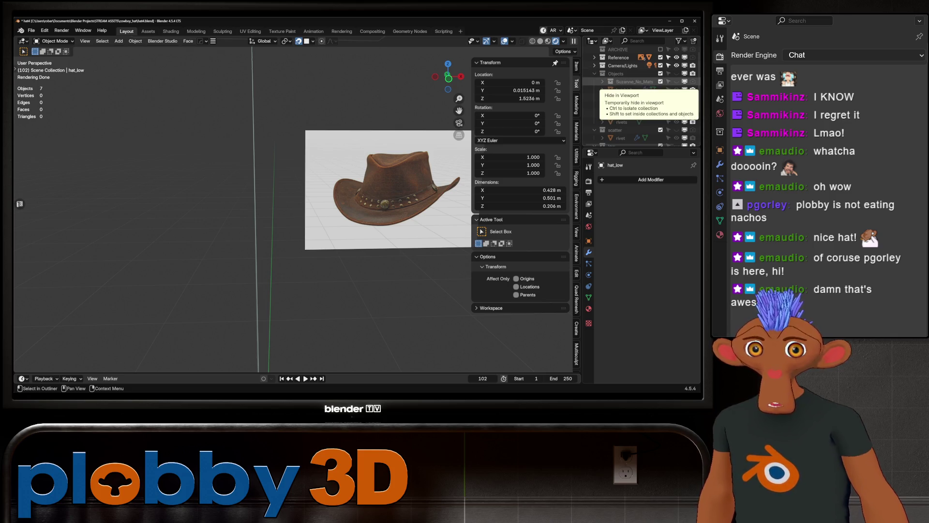
{"action": "left_click", "coordinate": [677, 73]}
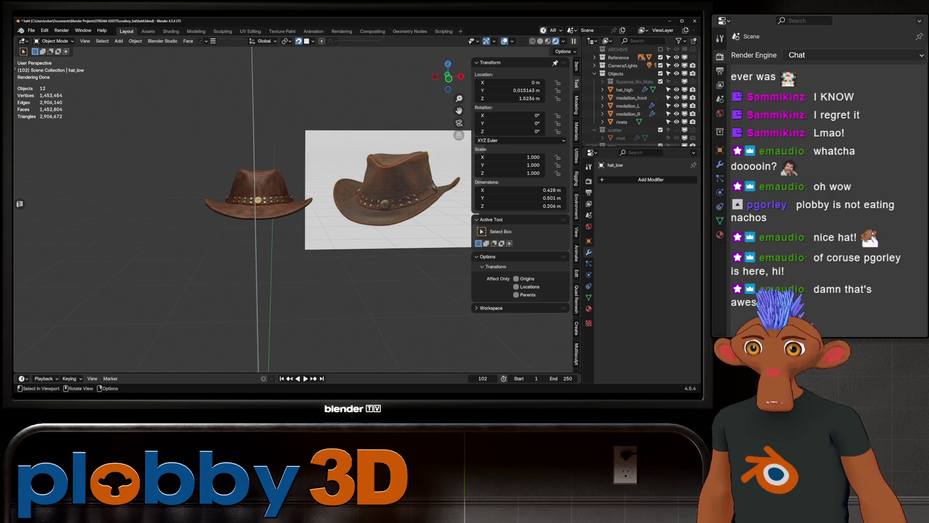
{"action": "key", "text": "KP_Decimal"}
{"action": "scroll", "coordinate": [291, 208], "scroll_direction": "up", "scroll_amount": 5}
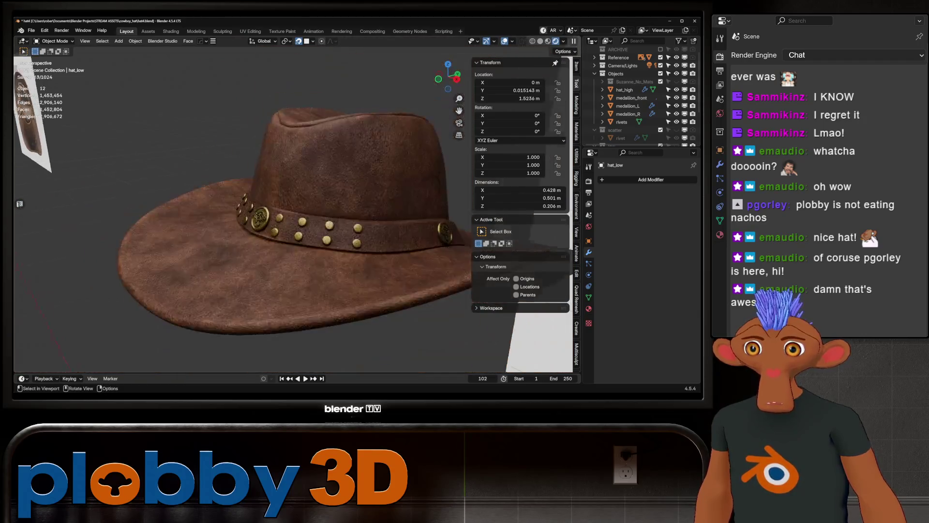
Step: Crease the hat_high band edge loop, setting its Mean Crease to 0.56
{"action": "key", "text": "Tab"}
{"action": "left_click", "coordinate": [586, 90]}
{"action": "left_click", "coordinate": [339, 220], "text": "alt"}
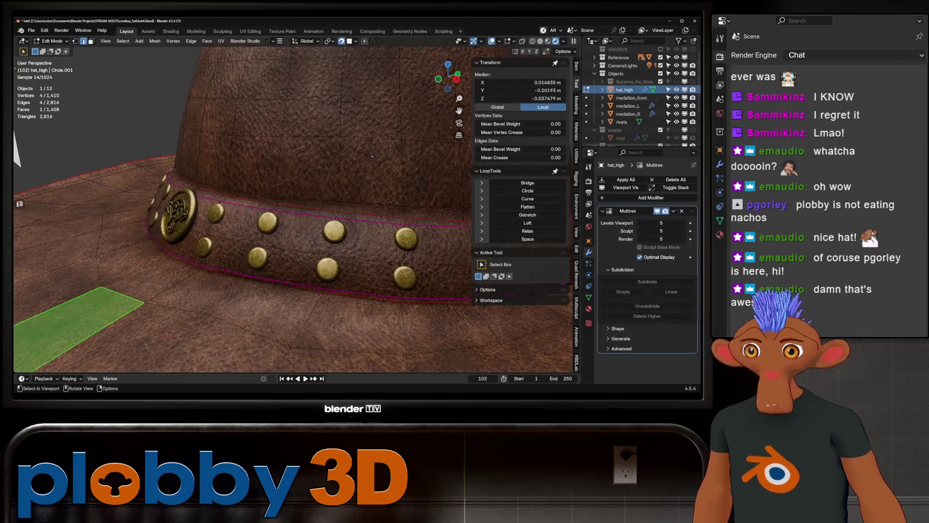
{"action": "key", "text": "shift+e"}
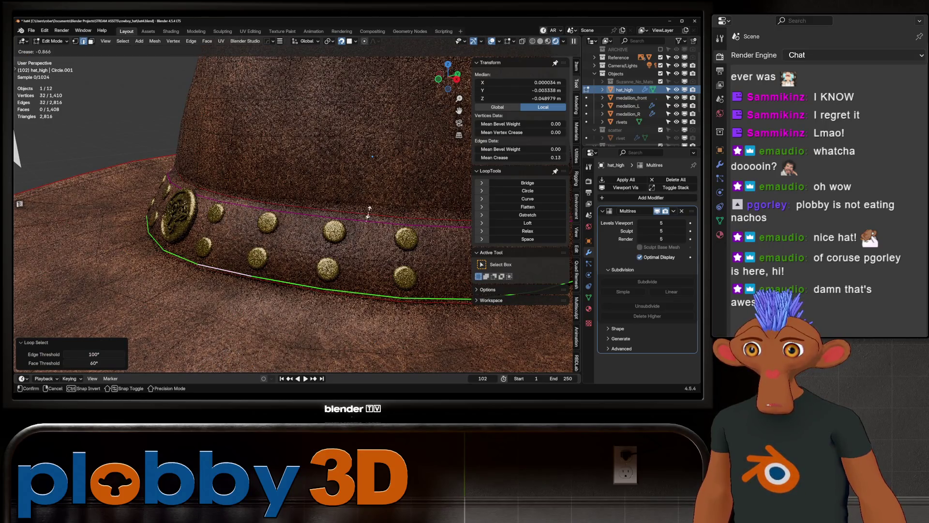
{"action": "left_click", "coordinate": [368, 211]}
{"action": "mouse_move", "coordinate": [518, 157]}
{"action": "left_mouse_down"}
{"action": "mouse_move", "coordinate": [552, 157]}
{"action": "mouse_move", "coordinate": [528, 157]}
{"action": "left_mouse_up"}
{"action": "key", "text": "Tab"}
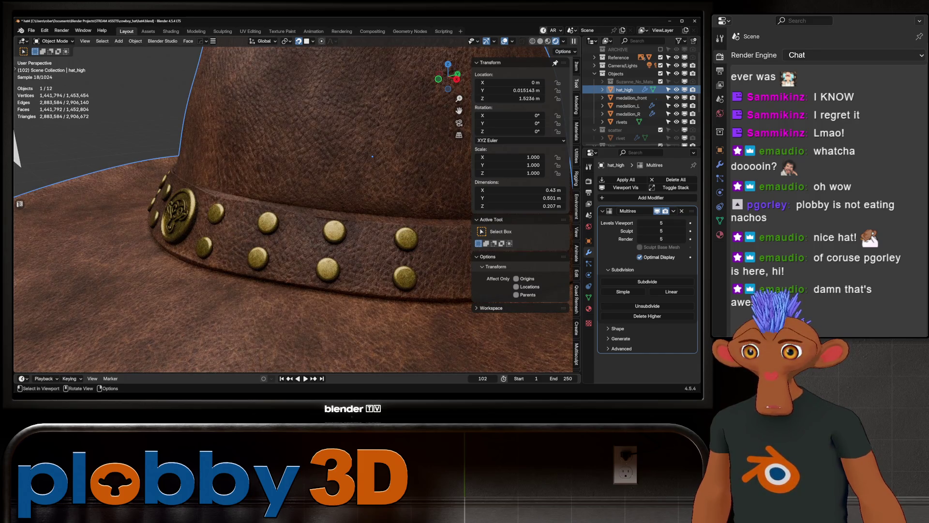
{"action": "key", "text": "Tab"}
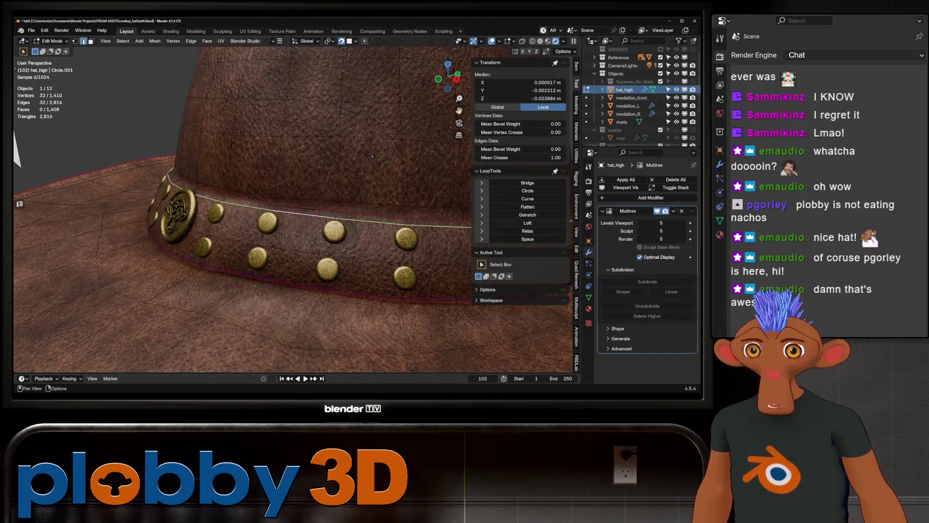
{"action": "left_click_drag", "start_coordinate": [527, 157], "coordinate": [528, 158]}
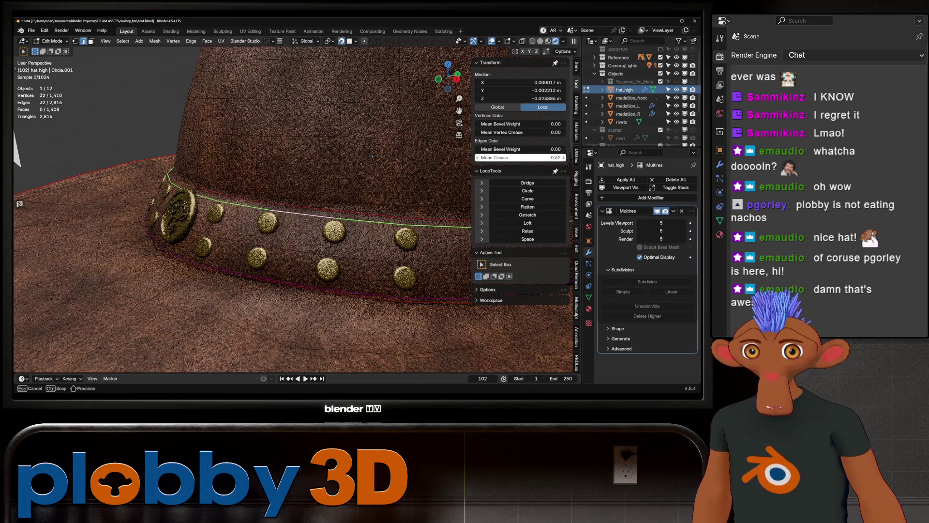
{"action": "key", "text": "Tab"}
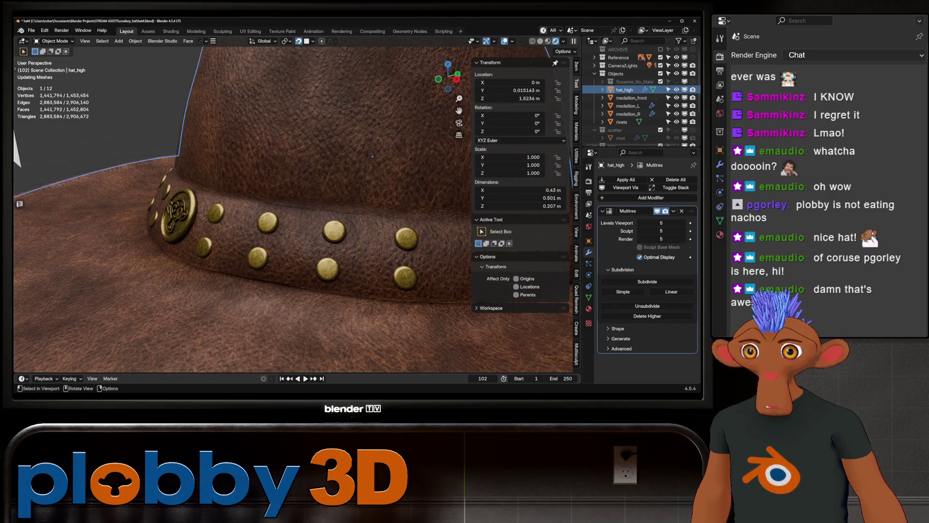
Step: Hide the Reference collection and delete the unused Suzanne_No_Mats object
{"action": "scroll", "coordinate": [308, 191], "scroll_direction": "down", "scroll_amount": 8}
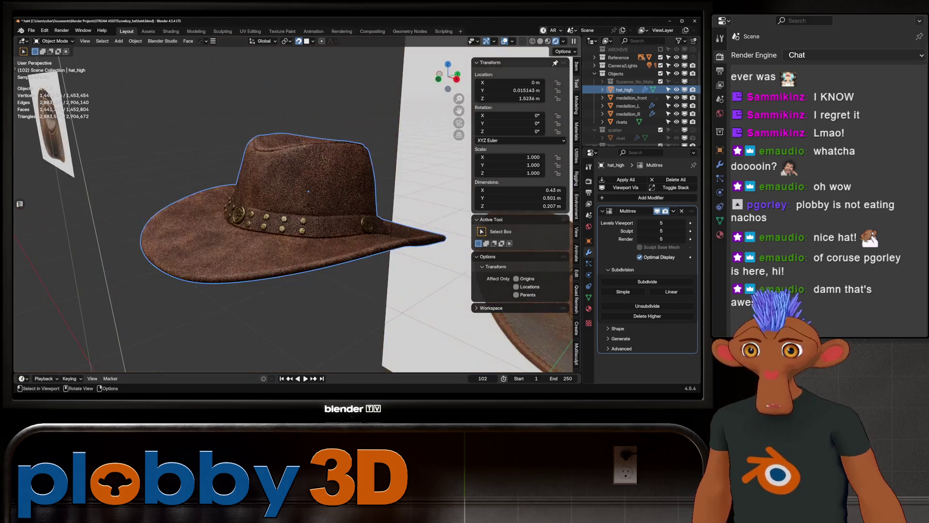
{"action": "scroll", "coordinate": [308, 191], "scroll_direction": "down", "scroll_amount": 5}
{"action": "mouse_move", "coordinate": [308, 191]}
{"action": "middle_mouse_down"}
{"action": "mouse_move", "coordinate": [290, 203]}
{"action": "mouse_move", "coordinate": [259, 203]}
{"action": "mouse_move", "coordinate": [273, 229]}
{"action": "middle_mouse_up"}
{"action": "scroll", "coordinate": [291, 203], "scroll_direction": "up", "scroll_amount": 2}
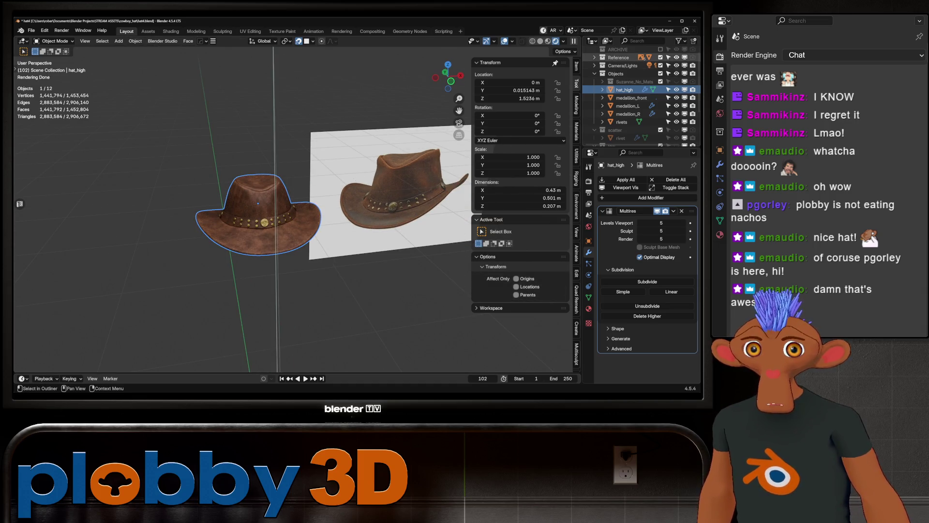
{"action": "left_click", "coordinate": [660, 57]}
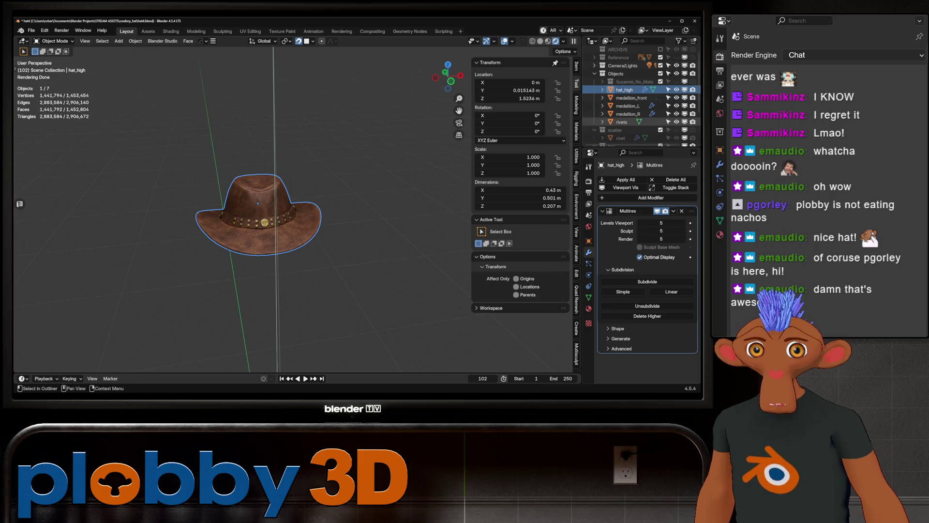
{"action": "right_click", "coordinate": [624, 81]}
{"action": "left_click", "coordinate": [580, 127]}
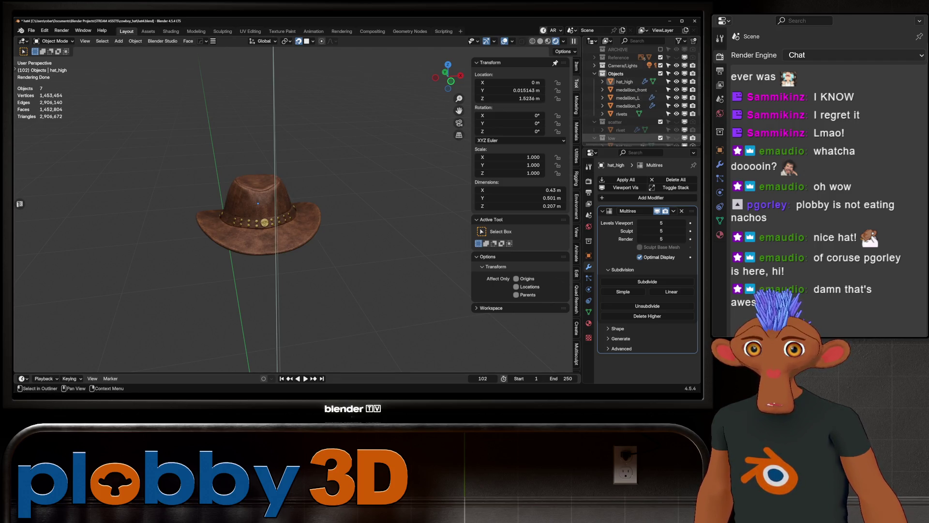
Step: Save incrementally as hat5.blend, then remove the scatter collection with Delete Hierarchy
{"action": "left_click", "coordinate": [620, 130]}
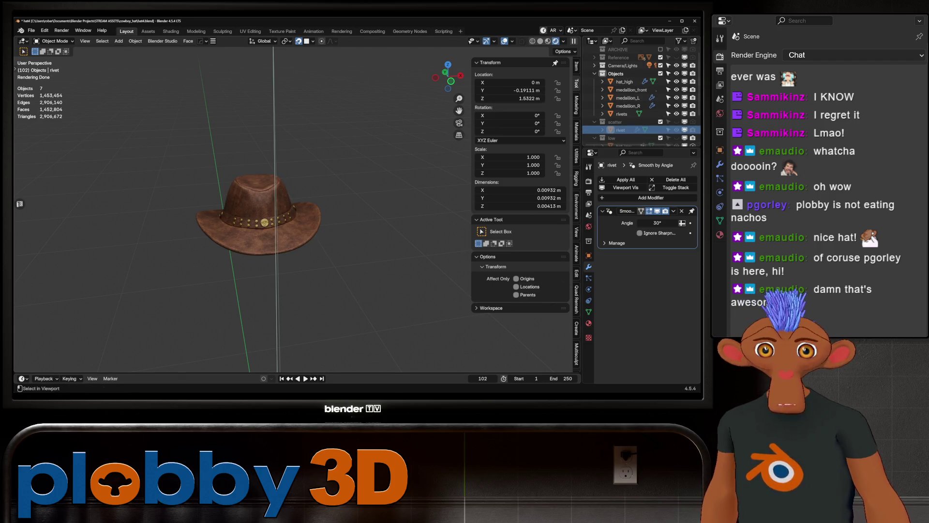
{"action": "key", "text": "ctrl+alt+s"}
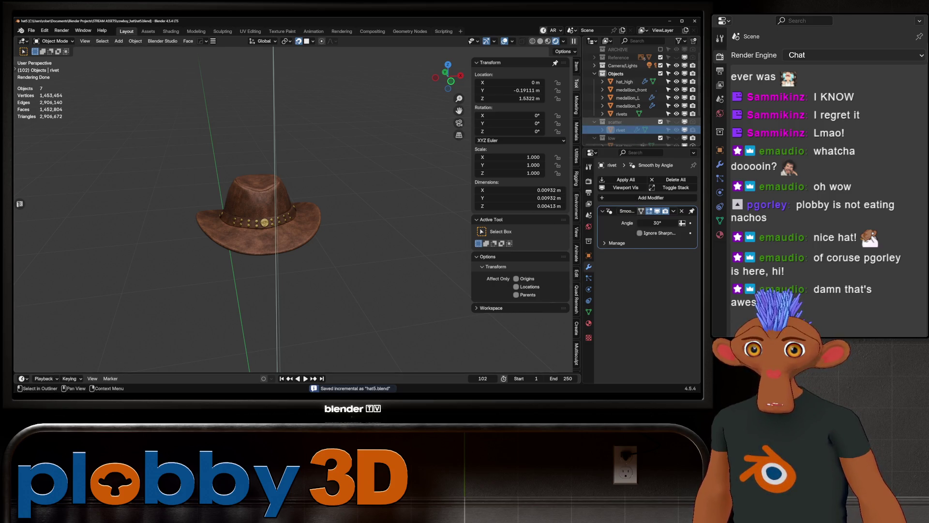
{"action": "left_click", "coordinate": [617, 122]}
{"action": "right_click", "coordinate": [617, 122]}
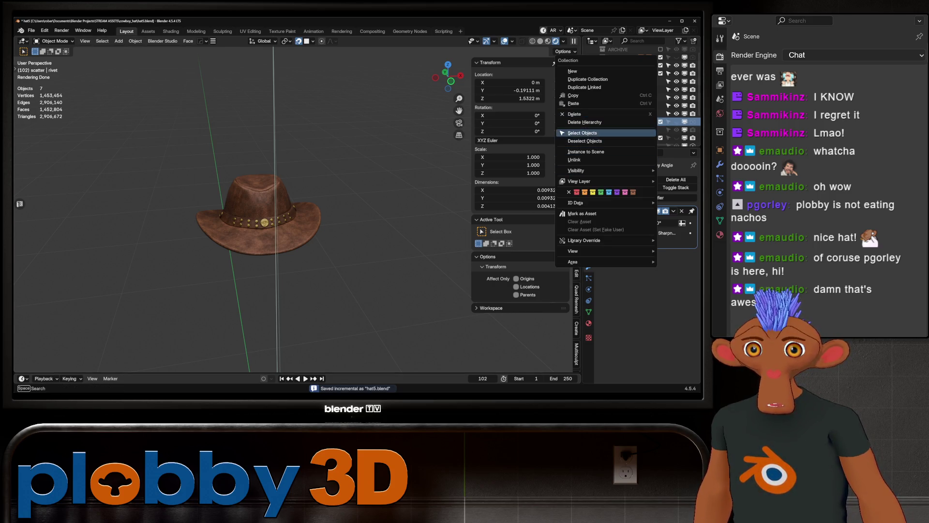
{"action": "left_click", "coordinate": [584, 122]}
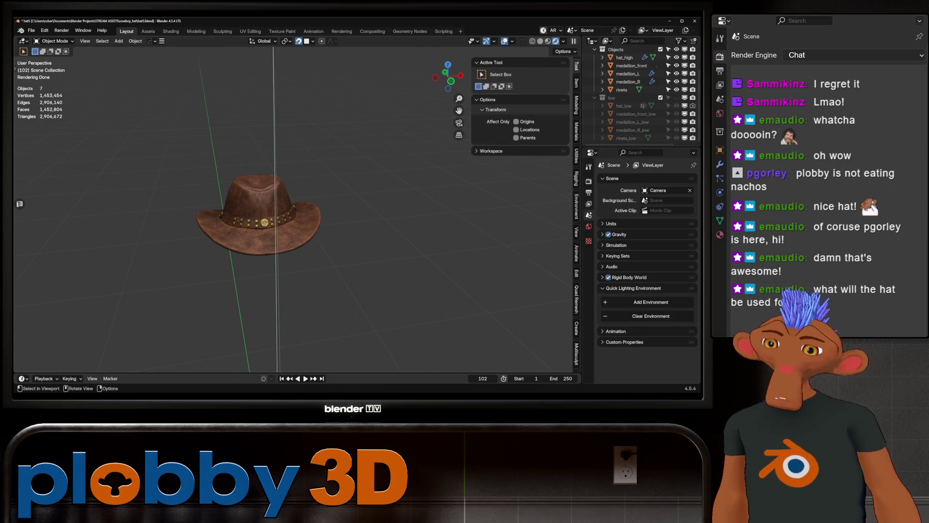
Step: Orbit around the finished hat to check its studded band, then save it as hat5.blend
{"action": "scroll", "coordinate": [292, 208], "scroll_direction": "up", "scroll_amount": 5}
{"action": "mouse_move", "coordinate": [339, 217]}
{"action": "middle_mouse_down"}
{"action": "mouse_move", "coordinate": [300, 213]}
{"action": "mouse_move", "coordinate": [291, 184]}
{"action": "middle_mouse_up"}
{"action": "scroll", "coordinate": [300, 204], "scroll_direction": "down", "scroll_amount": 3}
{"action": "scroll", "coordinate": [290, 184], "scroll_direction": "down", "scroll_amount": 2}
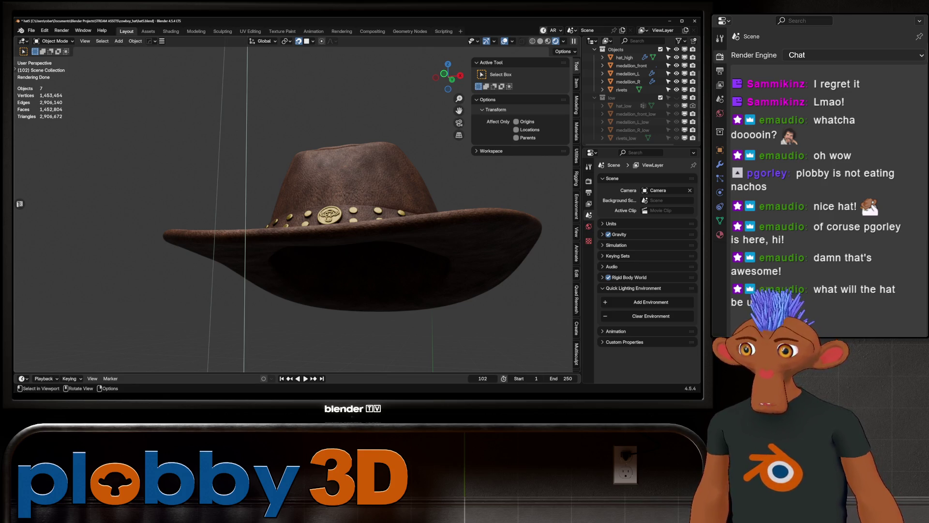
{"action": "mouse_move", "coordinate": [310, 194]}
{"action": "middle_mouse_down"}
{"action": "mouse_move", "coordinate": [339, 179]}
{"action": "mouse_move", "coordinate": [291, 198]}
{"action": "middle_mouse_up"}
{"action": "scroll", "coordinate": [319, 189], "scroll_direction": "down", "scroll_amount": 3}
{"action": "scroll", "coordinate": [339, 179], "scroll_direction": "up", "scroll_amount": 2}
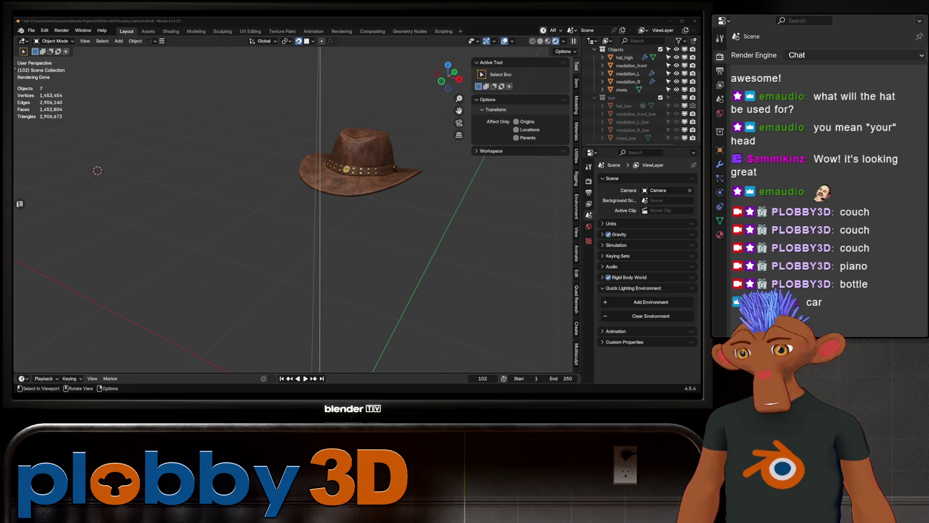
{"action": "mouse_move", "coordinate": [290, 208]}
{"action": "middle_mouse_down"}
{"action": "mouse_move", "coordinate": [329, 199]}
{"action": "mouse_move", "coordinate": [300, 218]}
{"action": "mouse_move", "coordinate": [304, 203]}
{"action": "mouse_move", "coordinate": [315, 205]}
{"action": "middle_mouse_up"}
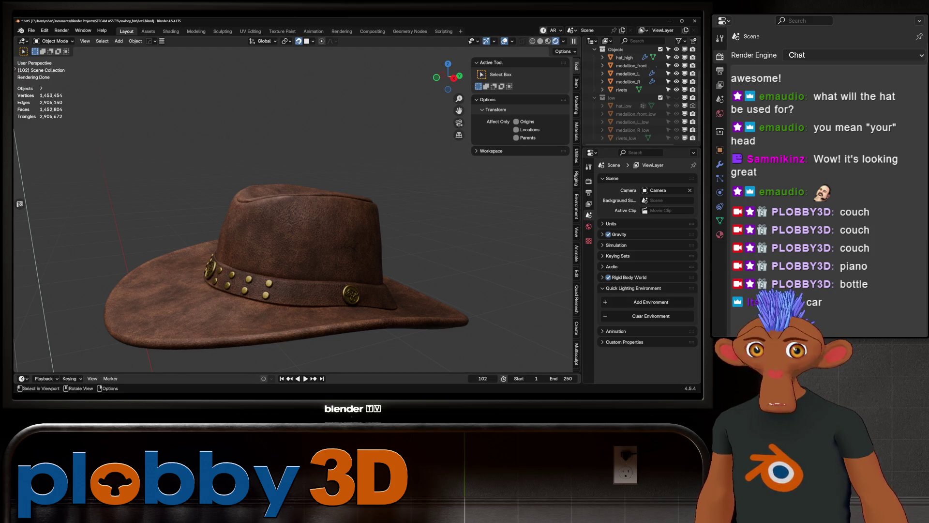
{"action": "mouse_move", "coordinate": [291, 208]}
{"action": "middle_mouse_down"}
{"action": "mouse_move", "coordinate": [319, 198]}
{"action": "mouse_move", "coordinate": [310, 206]}
{"action": "middle_mouse_up"}
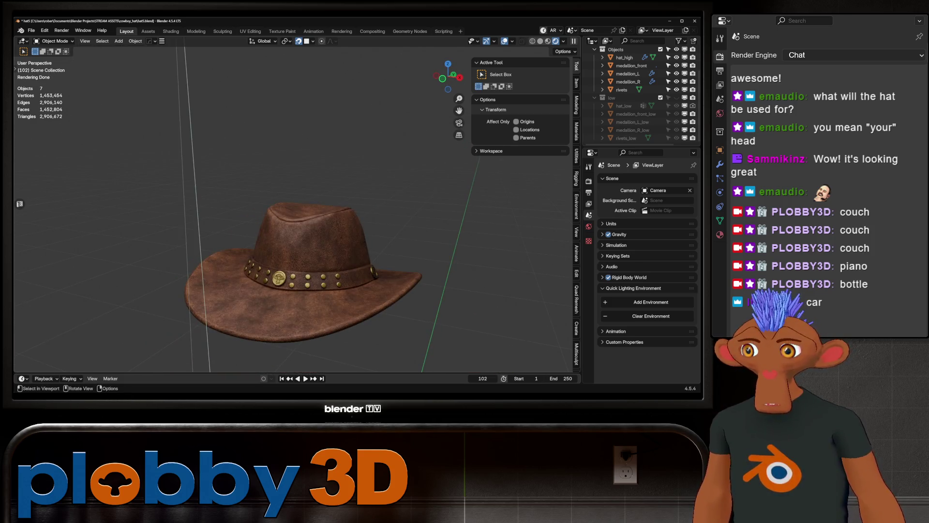
{"action": "key", "text": "ctrl+s"}
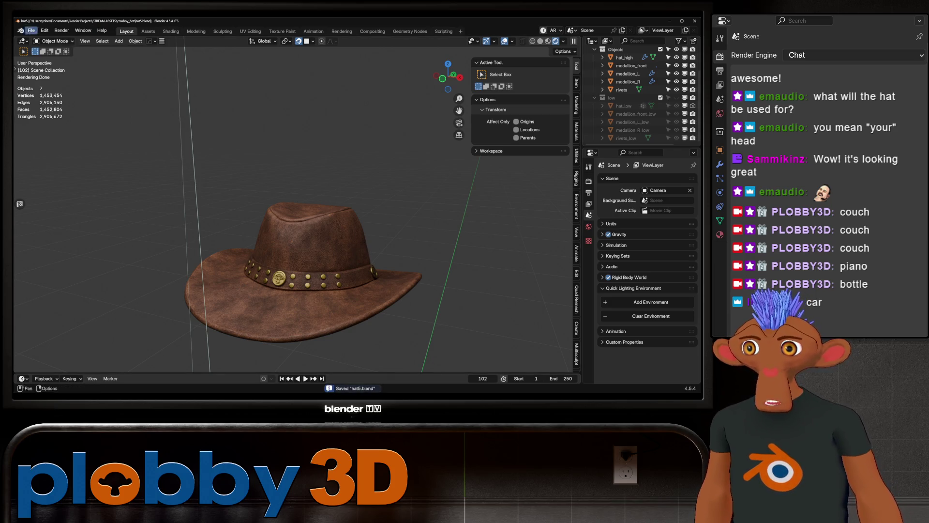
Step: Browse the STREAM ASSETS folder in the file browser as a detailed list, then cancel
{"action": "left_click", "coordinate": [31, 30]}
{"action": "left_click", "coordinate": [43, 48]}
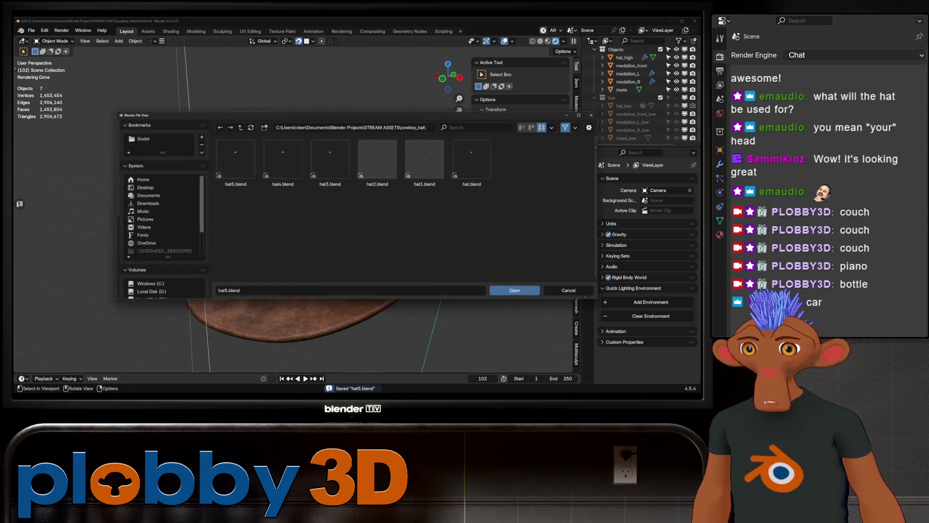
{"action": "left_click", "coordinate": [239, 126]}
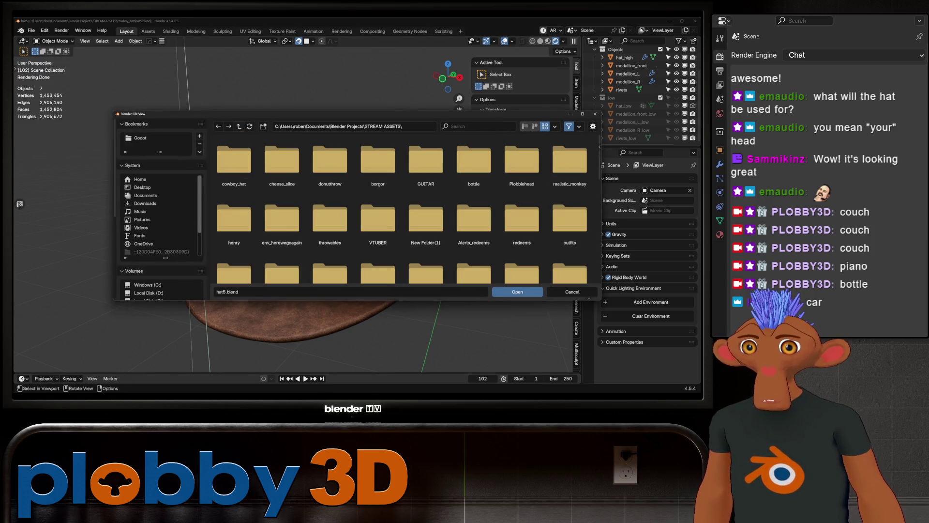
{"action": "scroll", "coordinate": [426, 222], "scroll_direction": "down", "scroll_amount": 1}
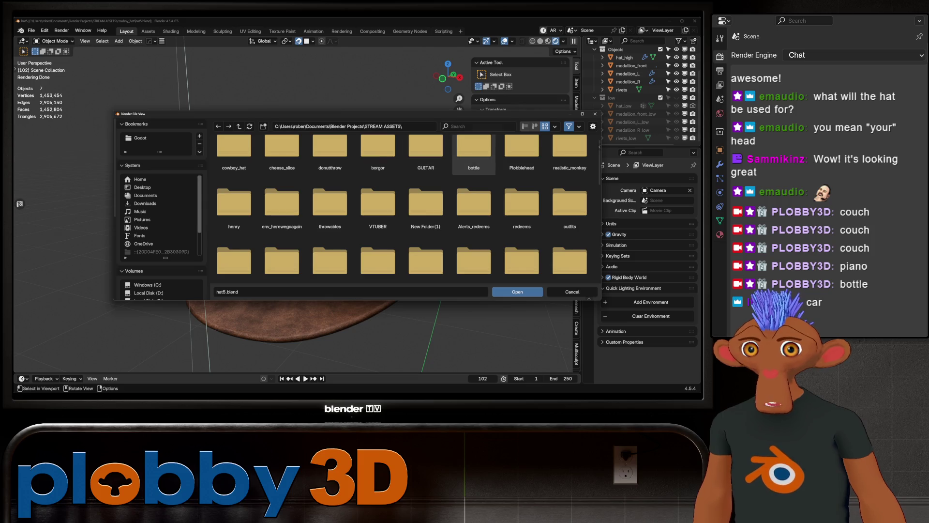
{"action": "left_click", "coordinate": [525, 126]}
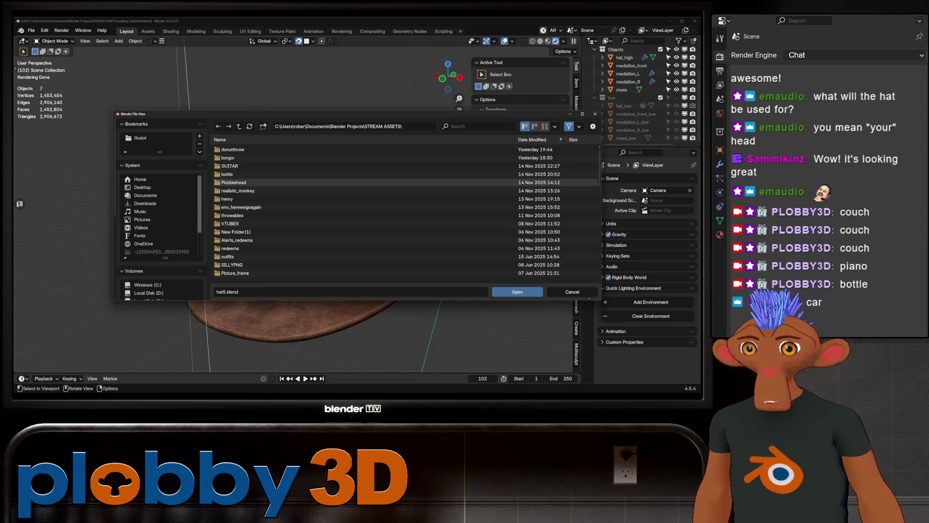
{"action": "scroll", "coordinate": [405, 213], "scroll_direction": "down", "scroll_amount": 5}
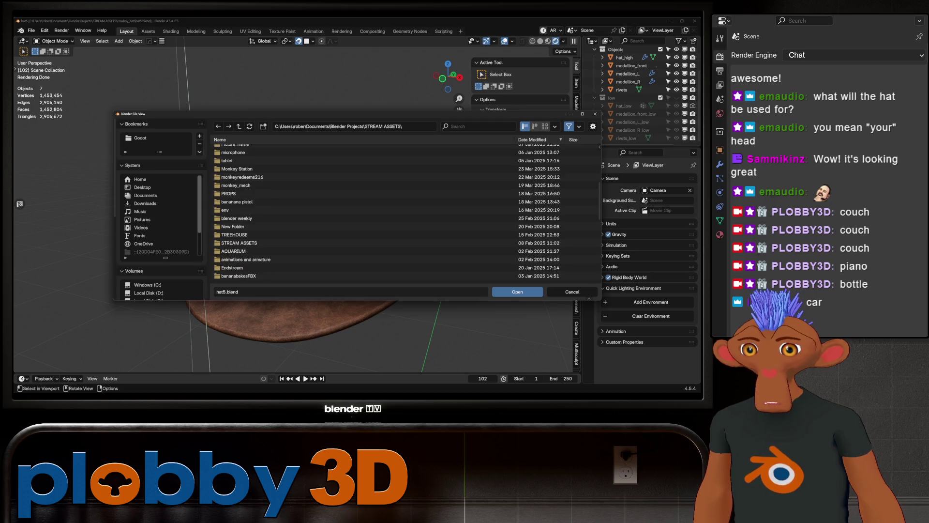
{"action": "key", "text": "Escape"}
Step: Open hypetrain12.blend from the File > Open Recent list
{"action": "left_click", "coordinate": [31, 30]}
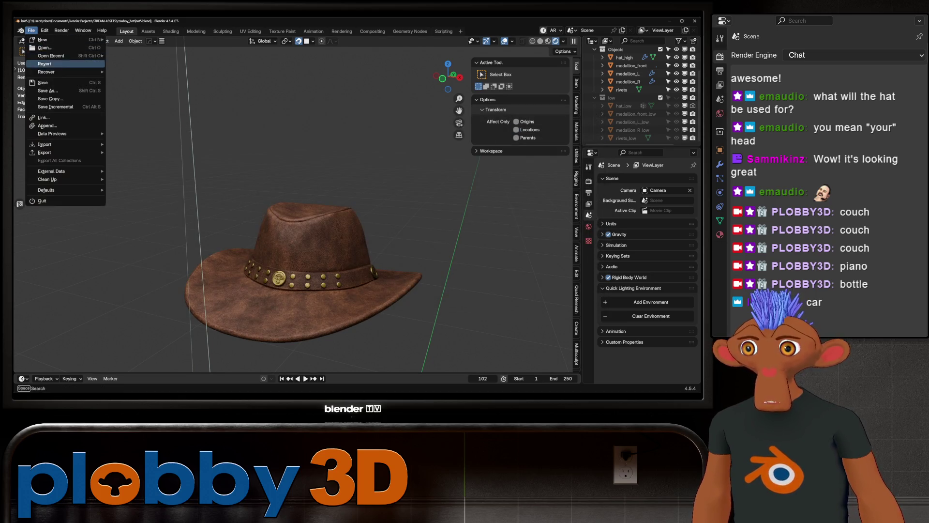
{"action": "mouse_move", "coordinate": [53, 56]}
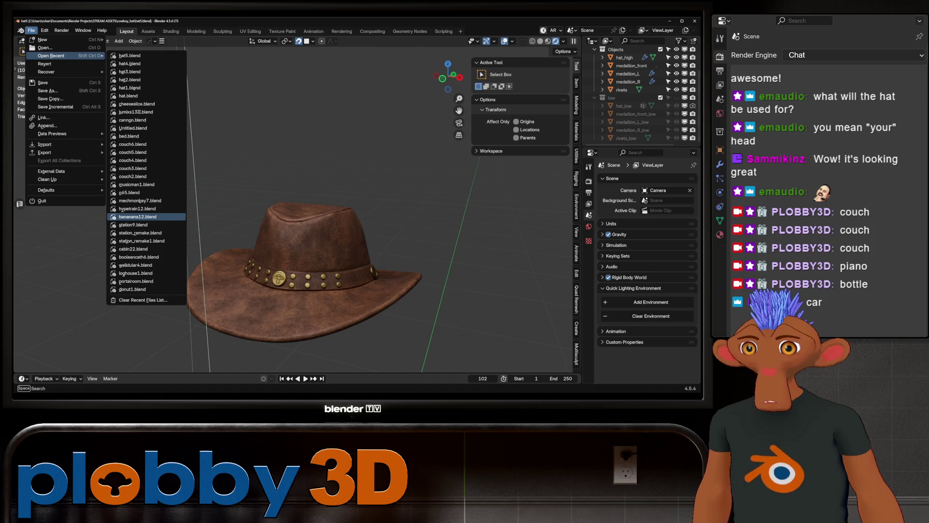
{"action": "left_click", "coordinate": [137, 209]}
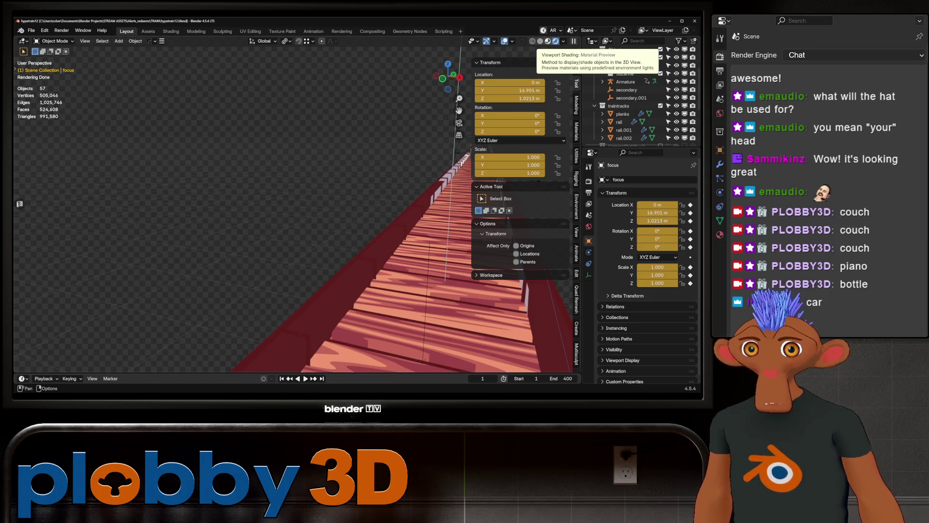
Step: Switch to Material Preview, show the sidebar, and frame the locomotive's monkey face in Edit Mode
{"action": "left_click", "coordinate": [548, 41]}
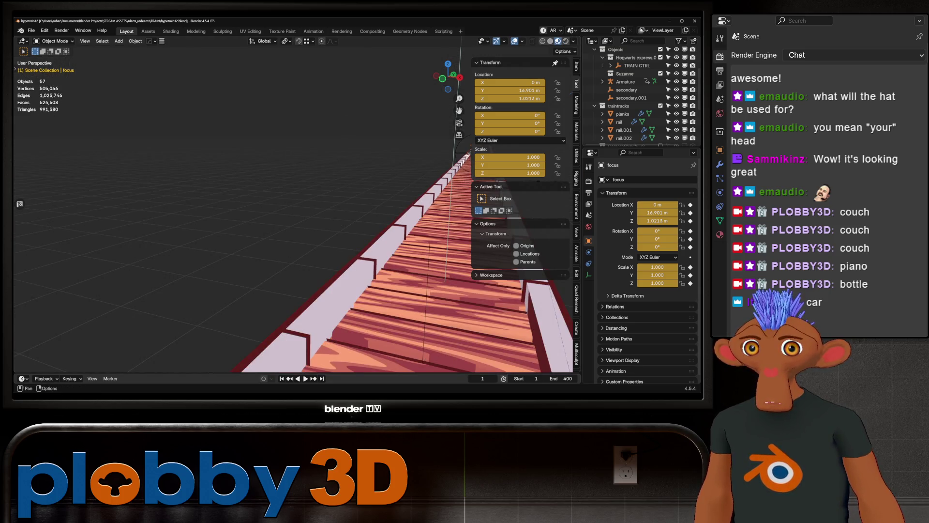
{"action": "left_click", "coordinate": [522, 41]}
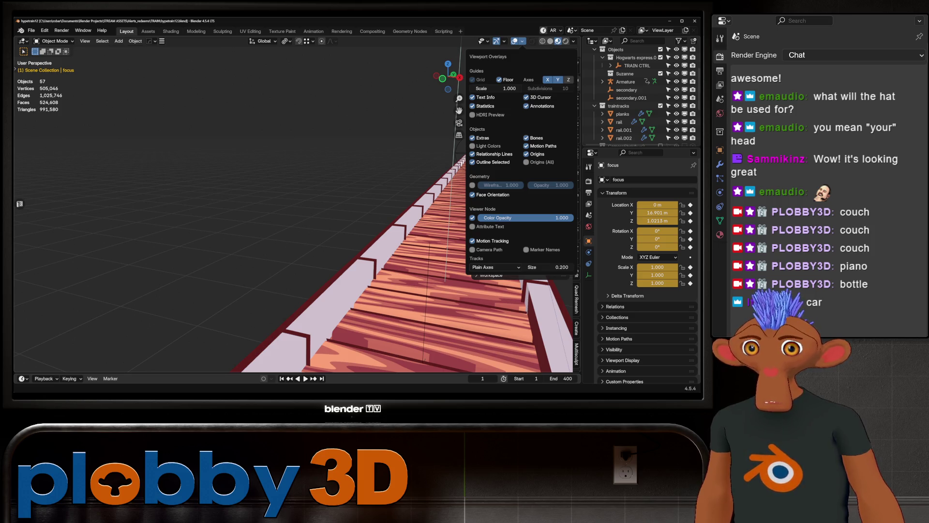
{"action": "key", "text": "n"}
{"action": "mouse_move", "coordinate": [291, 194]}
{"action": "middle_mouse_down"}
{"action": "mouse_move", "coordinate": [291, 218]}
{"action": "mouse_move", "coordinate": [261, 251]}
{"action": "mouse_move", "coordinate": [222, 232]}
{"action": "mouse_move", "coordinate": [275, 216]}
{"action": "mouse_move", "coordinate": [218, 208]}
{"action": "mouse_move", "coordinate": [189, 218]}
{"action": "mouse_move", "coordinate": [174, 237]}
{"action": "mouse_move", "coordinate": [570, 230]}
{"action": "middle_mouse_up"}
{"action": "key", "text": "KP_Decimal"}
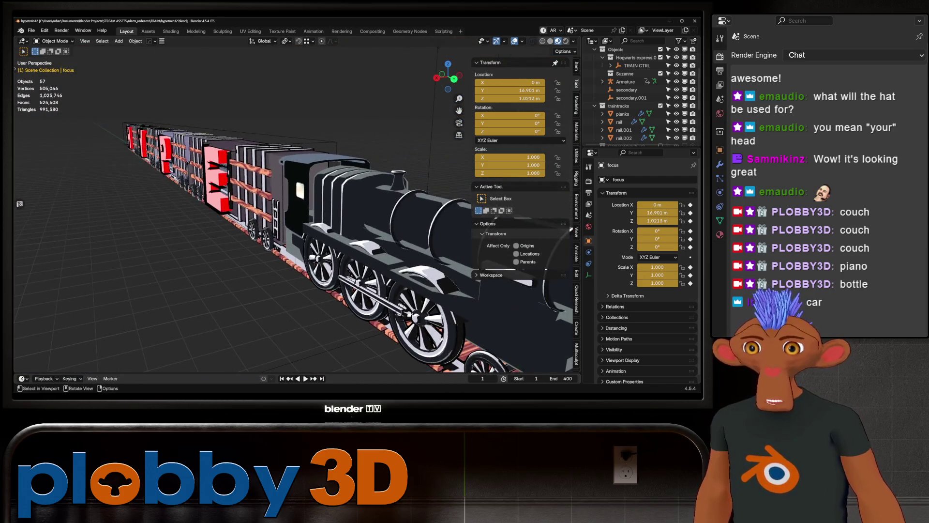
{"action": "left_click", "coordinate": [638, 93]}
{"action": "key", "text": "Tab"}
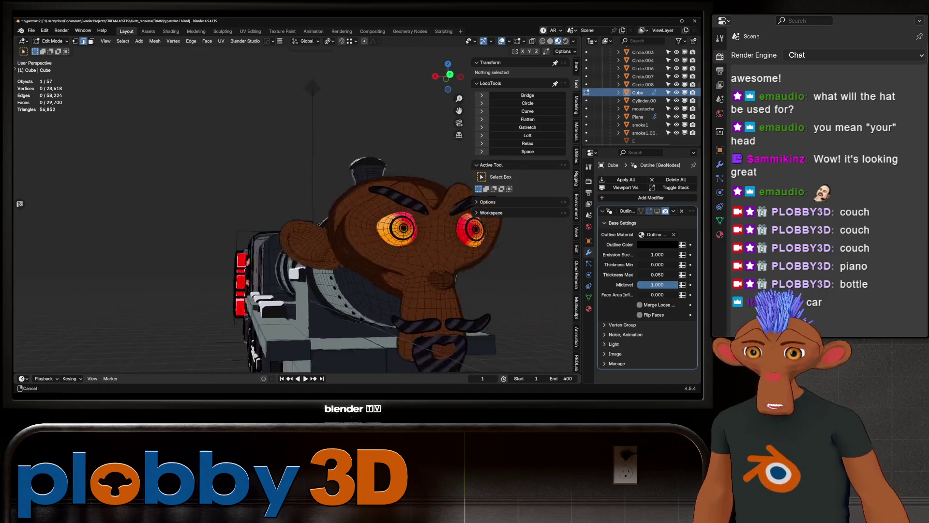
Step: Switch the viewport to Solid shading and frame a three-quarter view of the train
{"action": "middle_click_drag", "start_coordinate": [290, 217], "coordinate": [360, 213]}
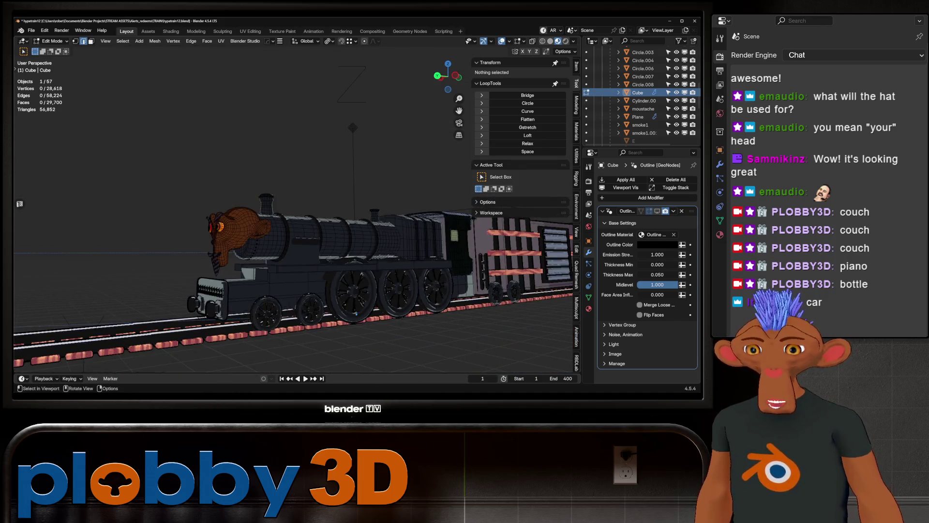
{"action": "mouse_move", "coordinate": [356, 313]}
{"action": "middle_mouse_down"}
{"action": "mouse_move", "coordinate": [418, 288]}
{"action": "mouse_move", "coordinate": [378, 286]}
{"action": "mouse_move", "coordinate": [350, 266]}
{"action": "middle_mouse_up"}
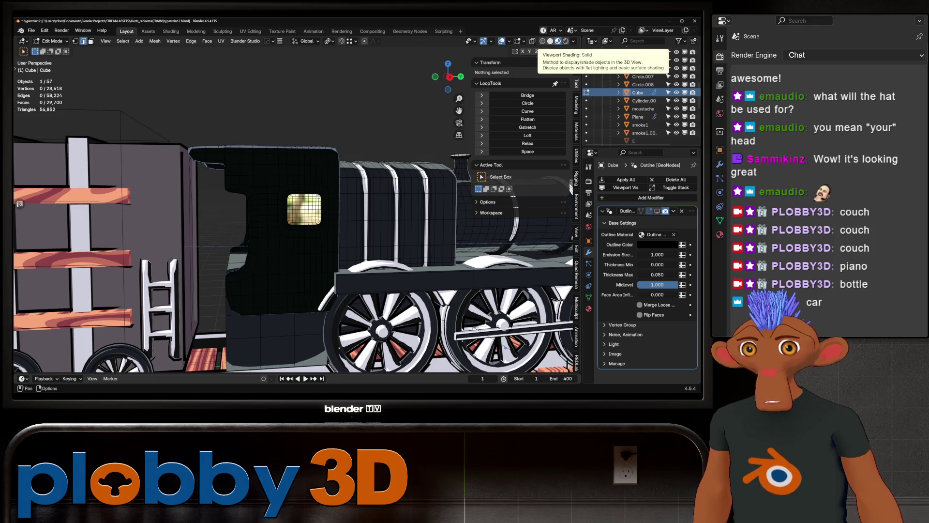
{"action": "left_click", "coordinate": [550, 41]}
{"action": "scroll", "coordinate": [310, 233], "scroll_direction": "down", "scroll_amount": 6}
{"action": "middle_click_drag", "start_coordinate": [290, 218], "coordinate": [232, 222]}
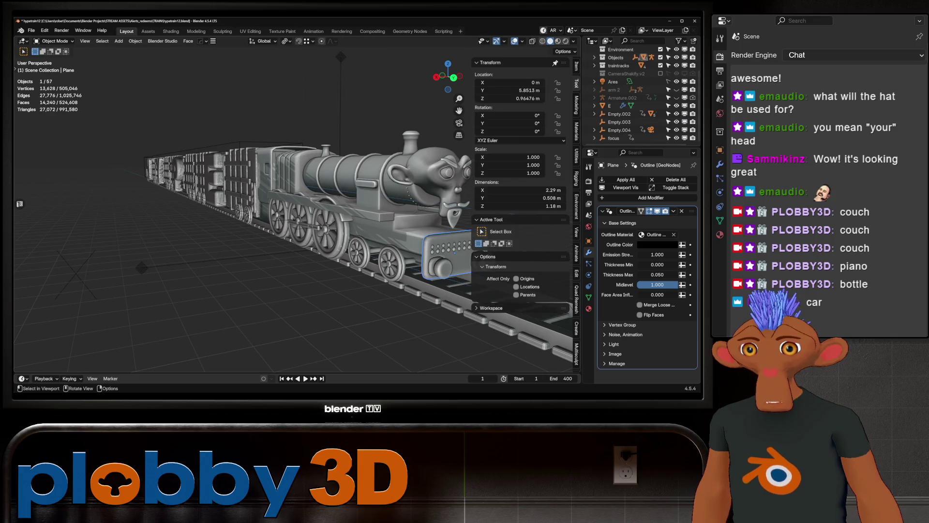
Step: Return to Object Mode, select the wheel Circle.004, and enable the Wireframe overlay
{"action": "key", "text": "KP_Decimal"}
{"action": "key", "text": "Tab"}
{"action": "middle_click_drag", "start_coordinate": [290, 217], "coordinate": [261, 218]}
{"action": "left_click", "coordinate": [317, 271]}
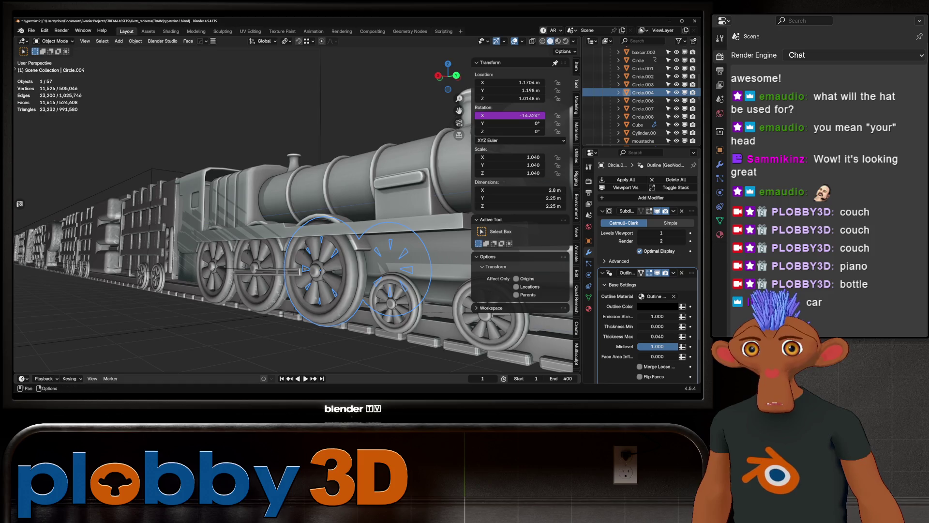
{"action": "left_click", "coordinate": [522, 41]}
{"action": "left_click", "coordinate": [472, 176]}
Step: Orbit the wireframed train, toggling Edit Mode on the wheel, and face the monkey front
{"action": "mouse_move", "coordinate": [339, 194]}
{"action": "middle_mouse_down"}
{"action": "mouse_move", "coordinate": [271, 203]}
{"action": "mouse_move", "coordinate": [339, 203]}
{"action": "mouse_move", "coordinate": [0, 203]}
{"action": "middle_mouse_up"}
{"action": "mouse_move", "coordinate": [290, 217]}
{"action": "middle_mouse_down"}
{"action": "mouse_move", "coordinate": [349, 208]}
{"action": "mouse_move", "coordinate": [334, 200]}
{"action": "mouse_move", "coordinate": [396, 232]}
{"action": "mouse_move", "coordinate": [426, 218]}
{"action": "mouse_move", "coordinate": [387, 208]}
{"action": "mouse_move", "coordinate": [310, 213]}
{"action": "middle_mouse_up"}
{"action": "key", "text": "Tab"}
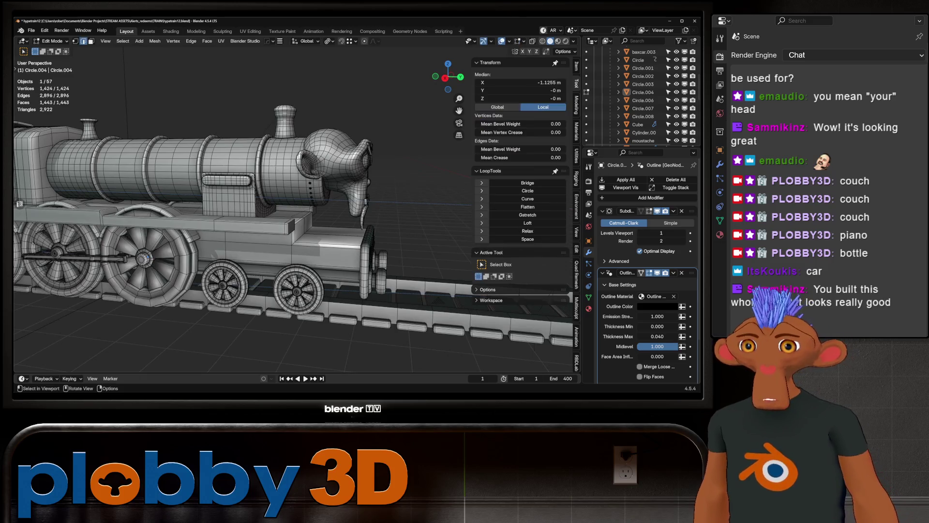
{"action": "key", "text": "Tab"}
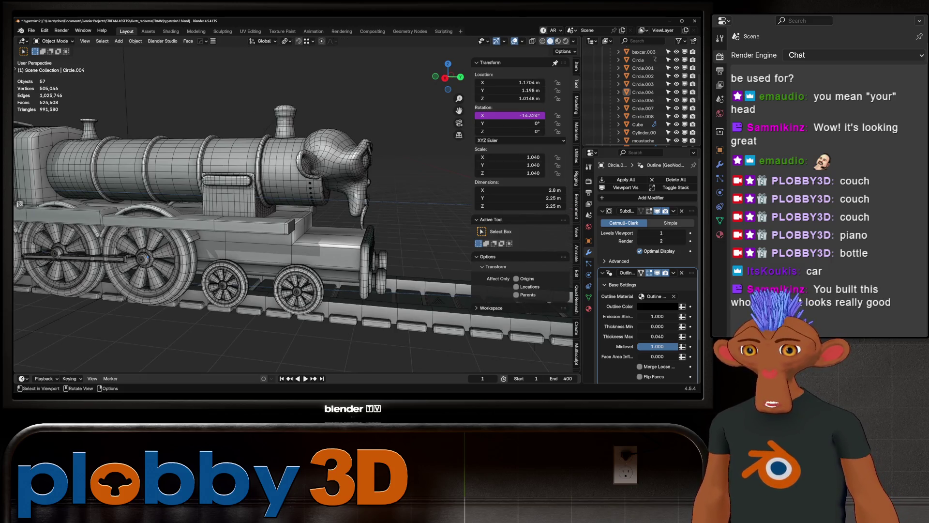
{"action": "middle_click_drag", "start_coordinate": [309, 213], "coordinate": [407, 203]}
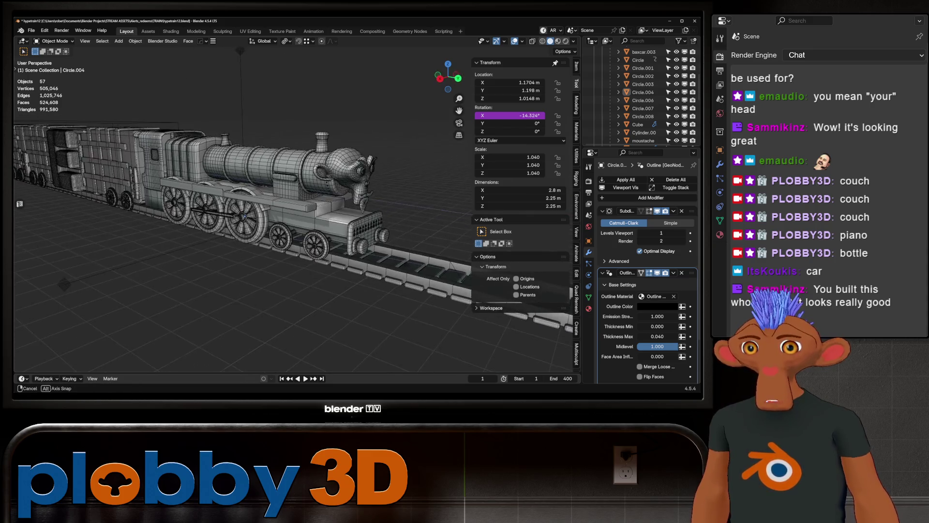
{"action": "left_click", "coordinate": [573, 41]}
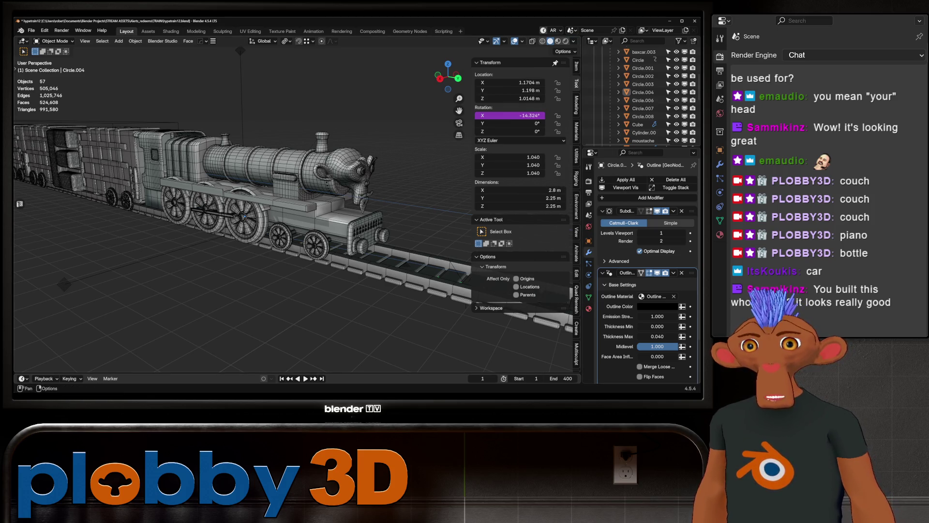
{"action": "left_click", "coordinate": [522, 41]}
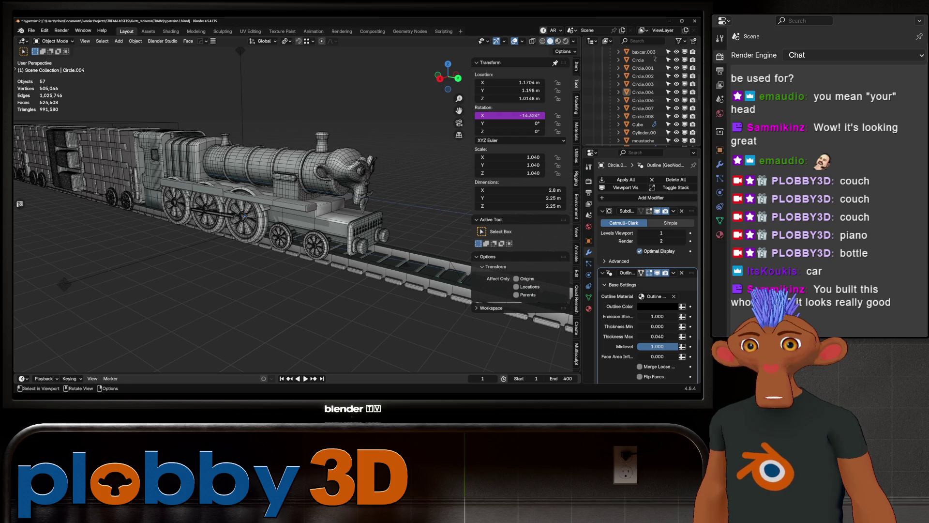
Step: Set Material Preview shading and orbit out to show the character and scene camera
{"action": "scroll", "coordinate": [242, 208], "scroll_direction": "down", "scroll_amount": 4}
{"action": "mouse_move", "coordinate": [242, 218]}
{"action": "middle_mouse_down"}
{"action": "mouse_move", "coordinate": [387, 218]}
{"action": "mouse_move", "coordinate": [445, 208]}
{"action": "mouse_move", "coordinate": [522, 174]}
{"action": "middle_mouse_up"}
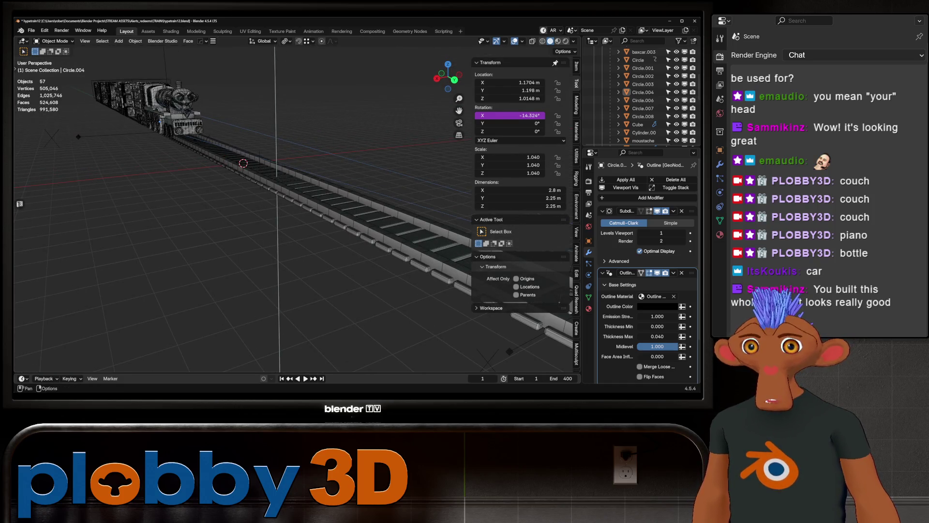
{"action": "left_click", "coordinate": [522, 41]}
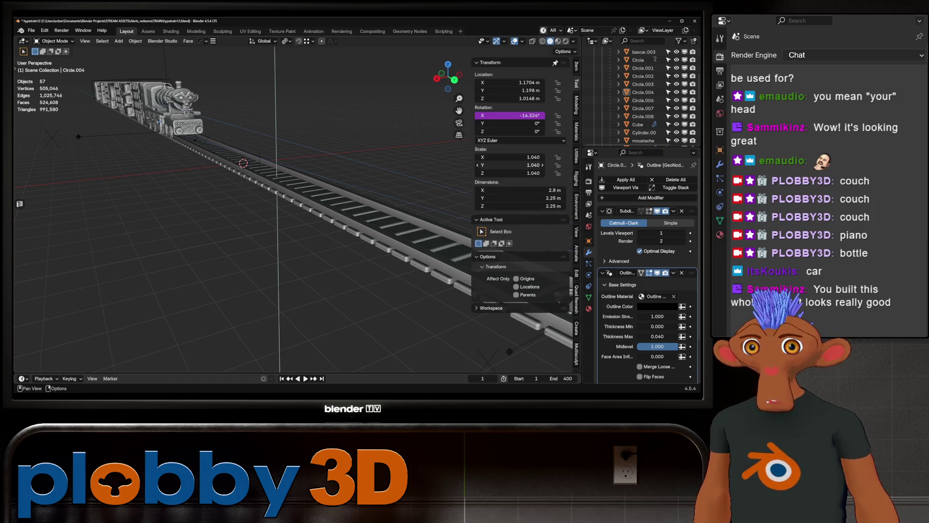
{"action": "left_click", "coordinate": [565, 41]}
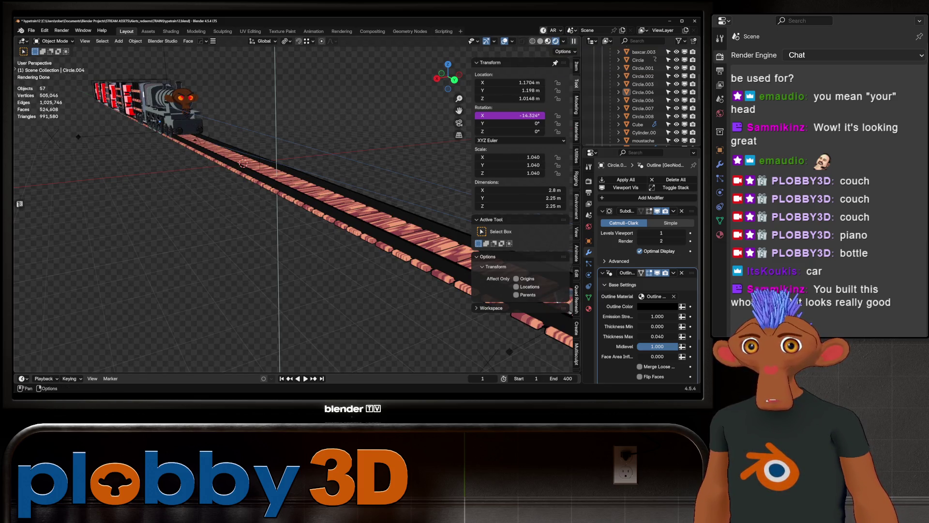
{"action": "left_click", "coordinate": [547, 41]}
{"action": "middle_click_drag", "start_coordinate": [243, 161], "coordinate": [305, 146]}
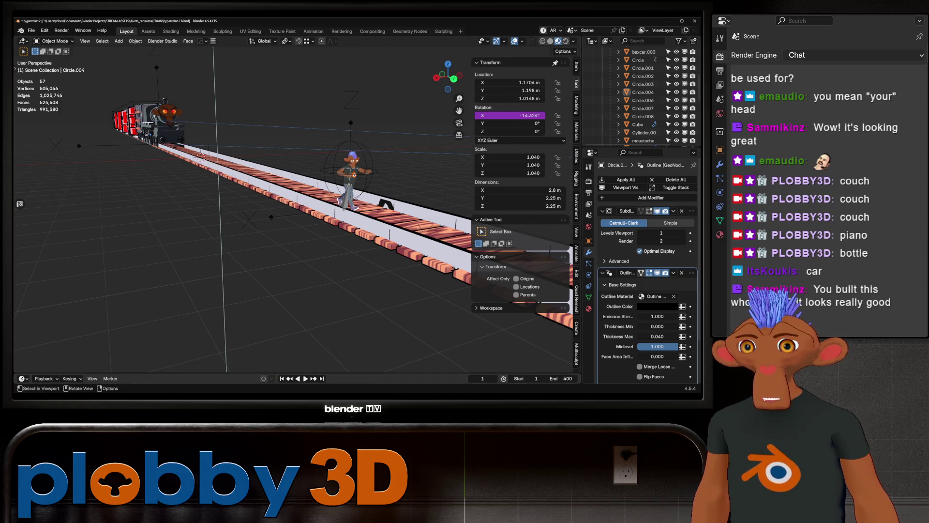
{"action": "scroll", "coordinate": [291, 208], "scroll_direction": "down", "scroll_amount": 3}
{"action": "middle_click_drag", "start_coordinate": [290, 209], "coordinate": [309, 205]}
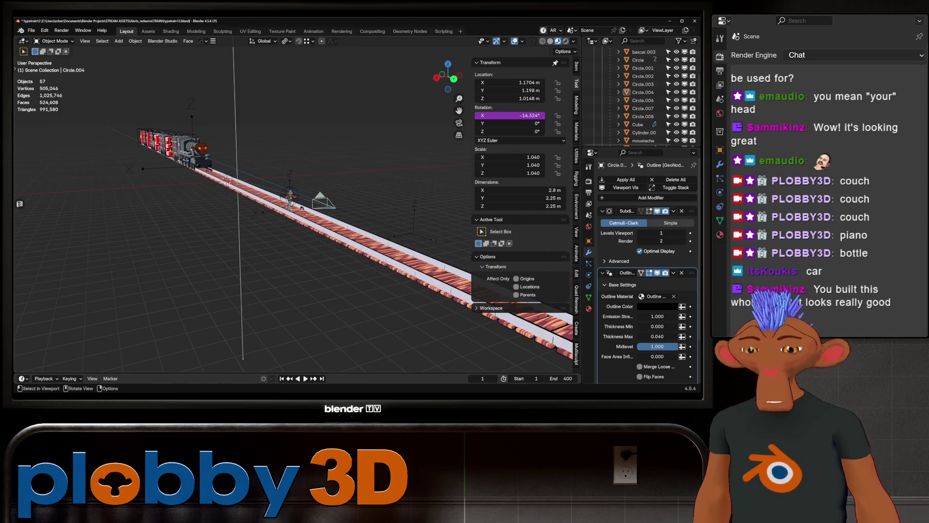
Step: Look through the scene camera with overlays hidden and play the train animation
{"action": "key", "text": "KP_0"}
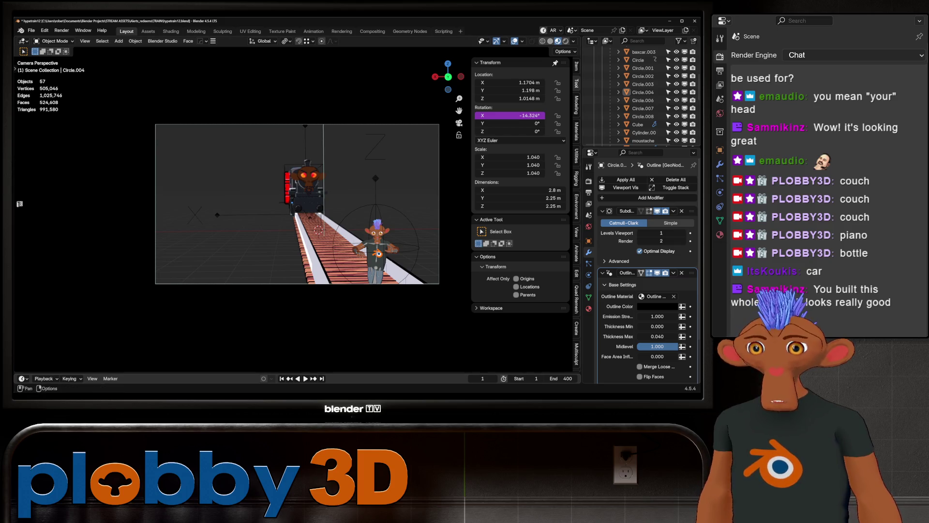
{"action": "middle_click_drag", "start_coordinate": [297, 203], "coordinate": [223, 199], "text": "shift"}
{"action": "key", "text": "shift+alt+z"}
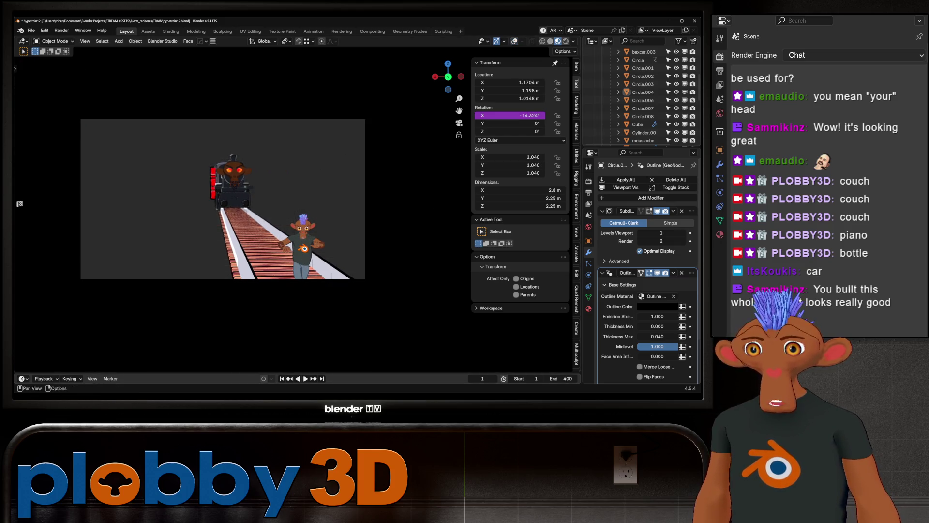
{"action": "key", "text": "space"}
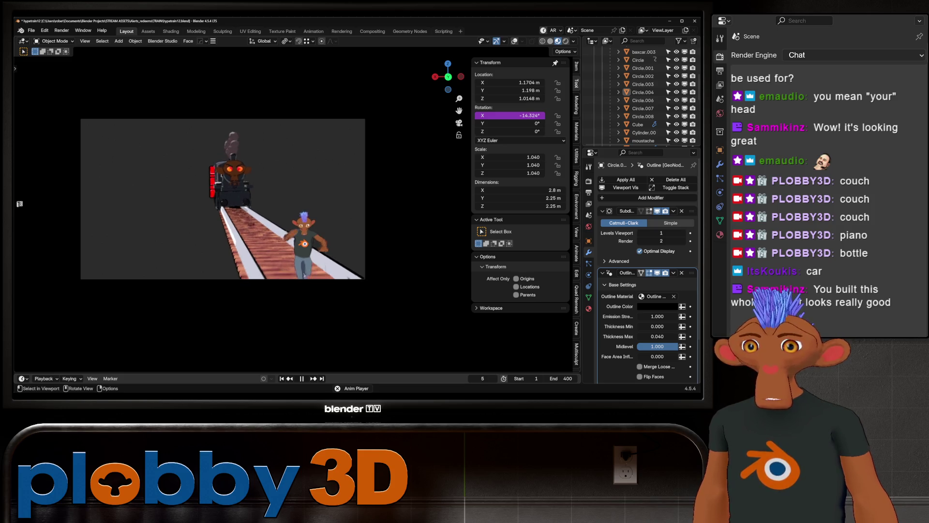